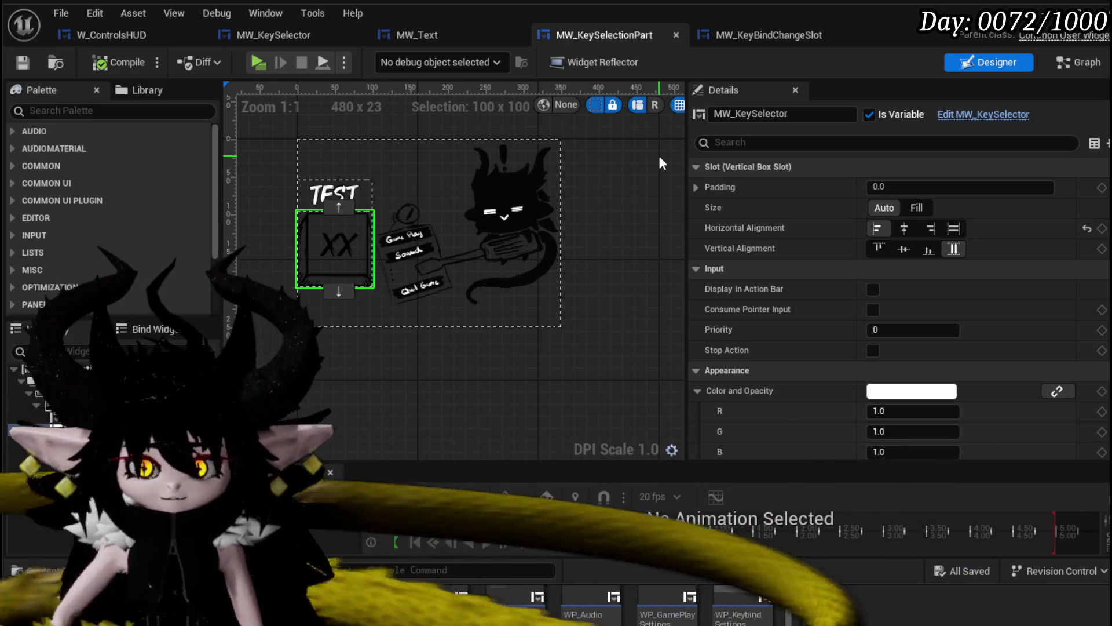
- Review MW_KeyBindChangeSlot's On Key Selected logic and variables list, then view its Designer layout
{"action": "left_click", "coordinate": [781, 32]}
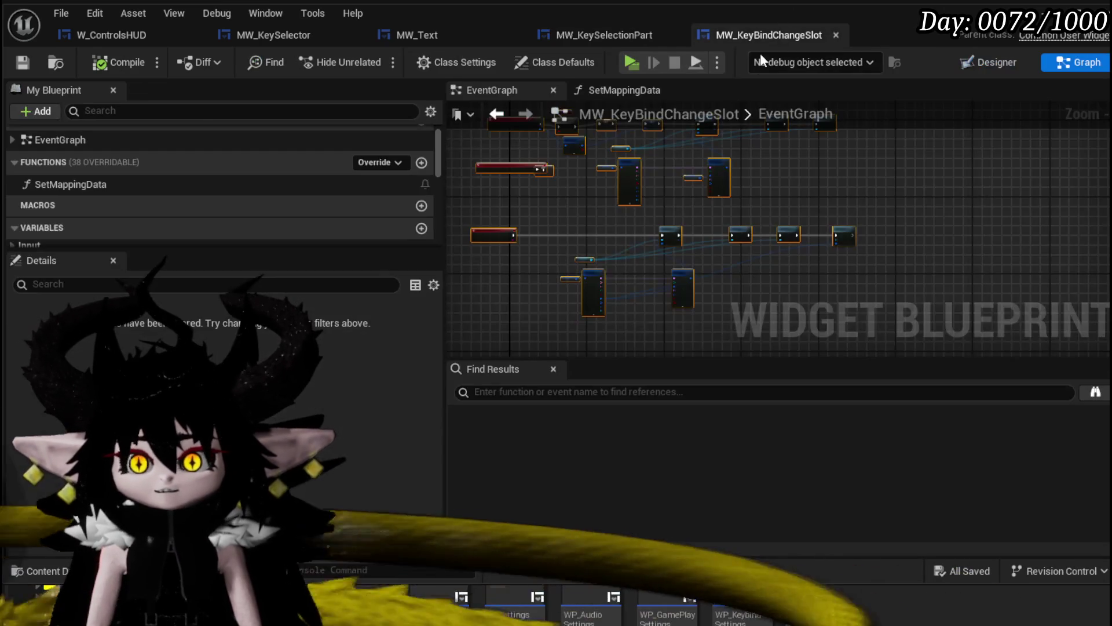
{"action": "scroll", "coordinate": [529, 195], "scroll_direction": "up", "scroll_amount": 3}
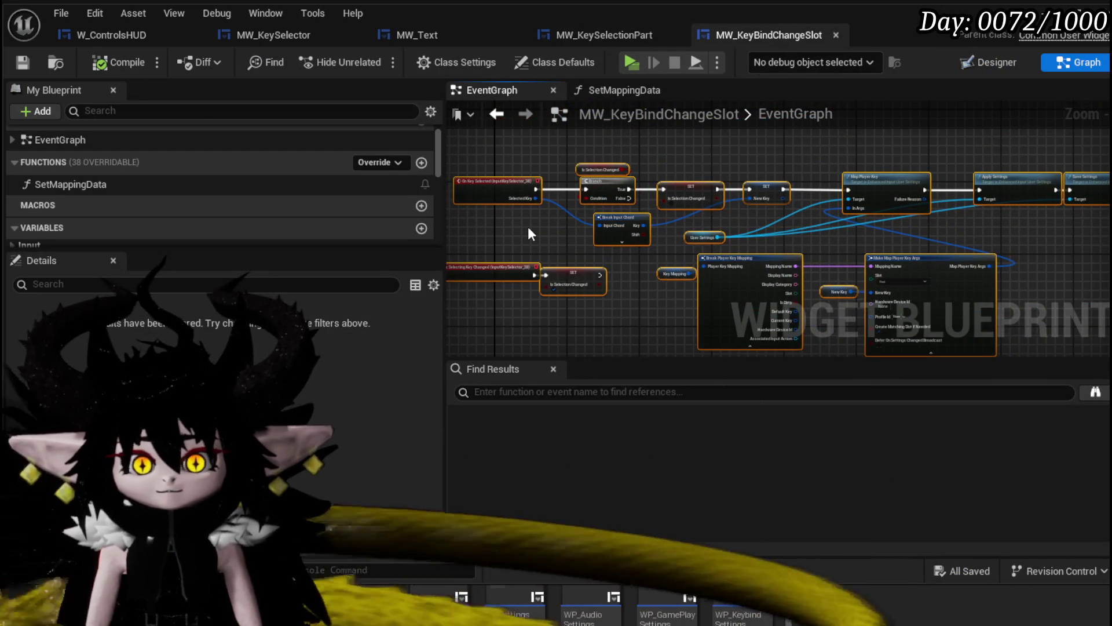
{"action": "scroll", "coordinate": [528, 229], "scroll_direction": "up", "scroll_amount": 3}
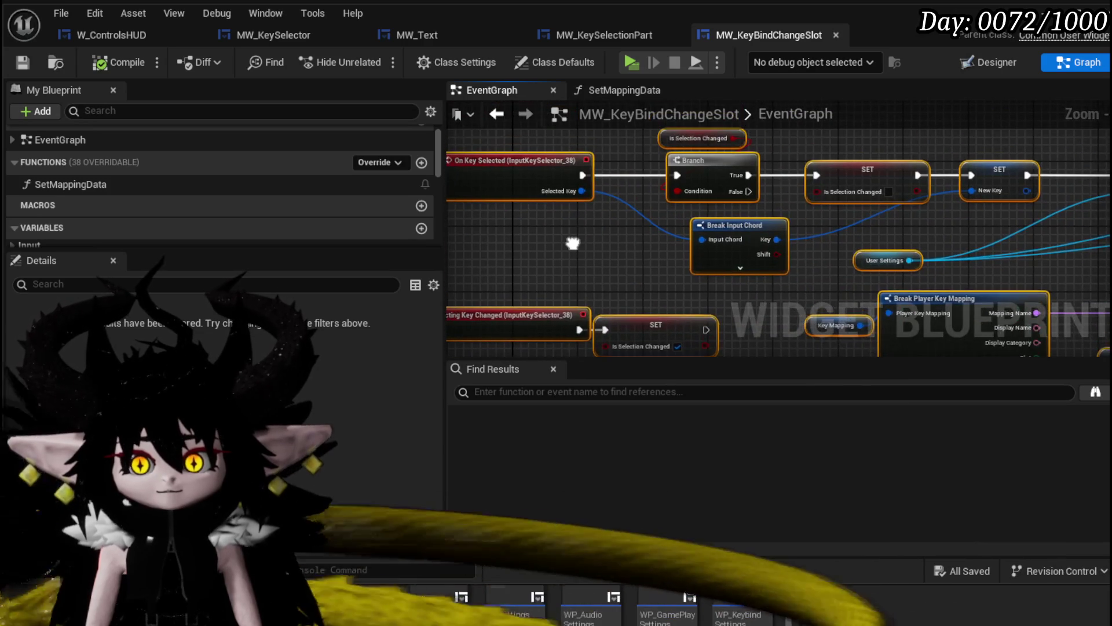
{"action": "left_click_drag", "start_coordinate": [573, 243], "coordinate": [610, 241]}
{"action": "scroll", "coordinate": [196, 182], "scroll_direction": "down", "scroll_amount": 5}
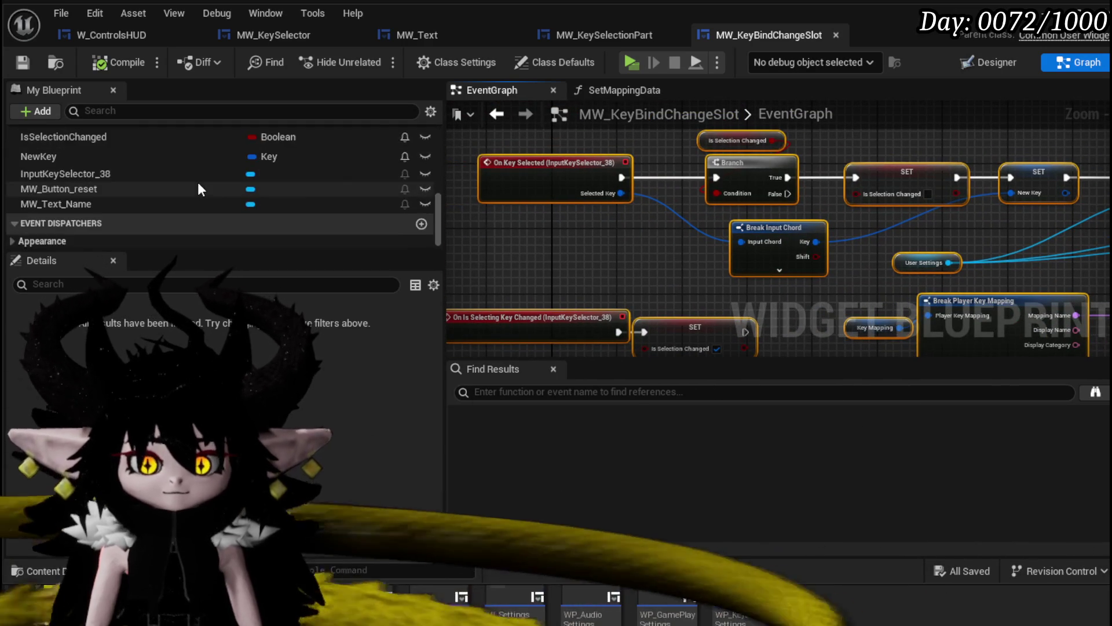
{"action": "scroll", "coordinate": [198, 184], "scroll_direction": "up", "scroll_amount": 3}
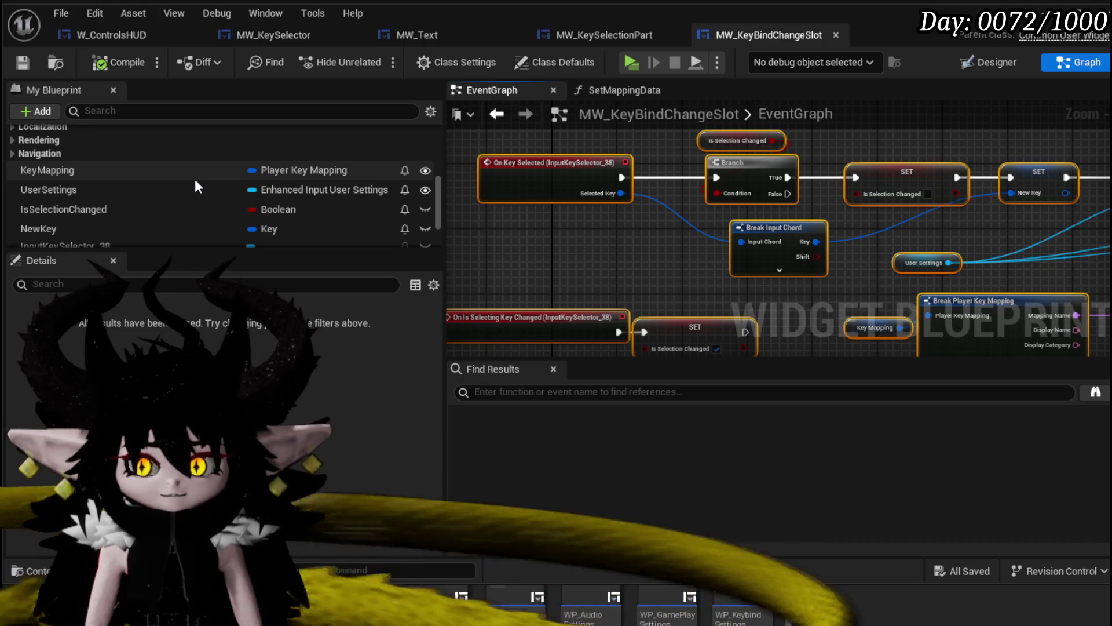
{"action": "scroll", "coordinate": [246, 184], "scroll_direction": "down", "scroll_amount": 2}
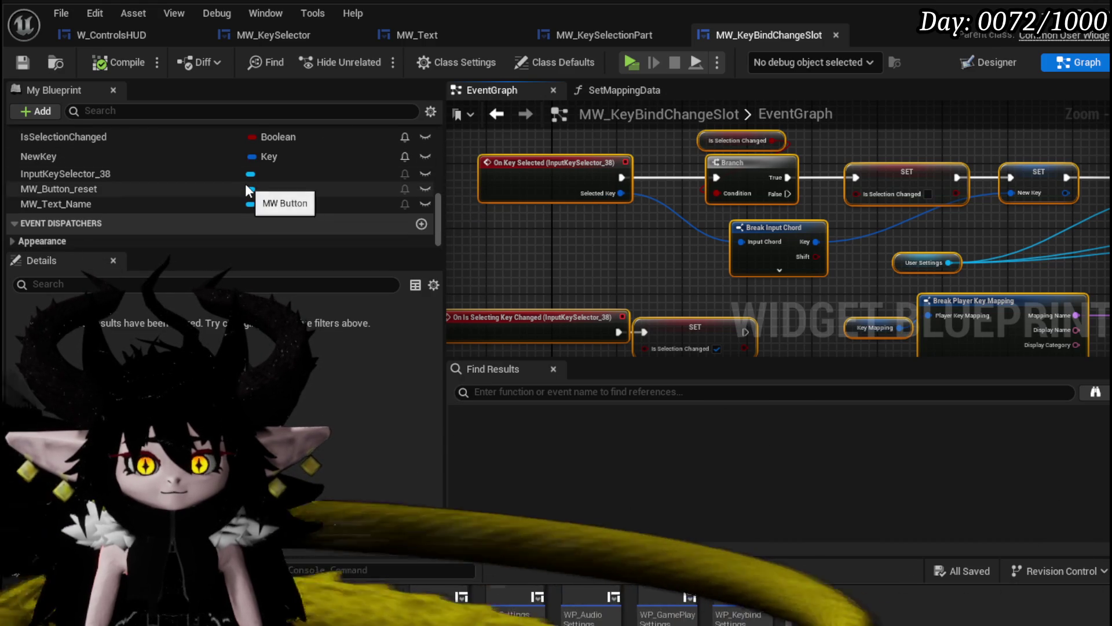
{"action": "scroll", "coordinate": [248, 190], "scroll_direction": "up", "scroll_amount": 2}
{"action": "scroll", "coordinate": [245, 183], "scroll_direction": "up", "scroll_amount": 5}
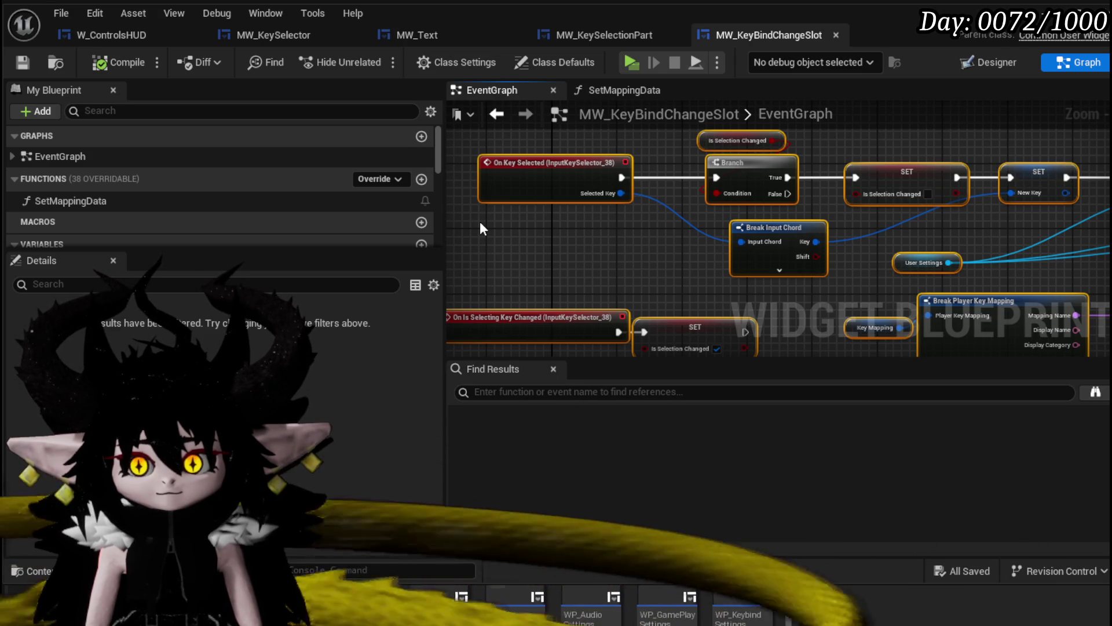
{"action": "left_click", "coordinate": [996, 64]}
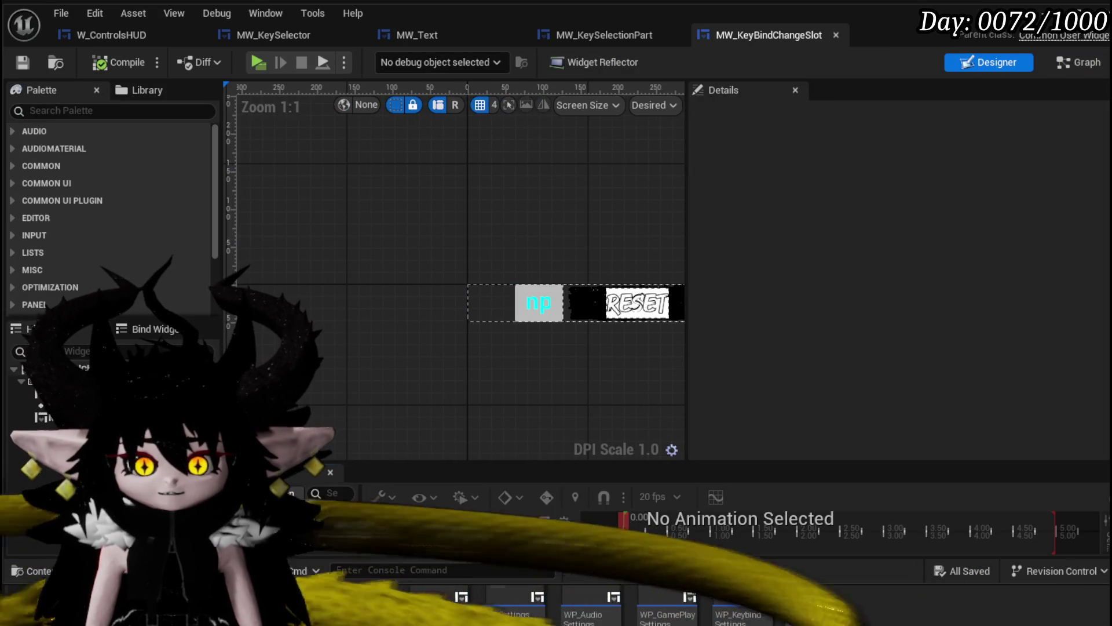
- Select InputKeySelector_38, inspect MW_KeySelectionPart's Designer and Graph, then return to MW_KeyBindChangeSlot's graph
{"action": "left_click", "coordinate": [538, 303]}
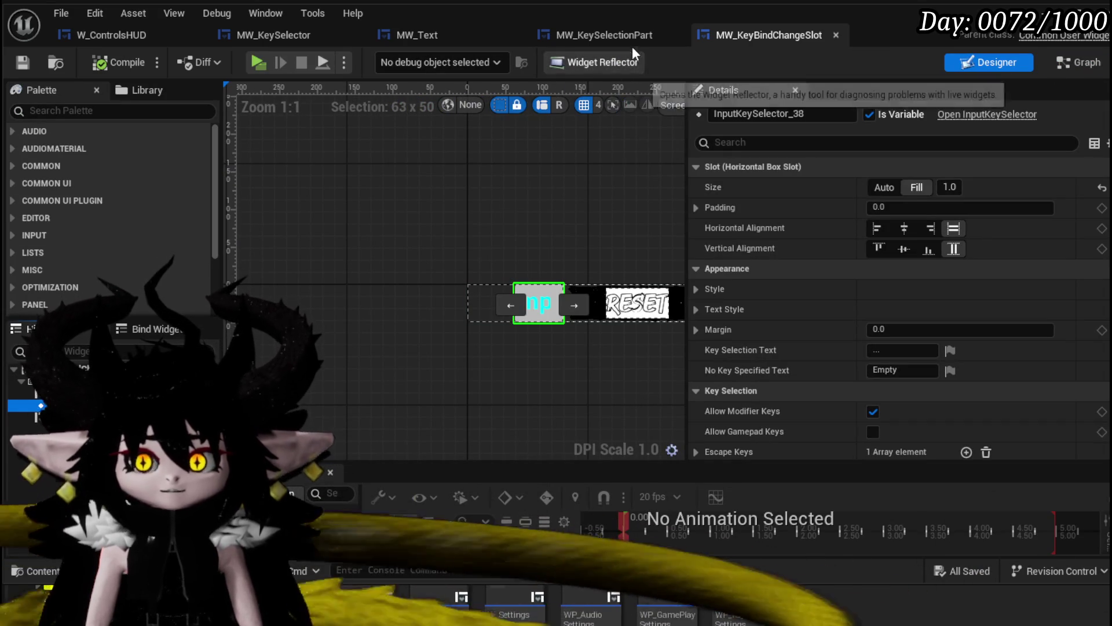
{"action": "left_click", "coordinate": [575, 40]}
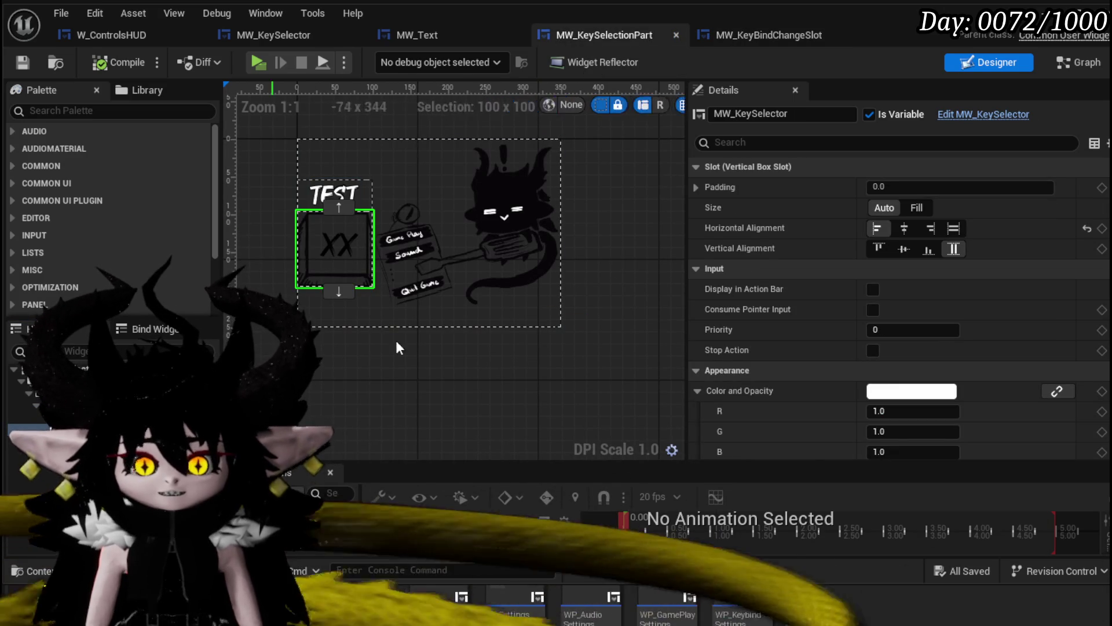
{"action": "scroll", "coordinate": [905, 260], "scroll_direction": "down", "scroll_amount": 3}
{"action": "scroll", "coordinate": [902, 255], "scroll_direction": "down", "scroll_amount": 15}
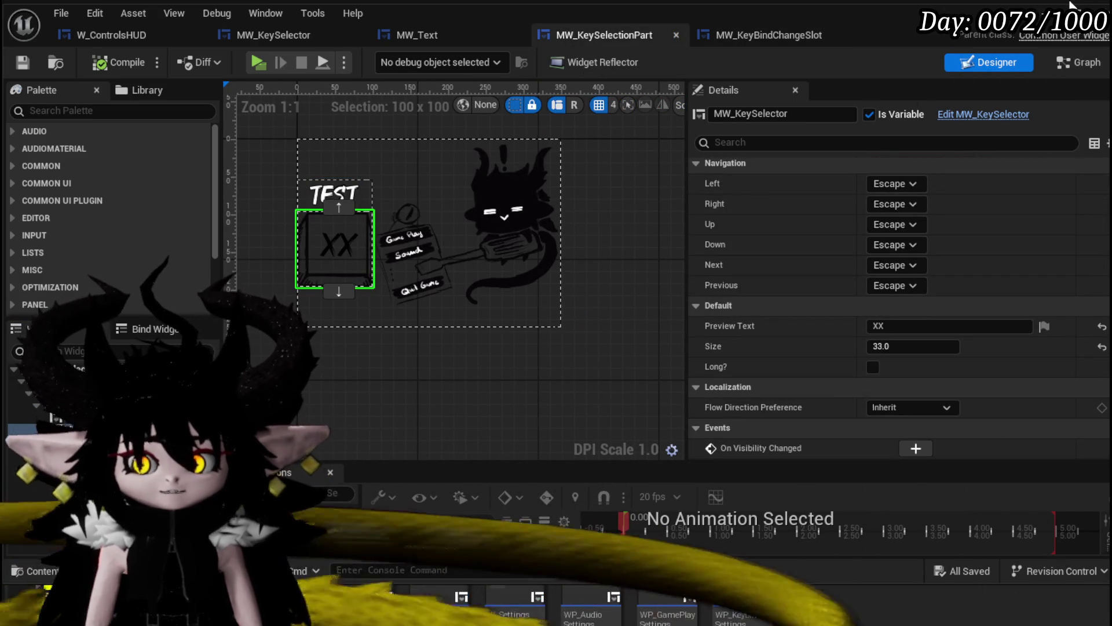
{"action": "left_click", "coordinate": [1079, 62]}
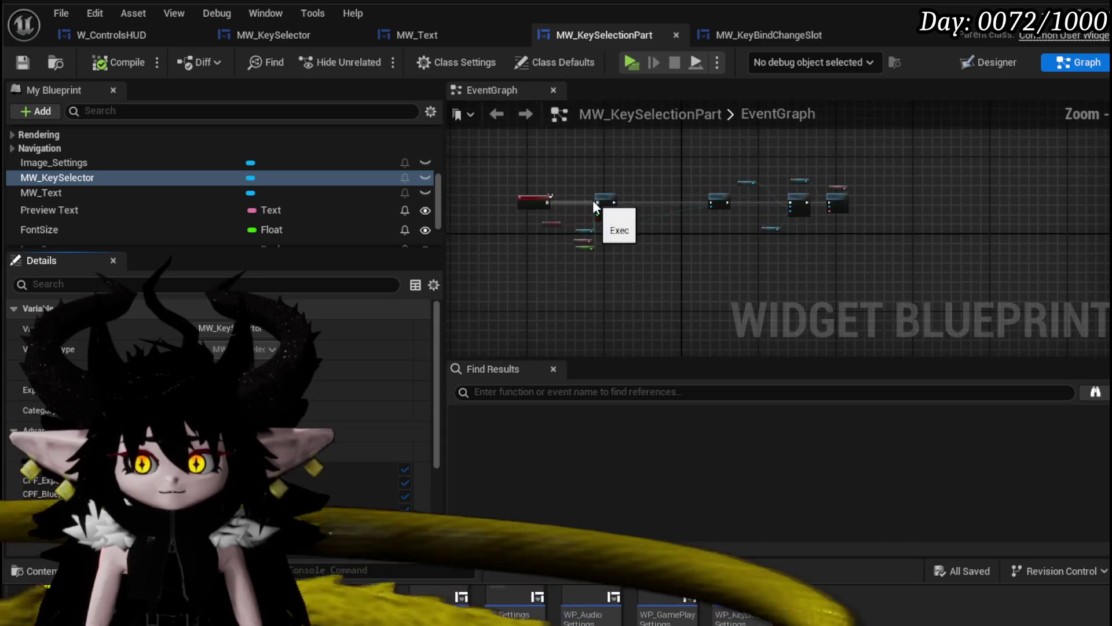
{"action": "left_click", "coordinate": [721, 34]}
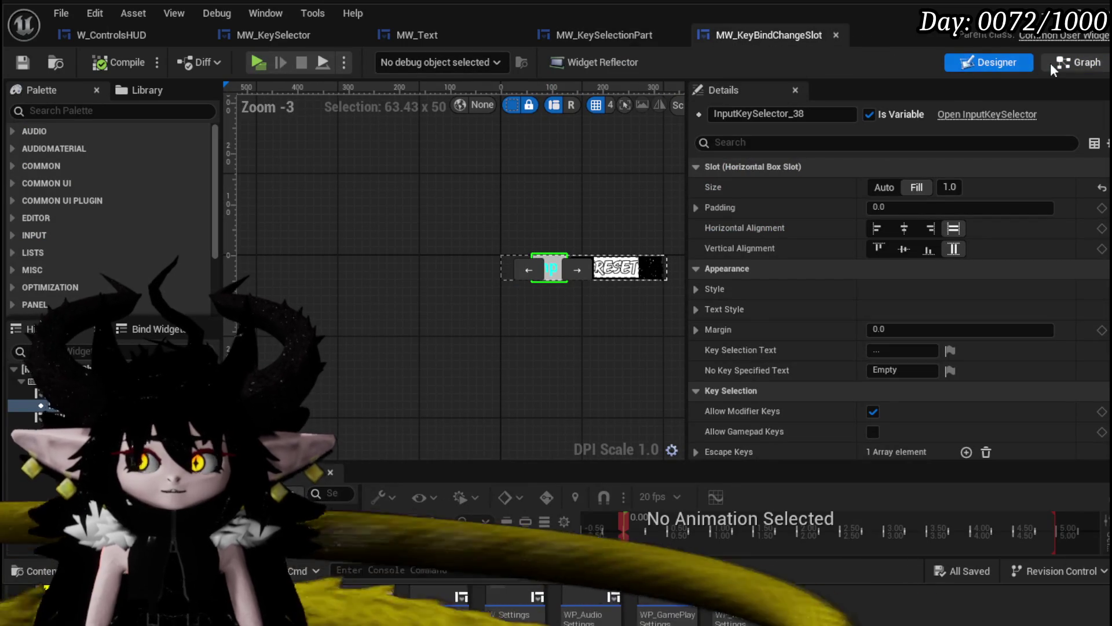
{"action": "left_click", "coordinate": [1051, 63]}
- Marquee-select and copy the event graph nodes in MW_KeyBindChangeSlot
{"action": "scroll", "coordinate": [600, 211], "scroll_direction": "down", "scroll_amount": 5}
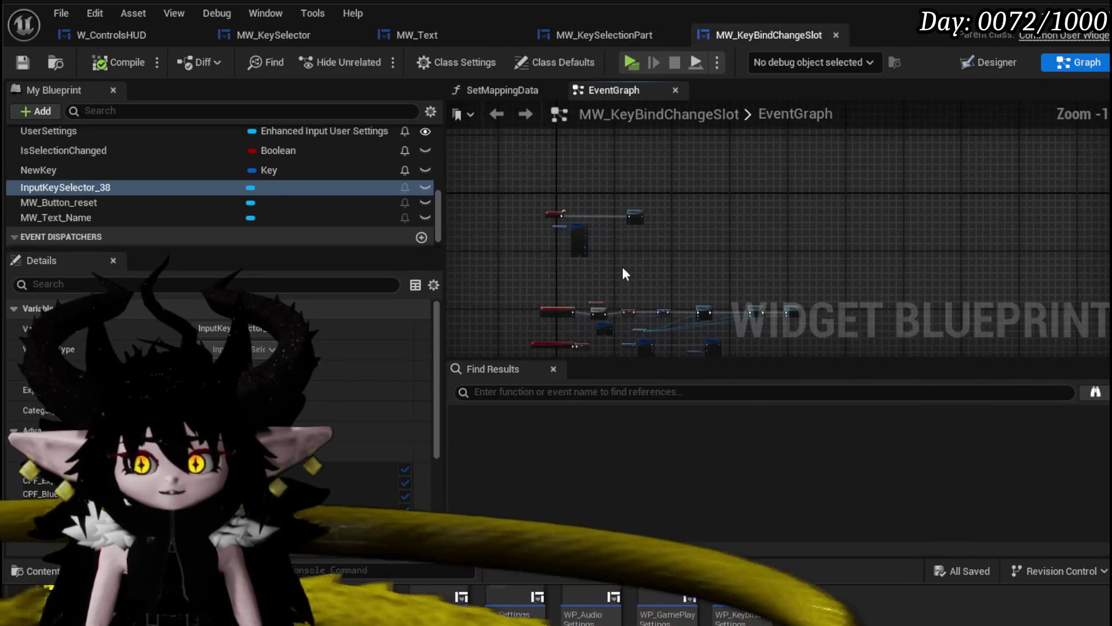
{"action": "scroll", "coordinate": [579, 226], "scroll_direction": "up", "scroll_amount": 3}
{"action": "left_click_drag", "start_coordinate": [714, 195], "coordinate": [557, 282]}
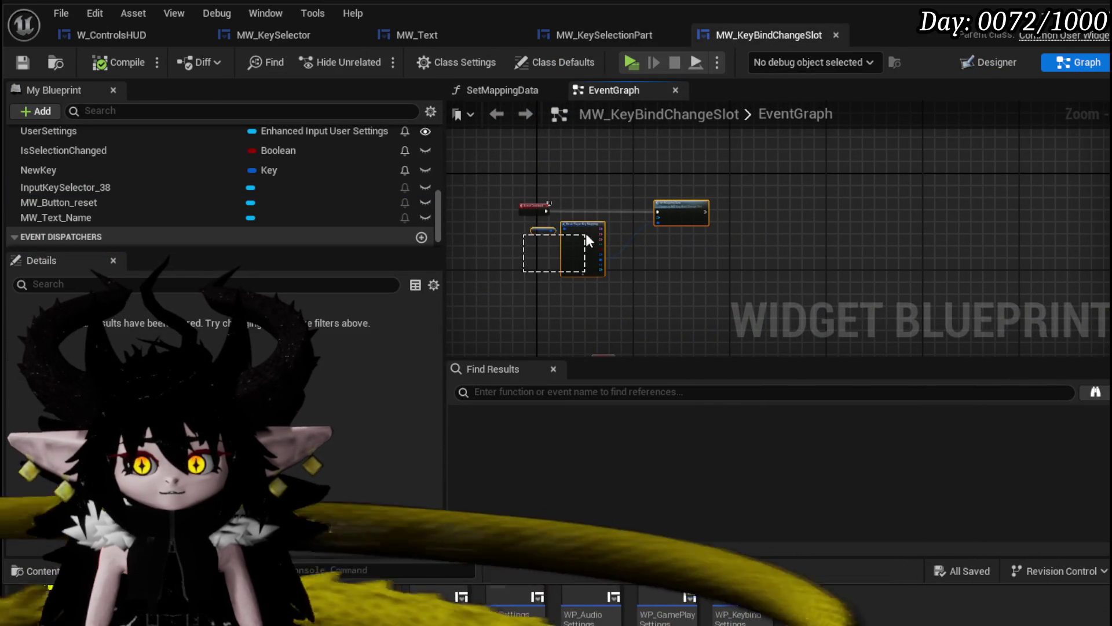
{"action": "left_click_drag", "start_coordinate": [586, 233], "coordinate": [653, 261]}
{"action": "scroll", "coordinate": [653, 261], "scroll_direction": "up", "scroll_amount": 3}
{"action": "left_click_drag", "start_coordinate": [766, 298], "coordinate": [815, 316]}
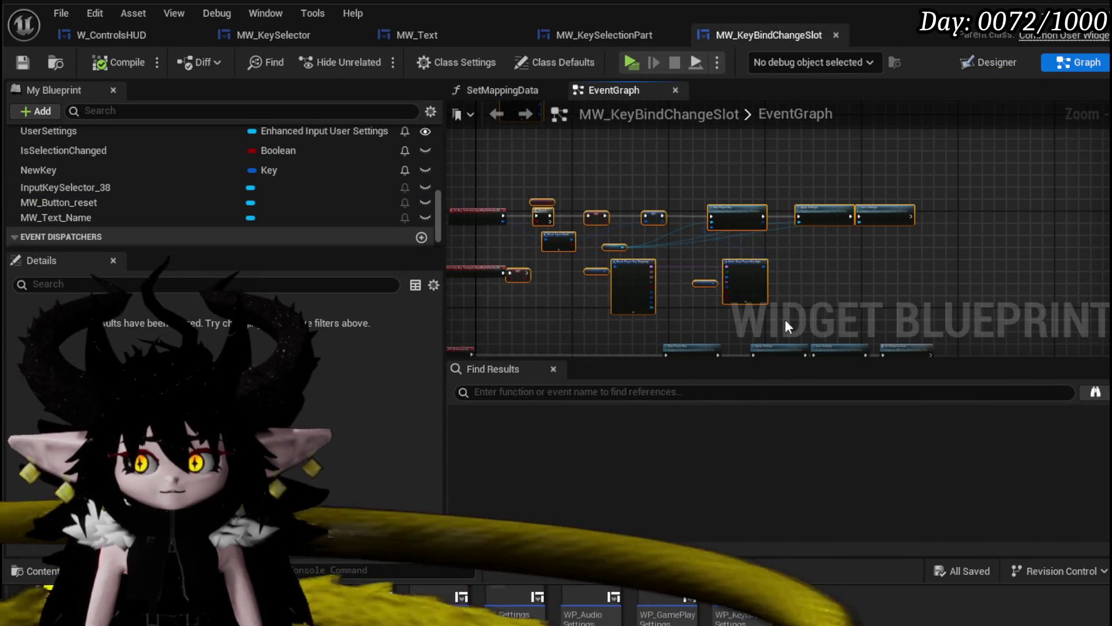
{"action": "mouse_move", "coordinate": [582, 216]}
{"action": "left_mouse_down"}
{"action": "mouse_move", "coordinate": [1013, 270]}
{"action": "mouse_move", "coordinate": [909, 219]}
{"action": "left_mouse_up"}
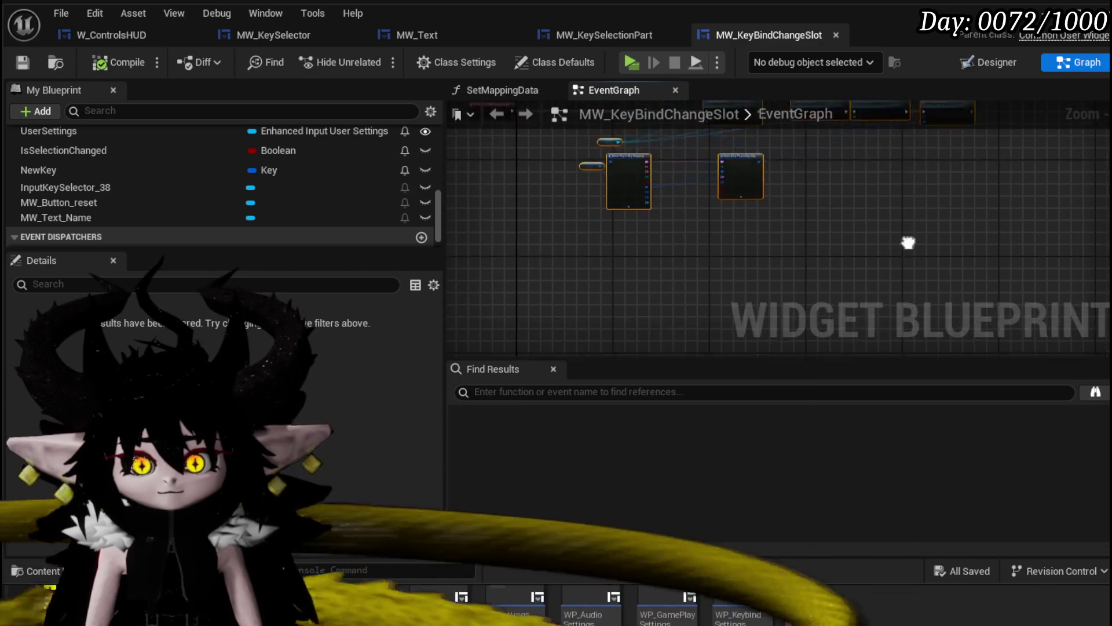
{"action": "scroll", "coordinate": [662, 266], "scroll_direction": "up", "scroll_amount": 5}
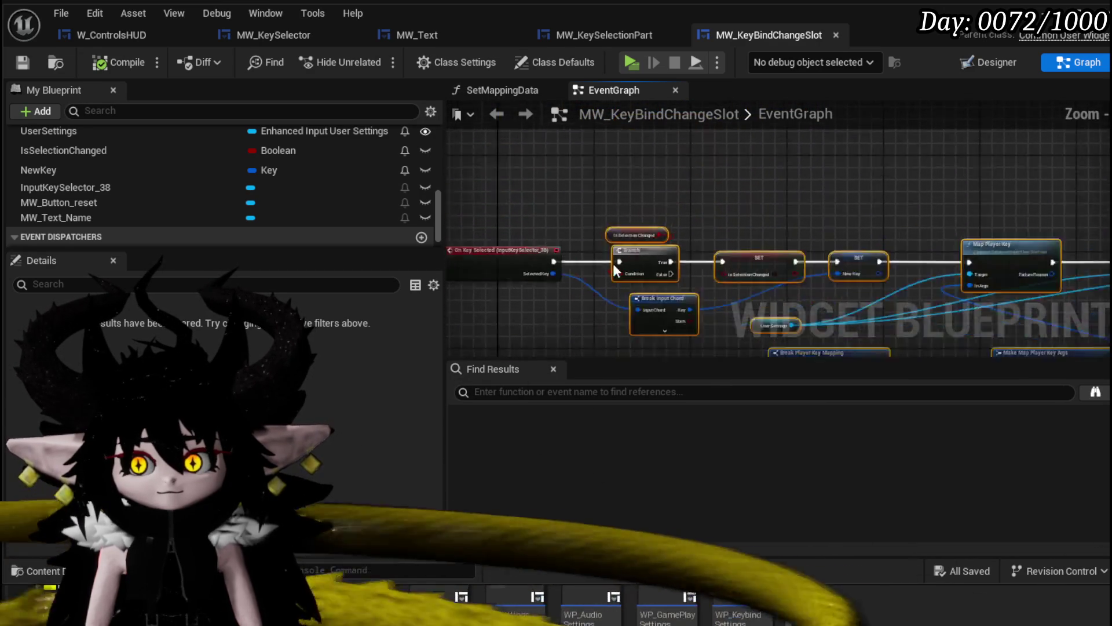
{"action": "scroll", "coordinate": [187, 193], "scroll_direction": "up", "scroll_amount": 10}
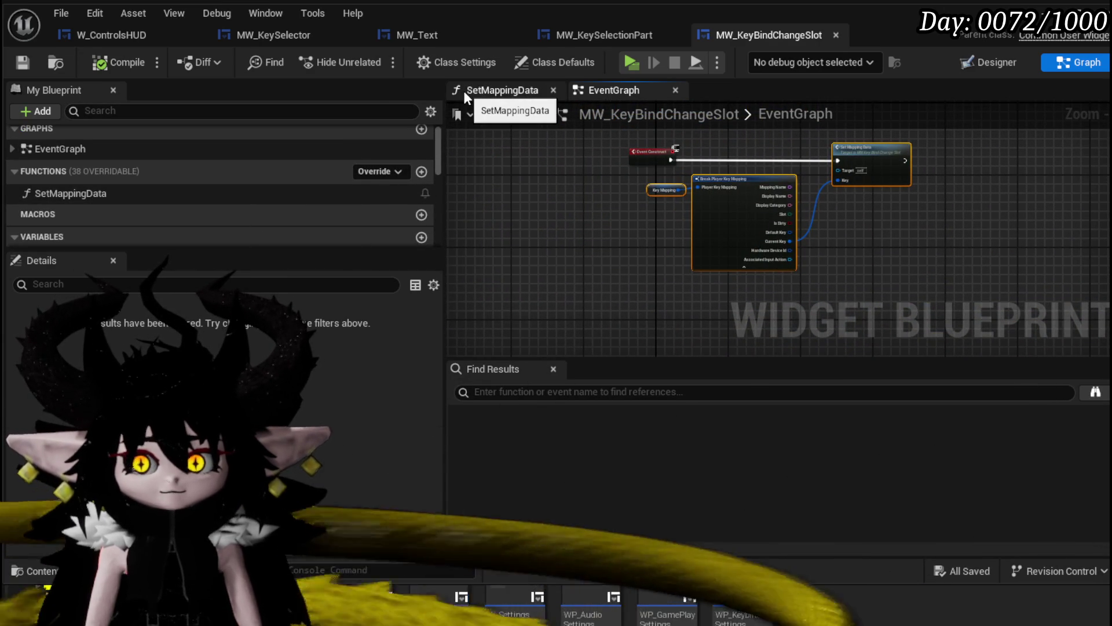
- Paste the copied nodes into MW_KeySelectionPart's EventGraph, position them, and save
{"action": "left_click", "coordinate": [594, 36]}
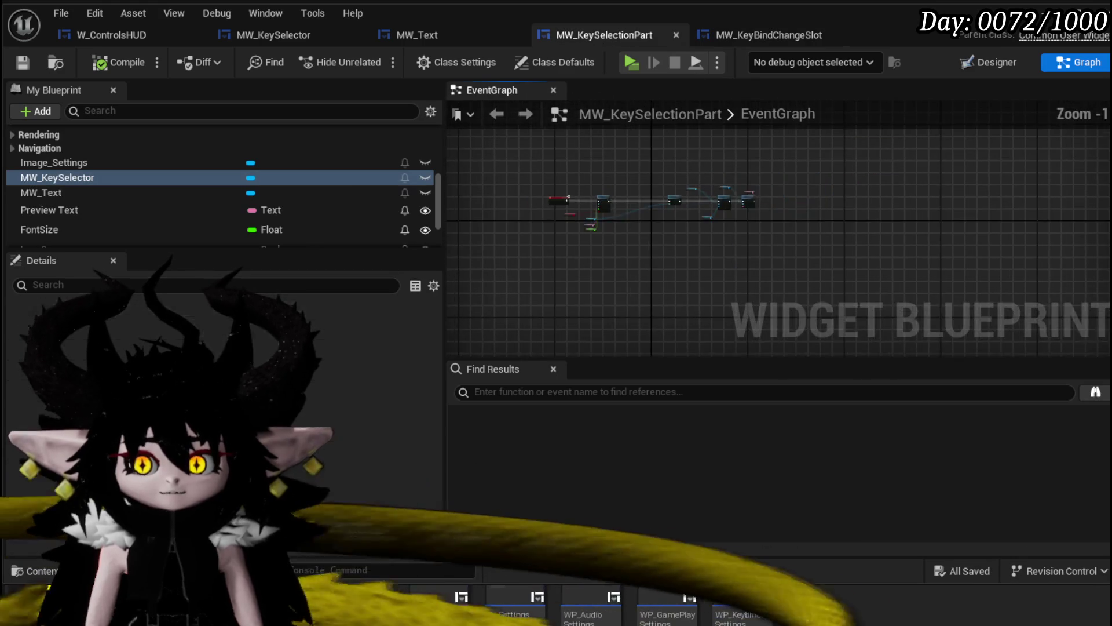
{"action": "key", "text": "ctrl+v"}
{"action": "mouse_move", "coordinate": [704, 171]}
{"action": "left_mouse_down"}
{"action": "mouse_move", "coordinate": [596, 312]}
{"action": "mouse_move", "coordinate": [616, 162]}
{"action": "left_mouse_up"}
{"action": "scroll", "coordinate": [617, 161], "scroll_direction": "up", "scroll_amount": 5}
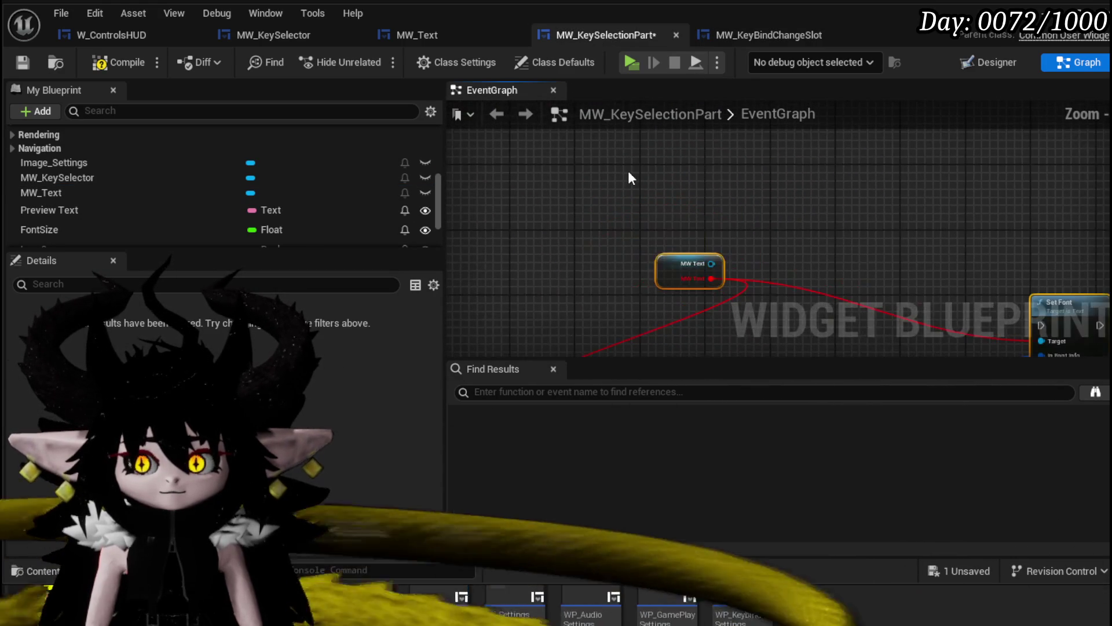
{"action": "scroll", "coordinate": [629, 172], "scroll_direction": "down", "scroll_amount": 5}
{"action": "key", "text": "ctrl+s"}
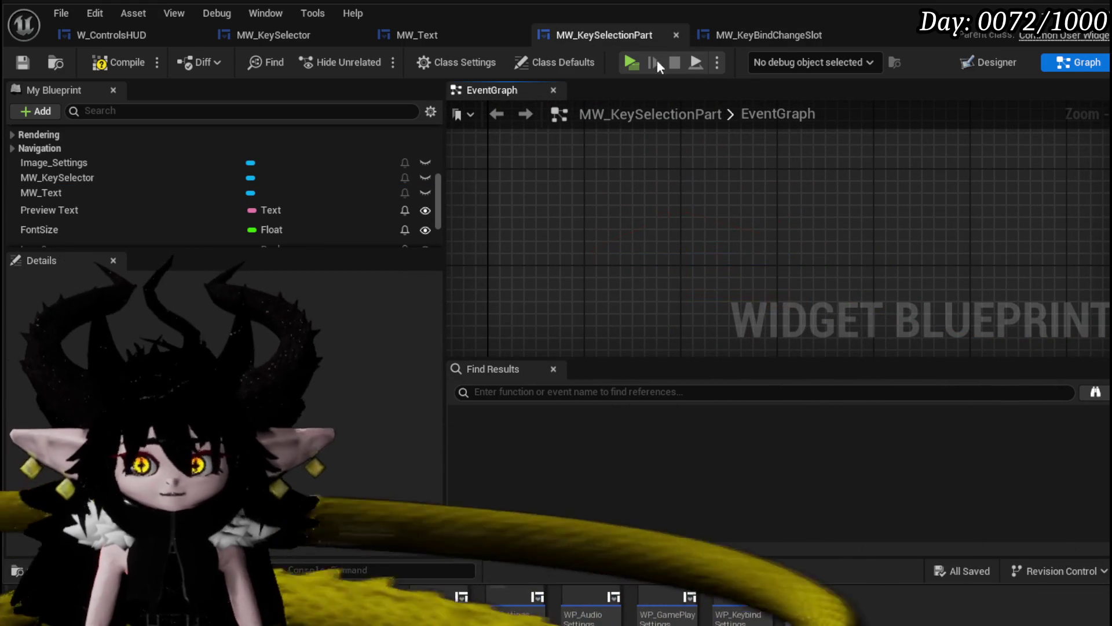
- Back in MW_KeyBindChangeSlot, select its remaining event graph node clusters
{"action": "left_click", "coordinate": [746, 34]}
{"action": "scroll", "coordinate": [621, 215], "scroll_direction": "down", "scroll_amount": 6}
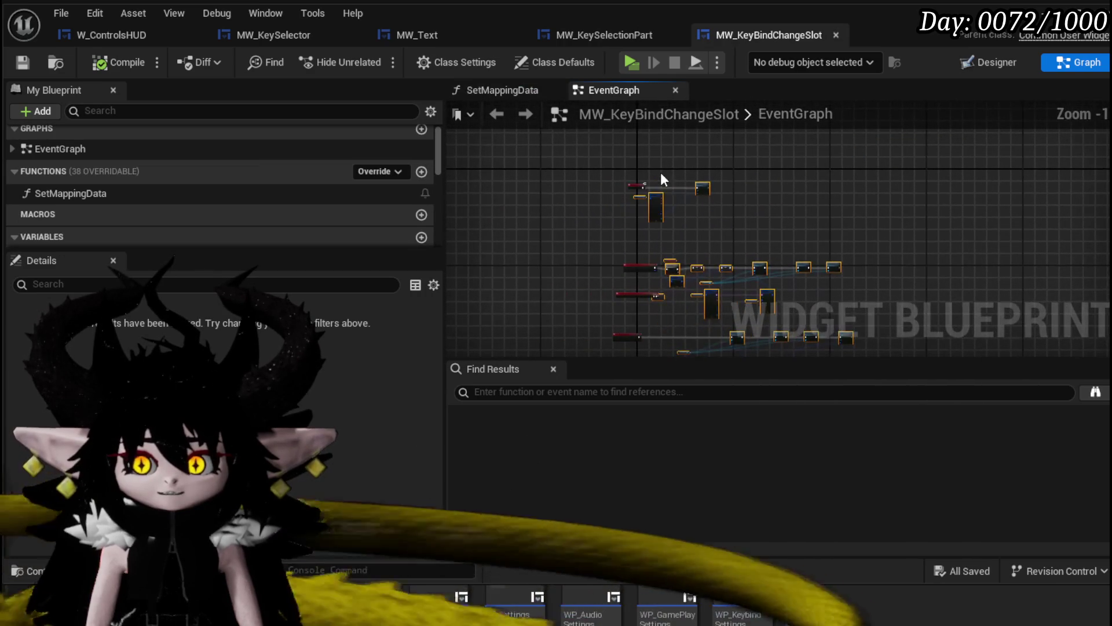
{"action": "left_click_drag", "start_coordinate": [818, 311], "coordinate": [852, 310]}
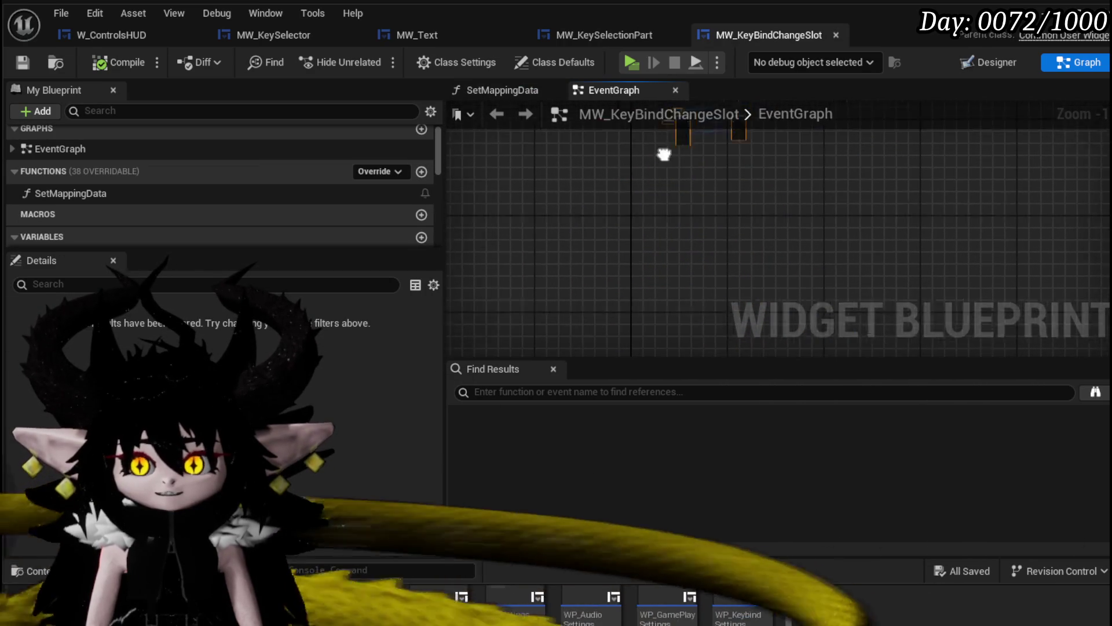
{"action": "scroll", "coordinate": [597, 298], "scroll_direction": "down", "scroll_amount": 2}
{"action": "mouse_move", "coordinate": [776, 164]}
{"action": "left_mouse_down"}
{"action": "mouse_move", "coordinate": [831, 197]}
{"action": "mouse_move", "coordinate": [804, 255]}
{"action": "mouse_move", "coordinate": [789, 141]}
{"action": "left_mouse_up"}
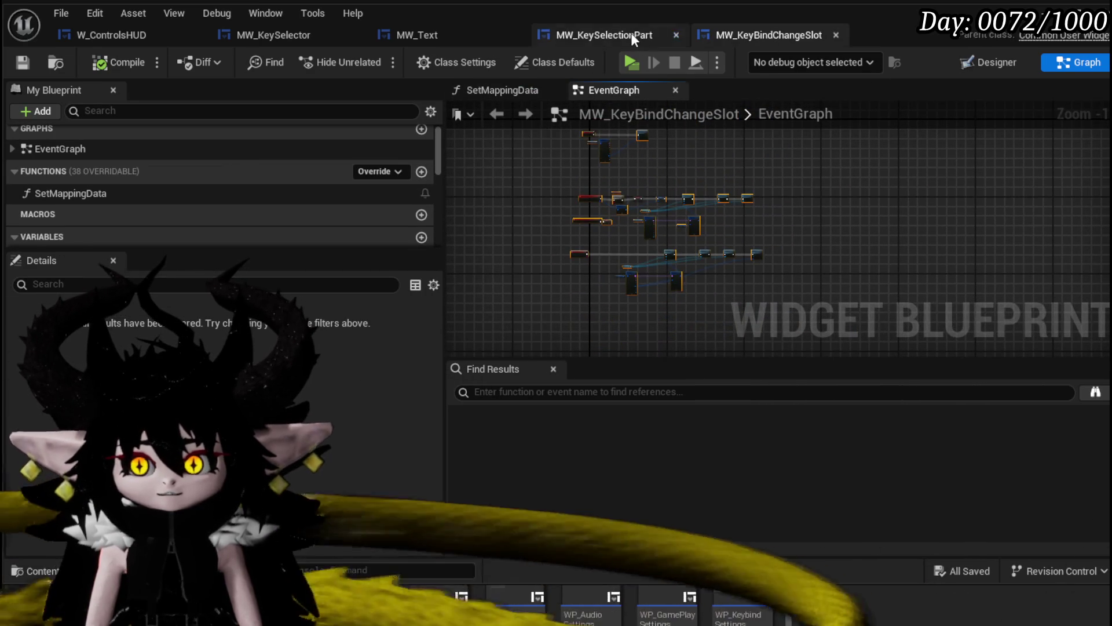
- Paste the nodes into MW_KeySelectionPart, accepting default handling of SetMappingData references
{"action": "left_click", "coordinate": [631, 34]}
{"action": "key", "text": "ctrl+v"}
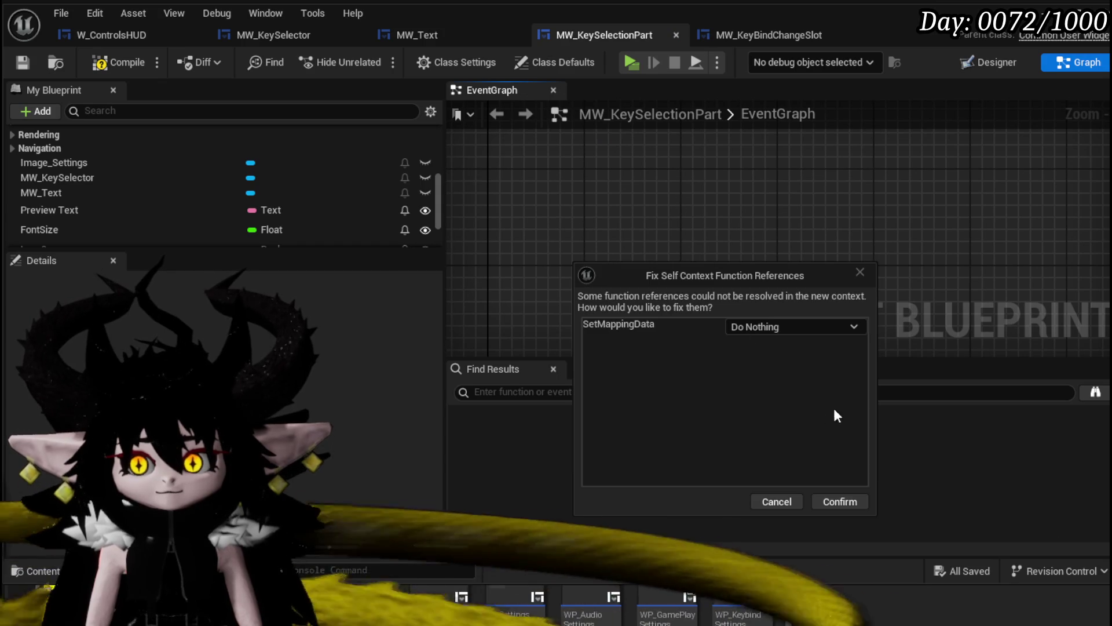
{"action": "left_click", "coordinate": [839, 501]}
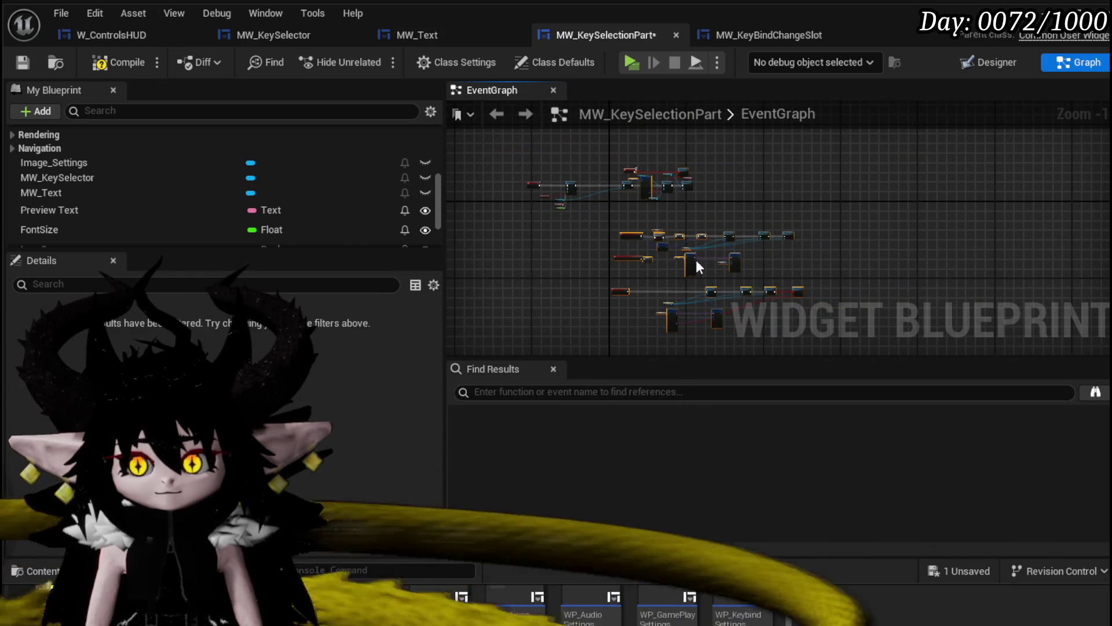
{"action": "scroll", "coordinate": [605, 317], "scroll_direction": "up", "scroll_amount": 6}
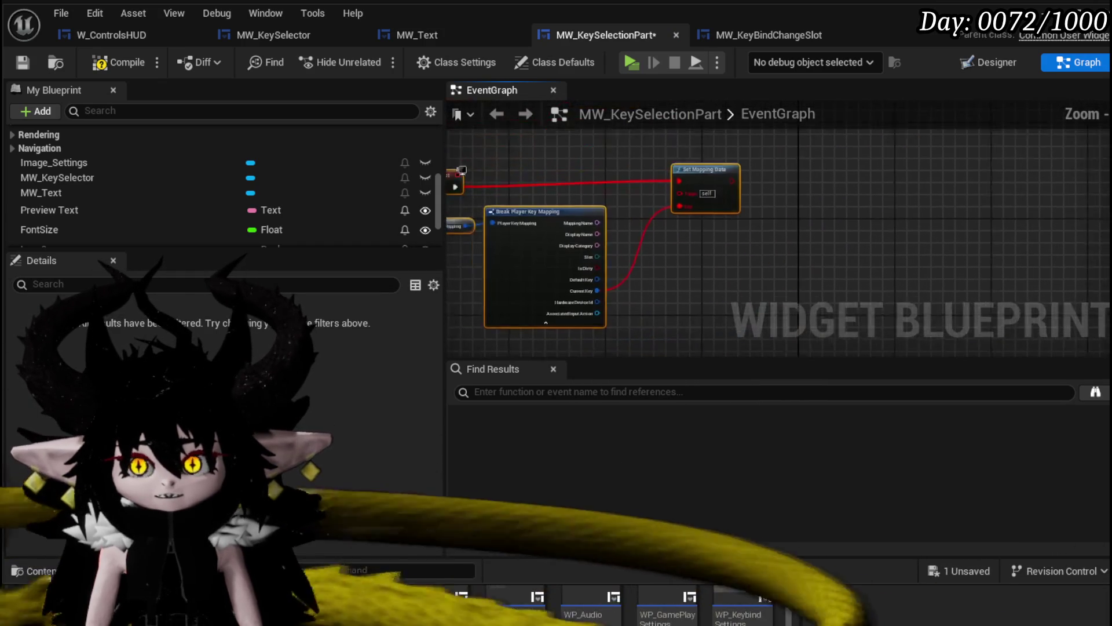
- Open MW_KeyBindChangeSlot's SetMappingData function and select all of its nodes
{"action": "left_click", "coordinate": [718, 36]}
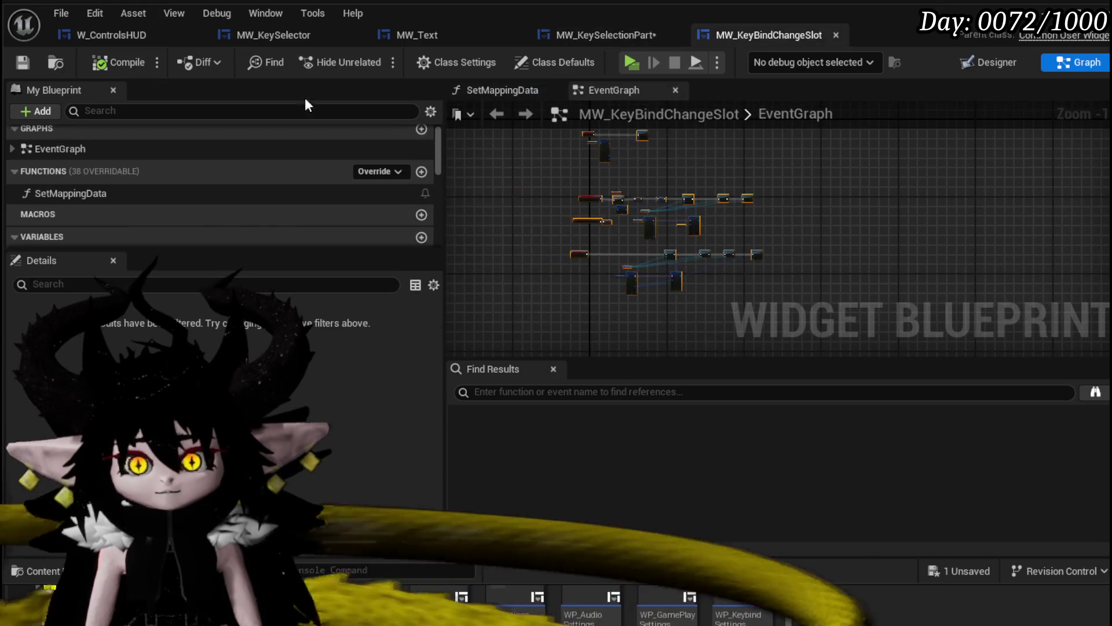
{"action": "double_click", "coordinate": [79, 192]}
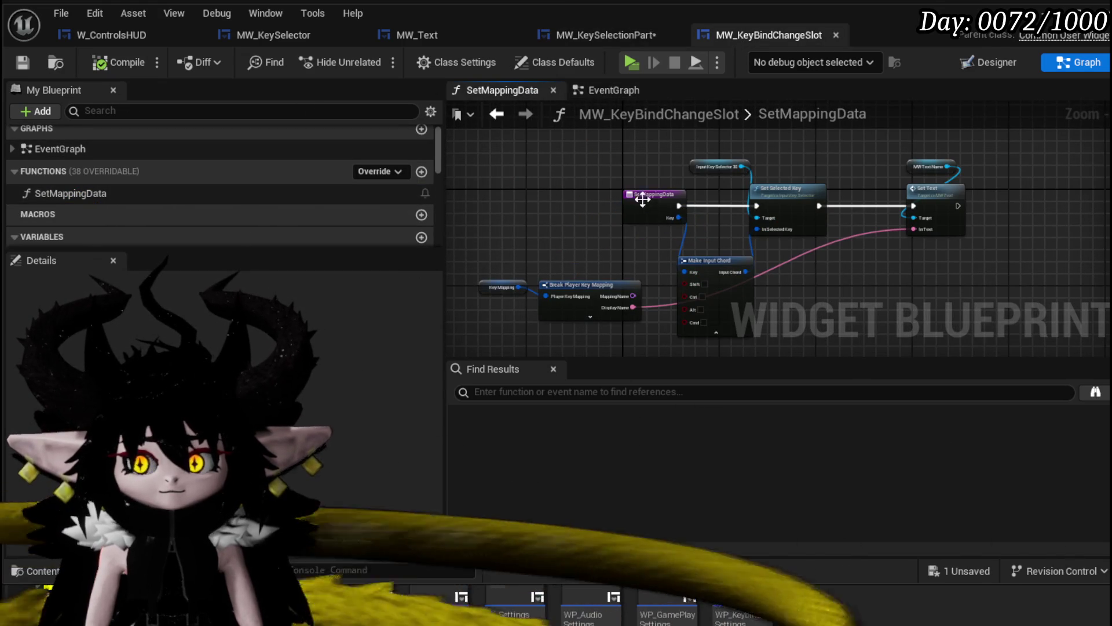
{"action": "scroll", "coordinate": [586, 186], "scroll_direction": "up", "scroll_amount": 3}
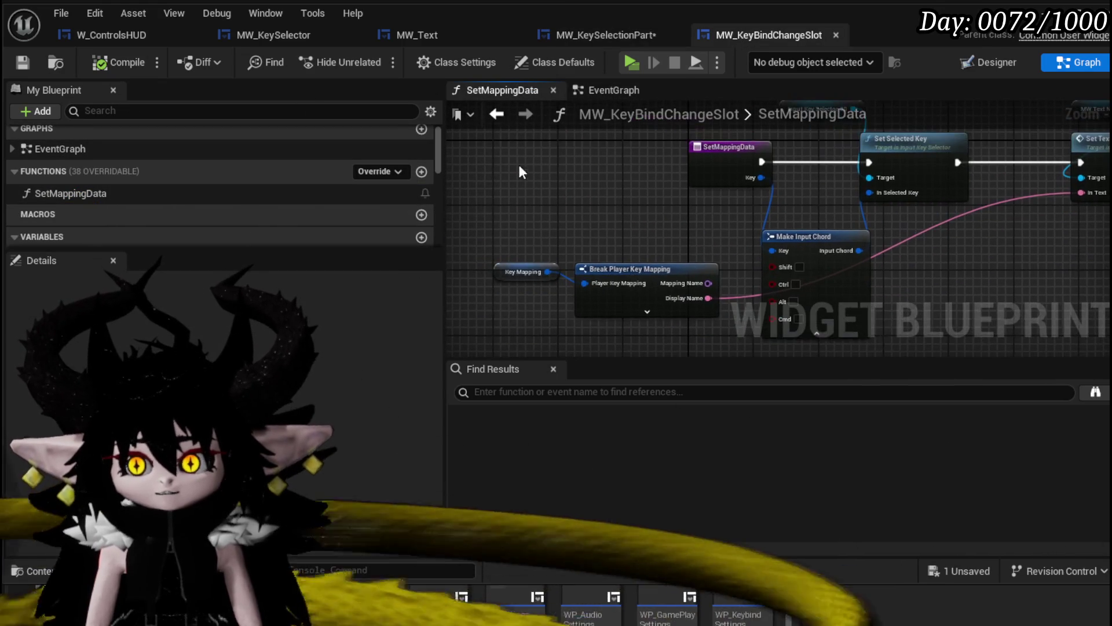
{"action": "scroll", "coordinate": [634, 158], "scroll_direction": "down", "scroll_amount": 3}
{"action": "left_click_drag", "start_coordinate": [533, 154], "coordinate": [966, 309]}
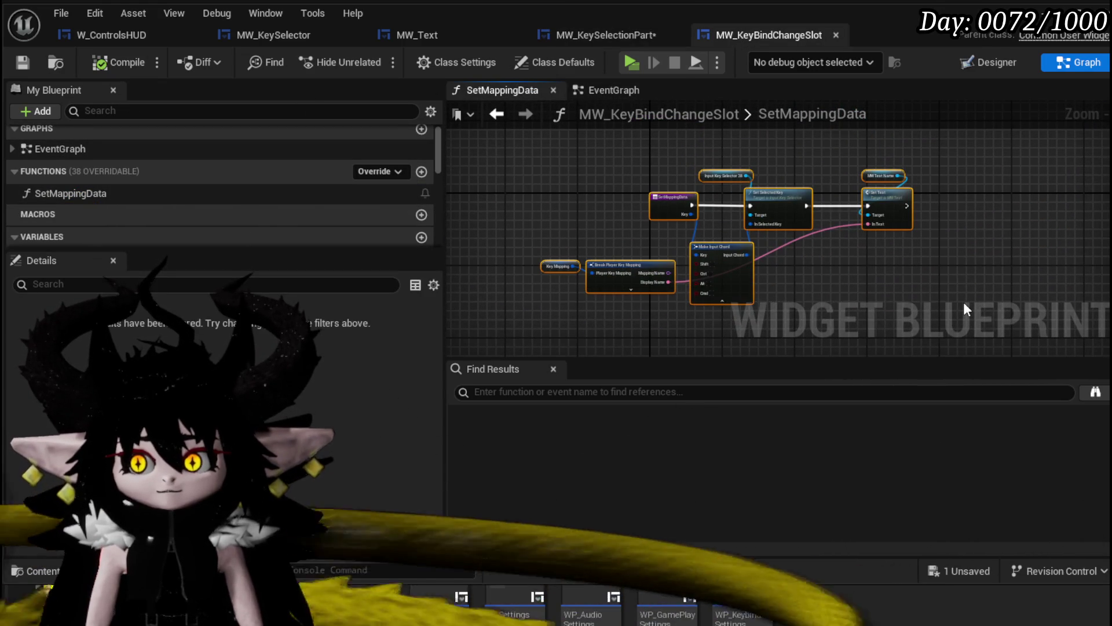
{"action": "left_click", "coordinate": [618, 36]}
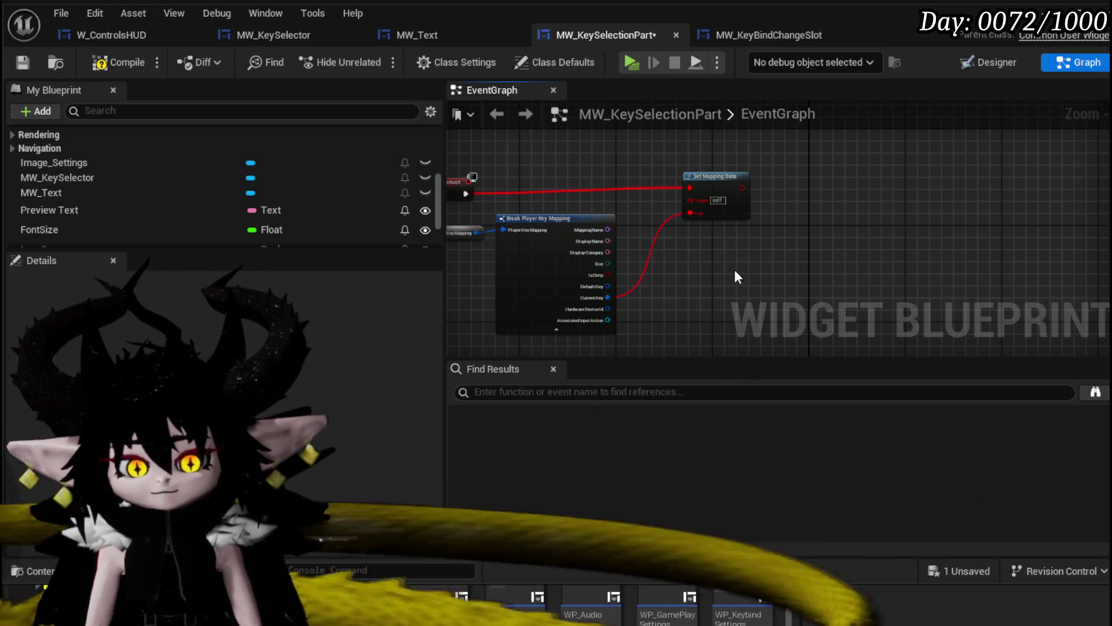
- Bring the Set Mapping Data call on the Event Construct chain into view in MW_KeySelectionPart
{"action": "left_click_drag", "start_coordinate": [584, 184], "coordinate": [650, 199]}
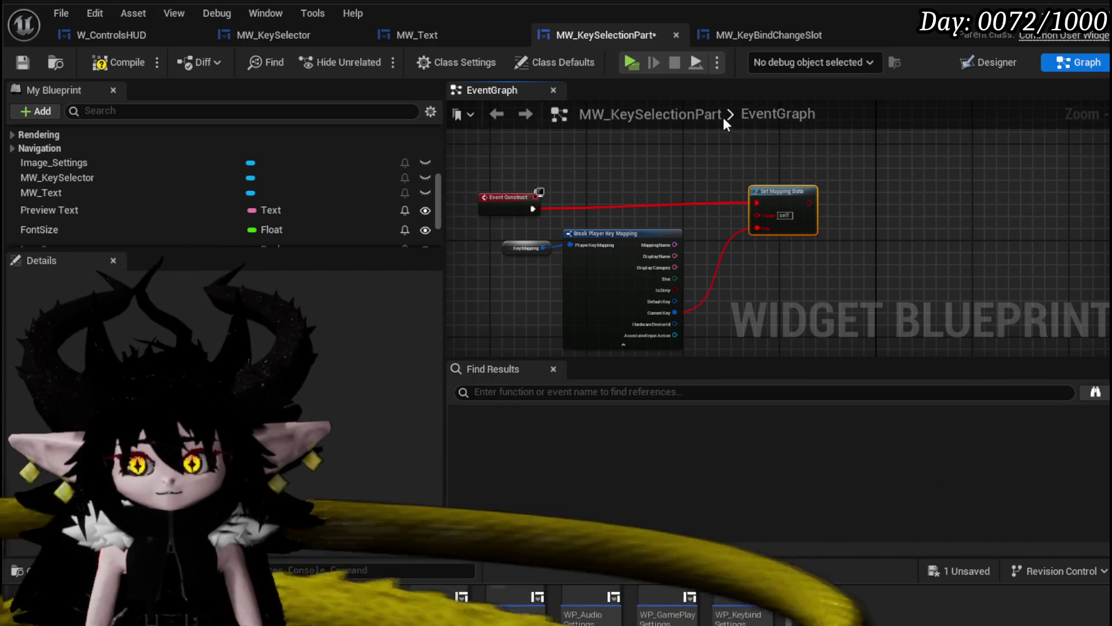
{"action": "right_click", "coordinate": [794, 195]}
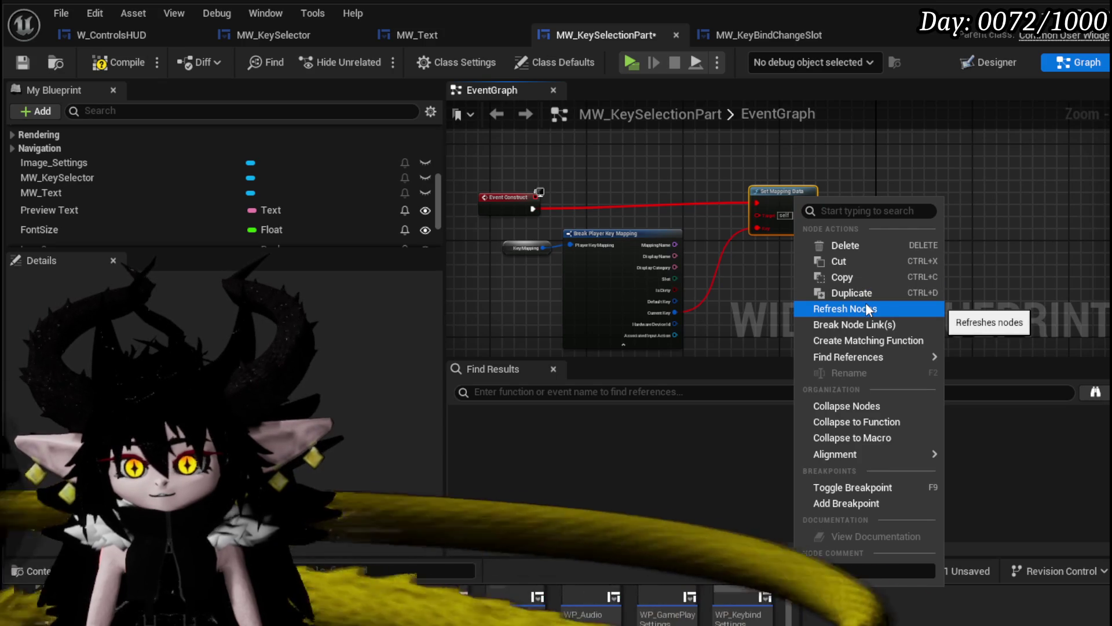
- Refresh the Set Mapping Data node and paste the copied nodes into the SetMappingData function
{"action": "left_click", "coordinate": [868, 341]}
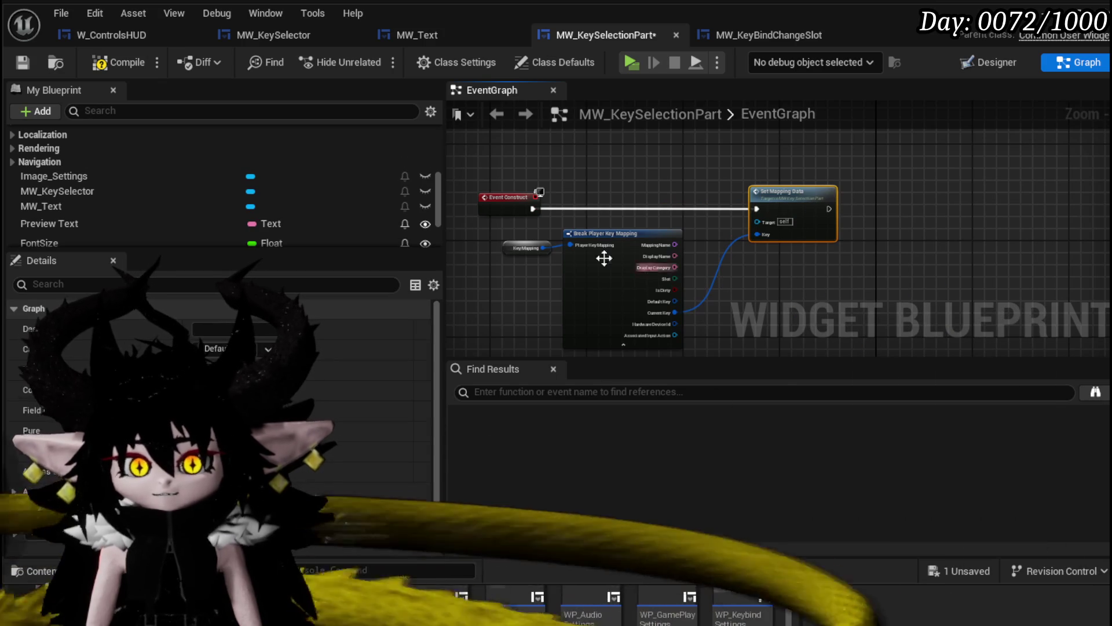
{"action": "scroll", "coordinate": [305, 186], "scroll_direction": "up", "scroll_amount": 10}
{"action": "double_click", "coordinate": [74, 194]}
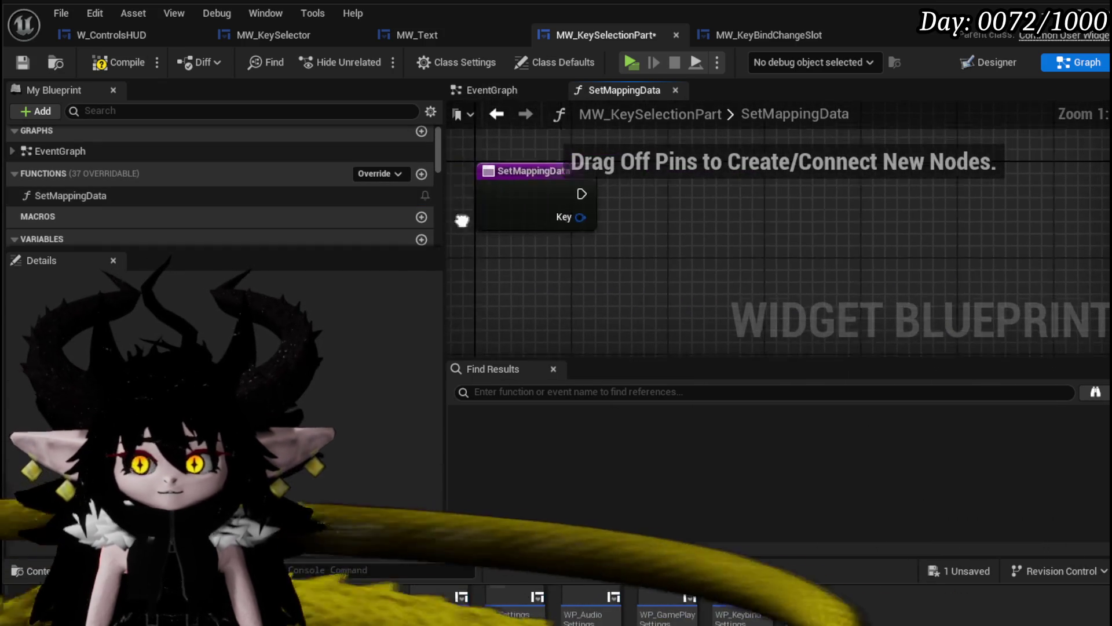
{"action": "key", "text": "ctrl+v"}
{"action": "mouse_move", "coordinate": [931, 190]}
{"action": "left_mouse_down"}
{"action": "mouse_move", "coordinate": [827, 186]}
{"action": "mouse_move", "coordinate": [775, 201]}
{"action": "mouse_move", "coordinate": [797, 197]}
{"action": "left_mouse_up"}
- Wire the function's Key input into Make Input Chord's Key pin
{"action": "scroll", "coordinate": [739, 200], "scroll_direction": "up", "scroll_amount": 2}
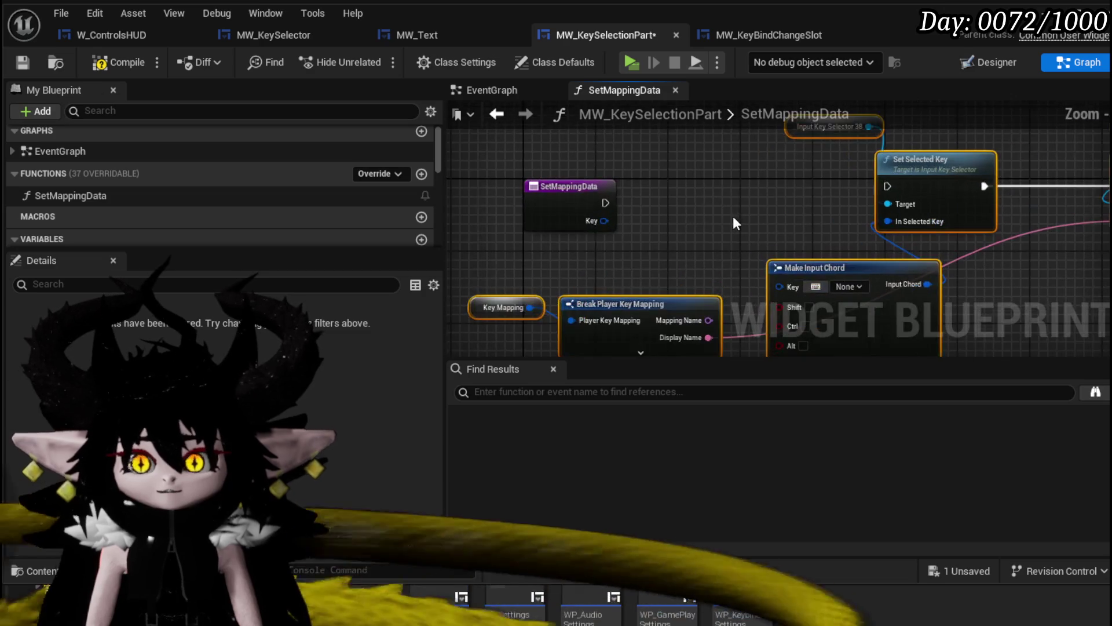
{"action": "left_click_drag", "start_coordinate": [720, 237], "coordinate": [710, 174]}
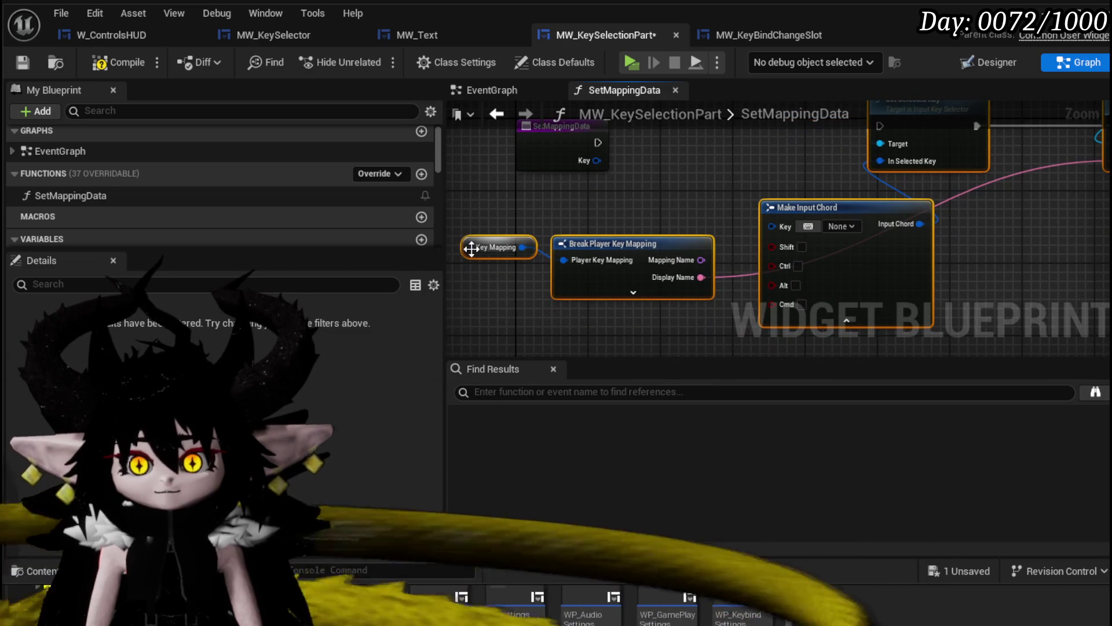
{"action": "mouse_move", "coordinate": [580, 195]}
{"action": "left_mouse_down"}
{"action": "mouse_move", "coordinate": [525, 221]}
{"action": "mouse_move", "coordinate": [693, 249]}
{"action": "left_mouse_up"}
{"action": "mouse_move", "coordinate": [607, 219]}
{"action": "left_mouse_down"}
{"action": "mouse_move", "coordinate": [498, 278]}
{"action": "mouse_move", "coordinate": [578, 262]}
{"action": "left_mouse_up"}
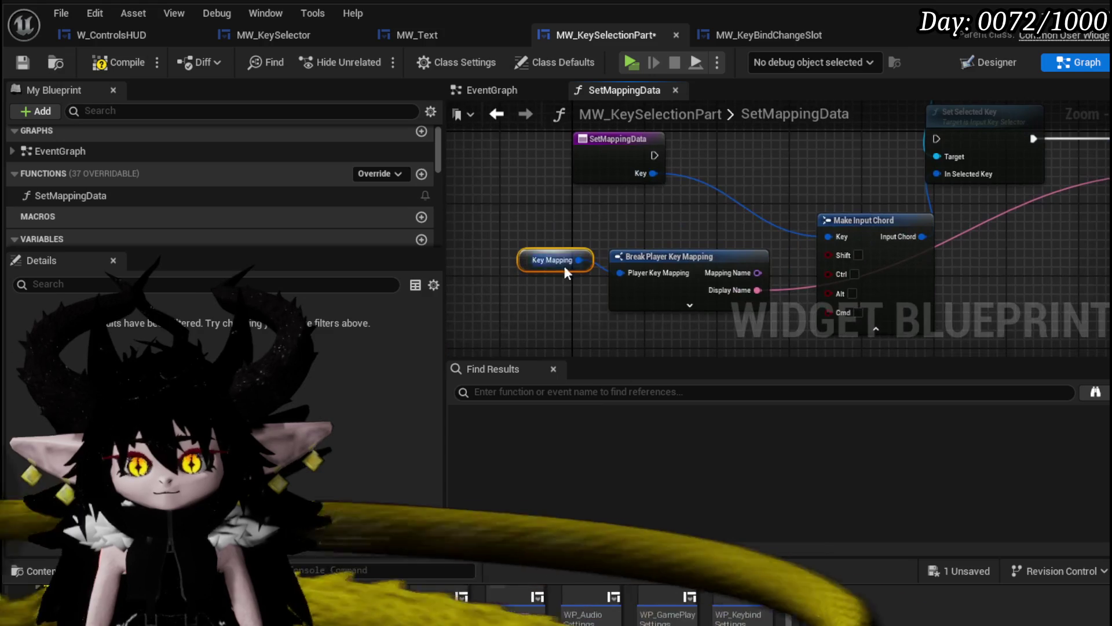
{"action": "right_click", "coordinate": [533, 267]}
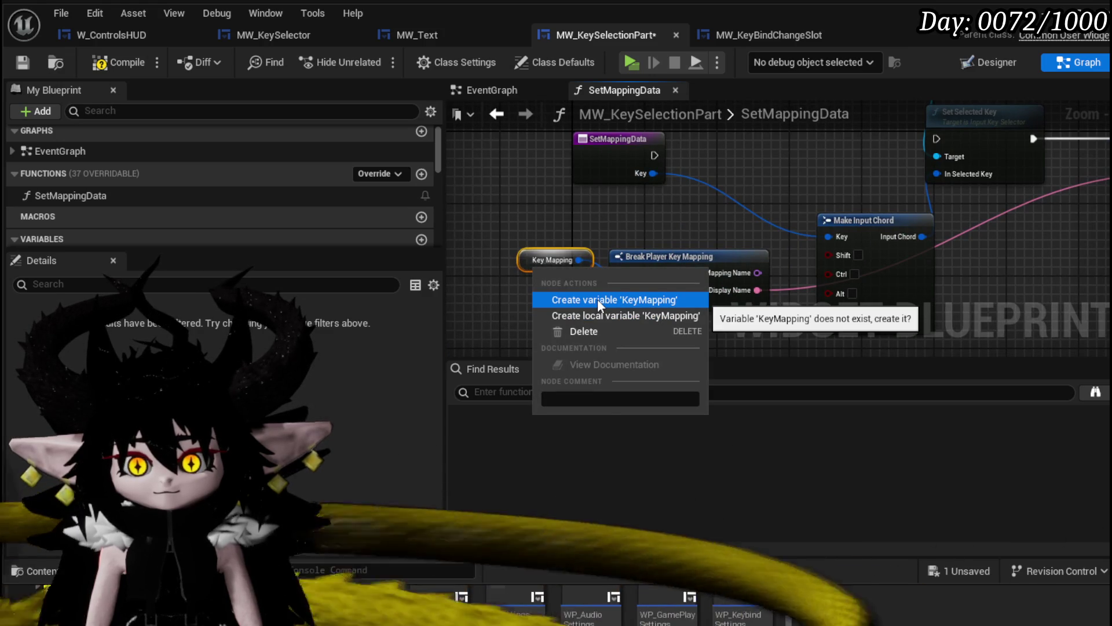
- Create the missing KeyMapping variable from the Key Mapping node
{"action": "left_click", "coordinate": [596, 298]}
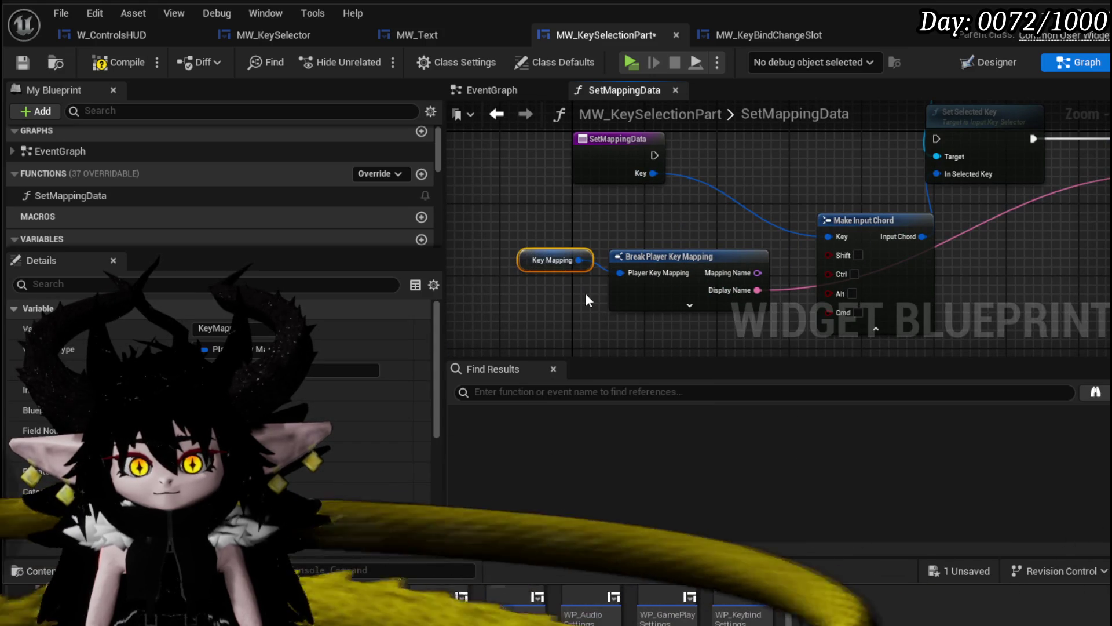
{"action": "left_click_drag", "start_coordinate": [651, 206], "coordinate": [481, 263]}
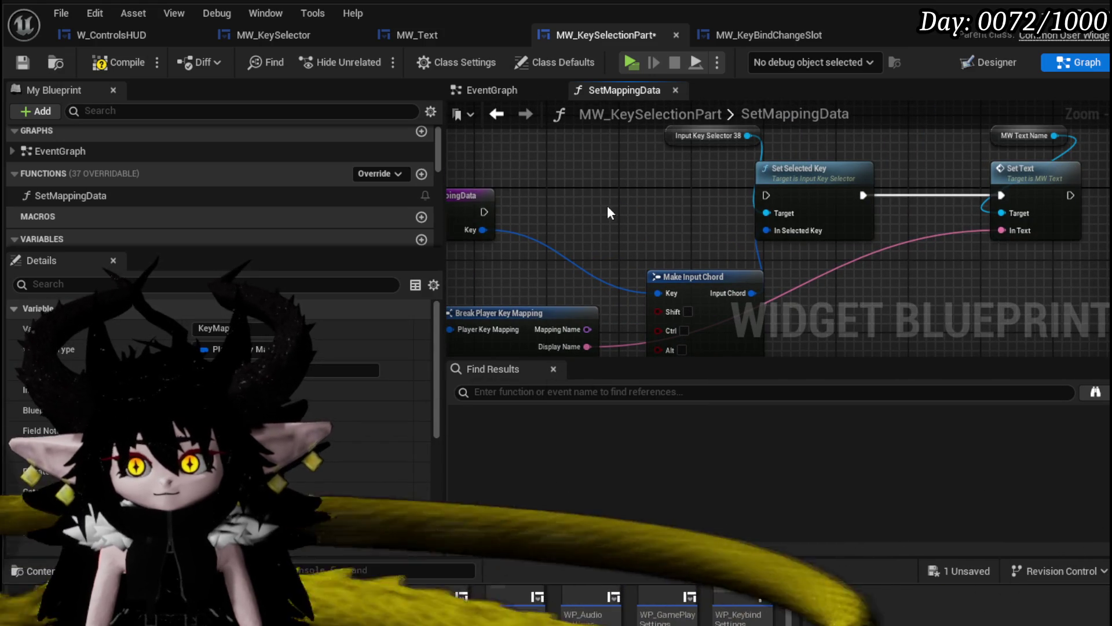
{"action": "scroll", "coordinate": [176, 242], "scroll_direction": "down", "scroll_amount": 5}
{"action": "scroll", "coordinate": [176, 234], "scroll_direction": "down", "scroll_amount": 1}
- Add an MW_Text getter wired to Set Text's Target and tidy the surrounding nodes
{"action": "left_click_drag", "start_coordinate": [99, 182], "coordinate": [607, 203]}
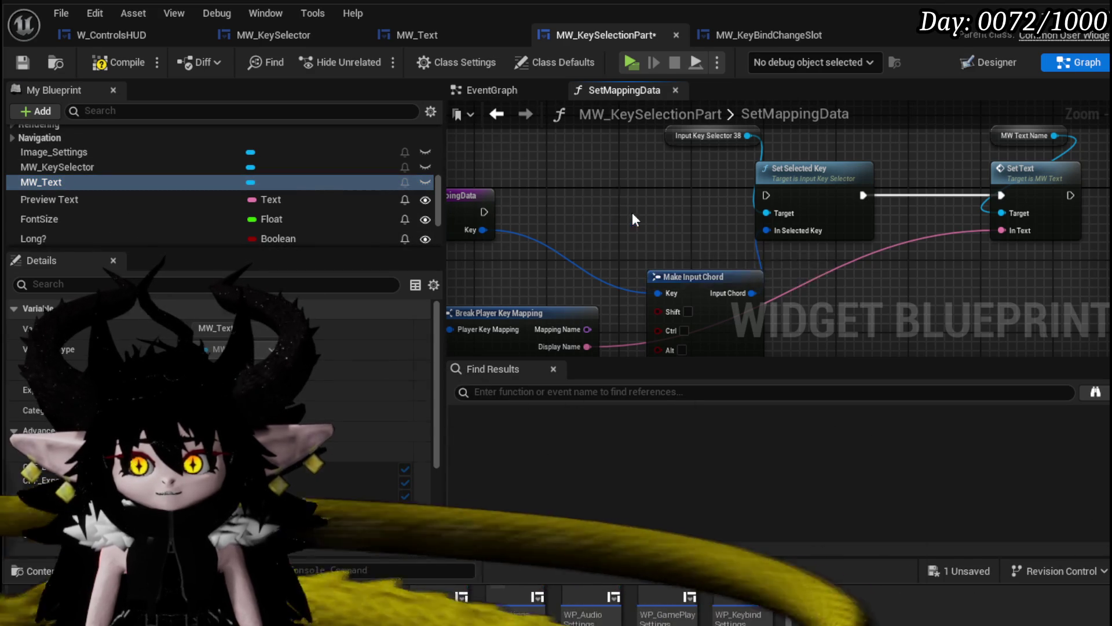
{"action": "left_click", "coordinate": [632, 215]}
{"action": "left_click_drag", "start_coordinate": [525, 235], "coordinate": [824, 193]}
{"action": "left_click_drag", "start_coordinate": [890, 214], "coordinate": [950, 262]}
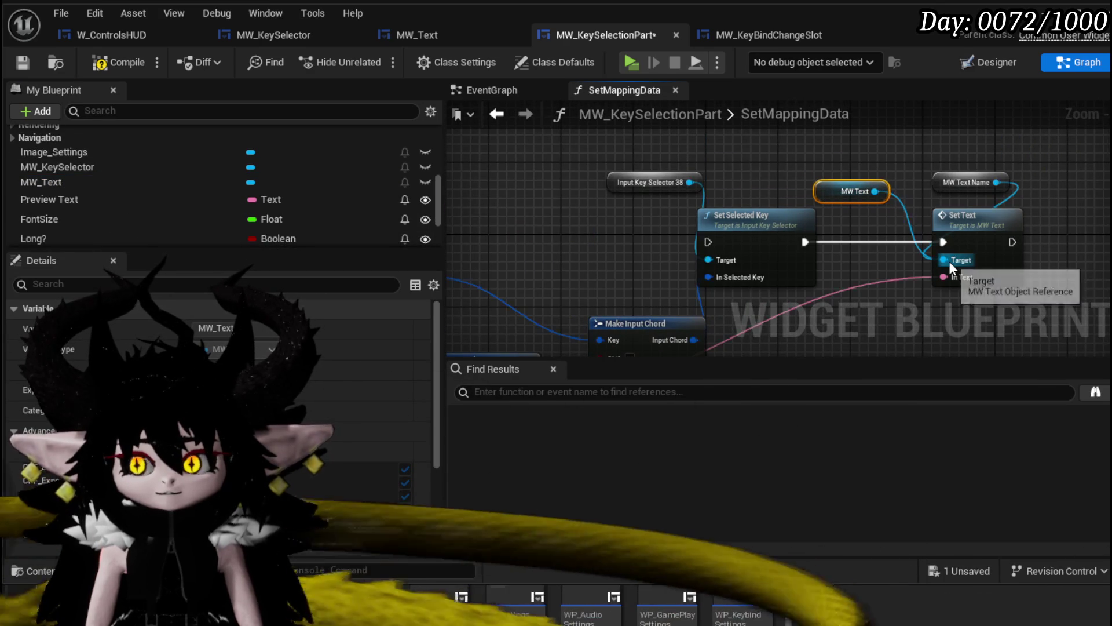
{"action": "left_click_drag", "start_coordinate": [847, 175], "coordinate": [846, 157]}
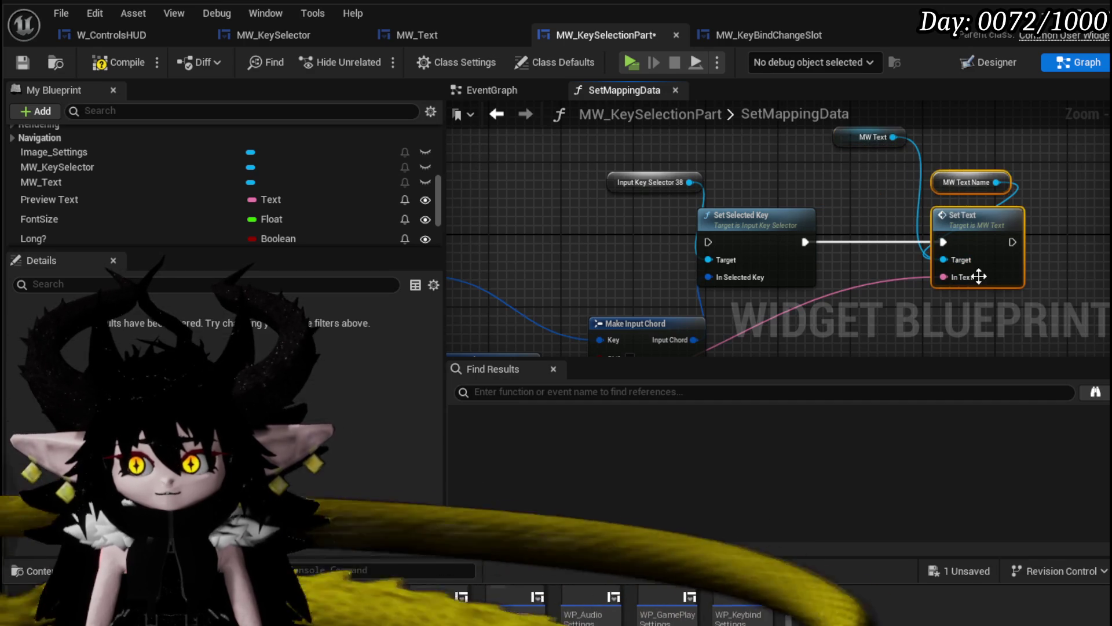
{"action": "mouse_move", "coordinate": [960, 270]}
{"action": "left_mouse_down"}
{"action": "mouse_move", "coordinate": [963, 181]}
{"action": "mouse_move", "coordinate": [994, 288]}
{"action": "left_mouse_up"}
{"action": "left_click_drag", "start_coordinate": [894, 172], "coordinate": [818, 196]}
{"action": "mouse_move", "coordinate": [692, 225]}
{"action": "left_mouse_down"}
{"action": "mouse_move", "coordinate": [721, 201]}
{"action": "mouse_move", "coordinate": [757, 121]}
{"action": "mouse_move", "coordinate": [721, 202]}
{"action": "left_mouse_up"}
{"action": "left_click_drag", "start_coordinate": [796, 250], "coordinate": [806, 268]}
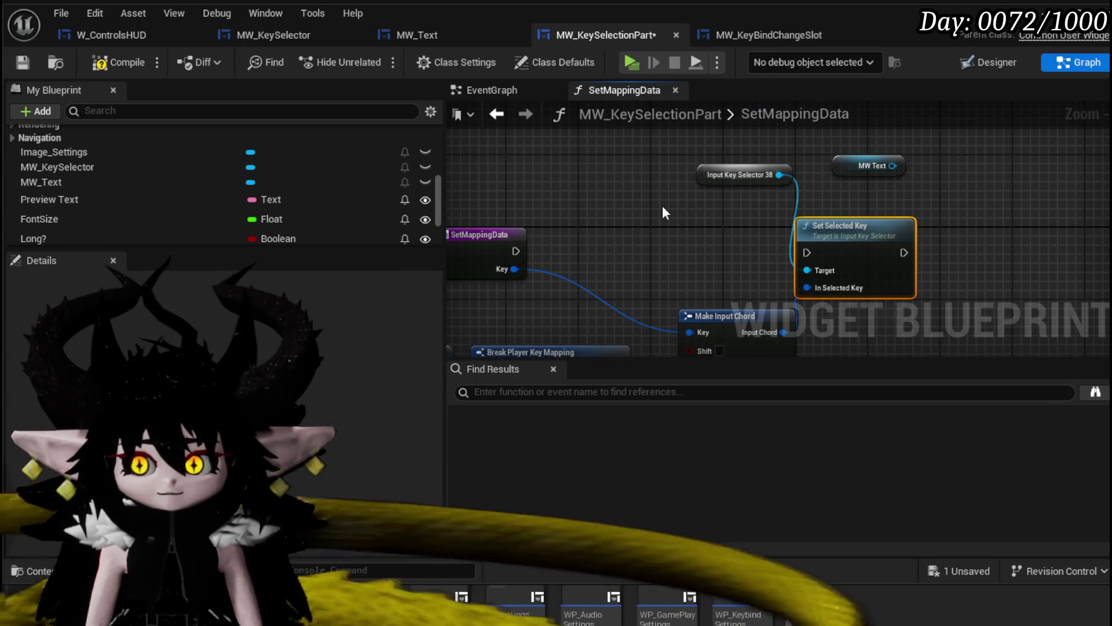
{"action": "left_click_drag", "start_coordinate": [662, 205], "coordinate": [760, 147]}
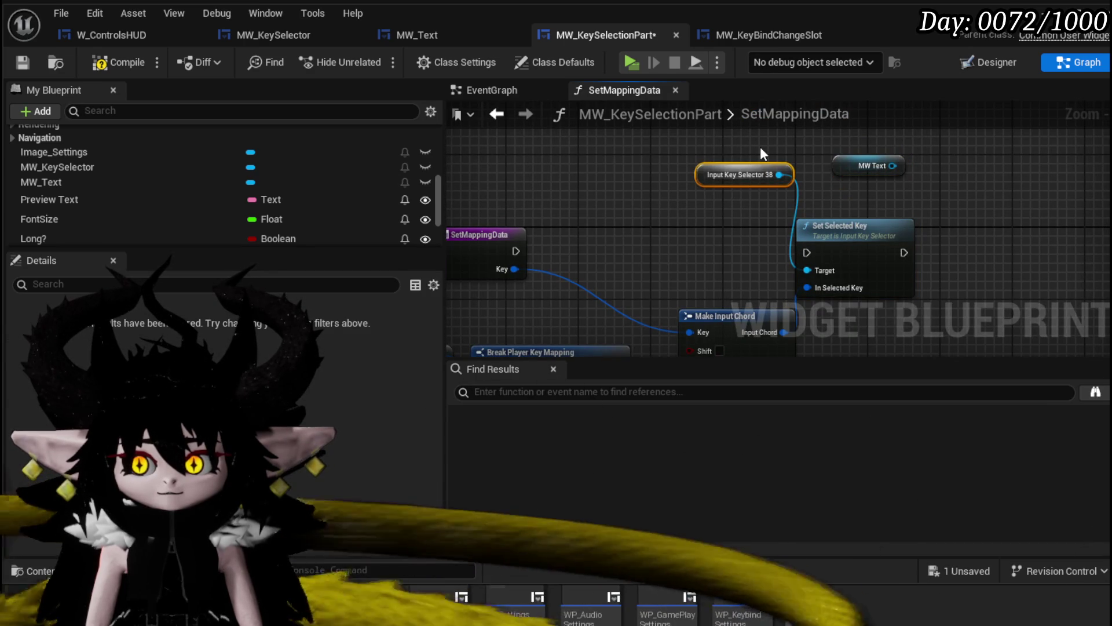
- Replace Input Key Selector 38 with an MW_KeySelector Set Selected Key, wired to exec and Make Input Chord
{"action": "key", "text": "Delete"}
{"action": "mouse_move", "coordinate": [116, 167]}
{"action": "left_mouse_down"}
{"action": "mouse_move", "coordinate": [614, 212]}
{"action": "mouse_move", "coordinate": [614, 193]}
{"action": "mouse_move", "coordinate": [654, 210]}
{"action": "left_mouse_up"}
{"action": "left_click", "coordinate": [613, 194]}
{"action": "type", "text": "set Key"}
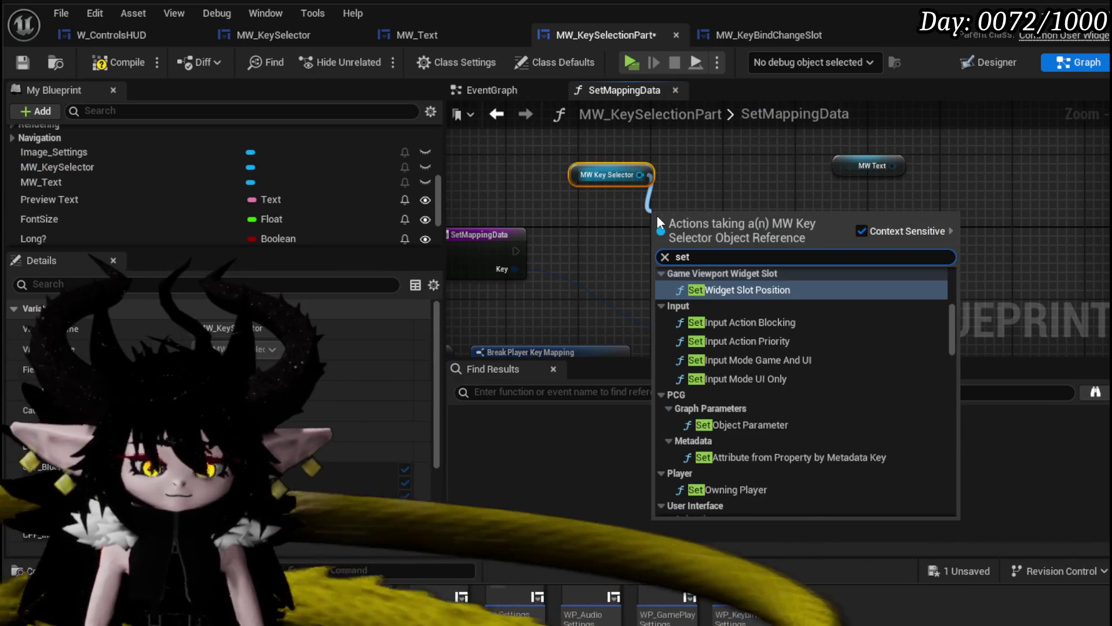
{"action": "key", "text": "Return"}
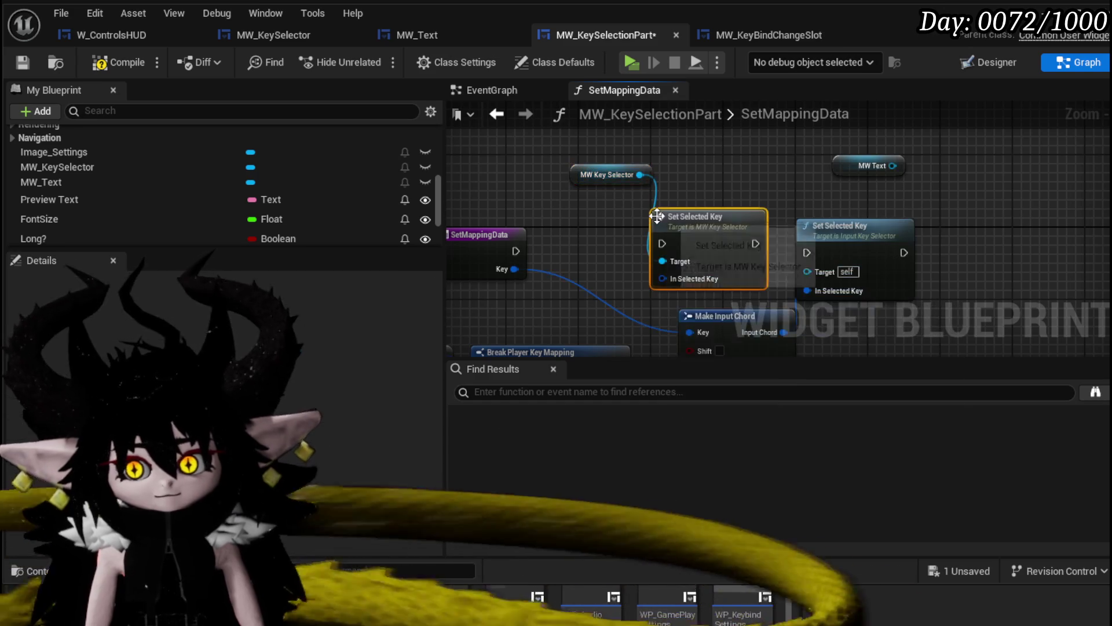
{"action": "mouse_move", "coordinate": [673, 254]}
{"action": "left_mouse_down"}
{"action": "mouse_move", "coordinate": [673, 194]}
{"action": "mouse_move", "coordinate": [697, 200]}
{"action": "left_mouse_up"}
{"action": "mouse_move", "coordinate": [540, 195]}
{"action": "left_mouse_down"}
{"action": "mouse_move", "coordinate": [702, 186]}
{"action": "mouse_move", "coordinate": [685, 188]}
{"action": "left_mouse_up"}
{"action": "mouse_move", "coordinate": [806, 277]}
{"action": "left_mouse_down"}
{"action": "mouse_move", "coordinate": [710, 225]}
{"action": "mouse_move", "coordinate": [740, 213]}
{"action": "left_mouse_up"}
- Delete the old Set Selected Key and leftover MW Text getter, then position the MW Key Selector getter
{"action": "key", "text": "Delete"}
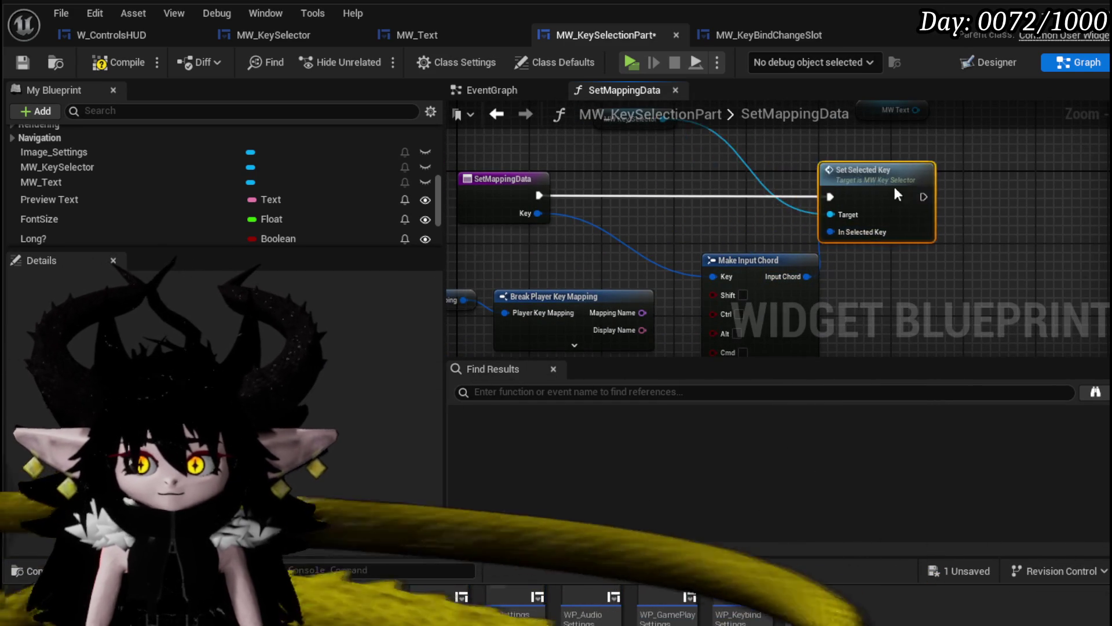
{"action": "left_click_drag", "start_coordinate": [816, 193], "coordinate": [790, 256]}
{"action": "left_click", "coordinate": [863, 174]}
{"action": "key", "text": "Delete"}
{"action": "left_click_drag", "start_coordinate": [585, 176], "coordinate": [773, 176]}
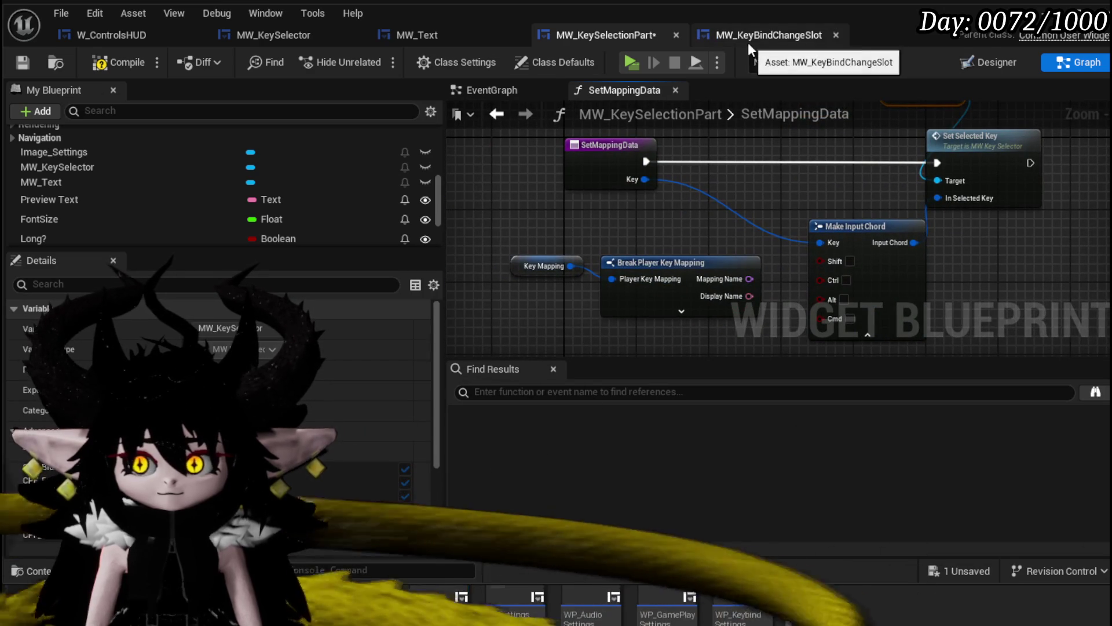
- In MW_KeyBindChangeSlot, move the Key Mapping and Break Player Key Mapping nodes up-left
{"action": "left_click", "coordinate": [742, 36]}
{"action": "scroll", "coordinate": [745, 221], "scroll_direction": "up", "scroll_amount": 2}
{"action": "mouse_move", "coordinate": [713, 214]}
{"action": "left_mouse_down"}
{"action": "mouse_move", "coordinate": [823, 154]}
{"action": "mouse_move", "coordinate": [873, 154]}
{"action": "mouse_move", "coordinate": [843, 165]}
{"action": "left_mouse_up"}
{"action": "left_click_drag", "start_coordinate": [474, 200], "coordinate": [579, 255]}
{"action": "mouse_move", "coordinate": [619, 243]}
{"action": "left_mouse_down"}
{"action": "mouse_move", "coordinate": [610, 176]}
{"action": "mouse_move", "coordinate": [565, 149]}
{"action": "left_mouse_up"}
{"action": "mouse_move", "coordinate": [622, 217]}
{"action": "left_mouse_down"}
{"action": "mouse_move", "coordinate": [719, 241]}
{"action": "mouse_move", "coordinate": [546, 226]}
{"action": "mouse_move", "coordinate": [512, 278]}
{"action": "mouse_move", "coordinate": [586, 275]}
{"action": "left_mouse_up"}
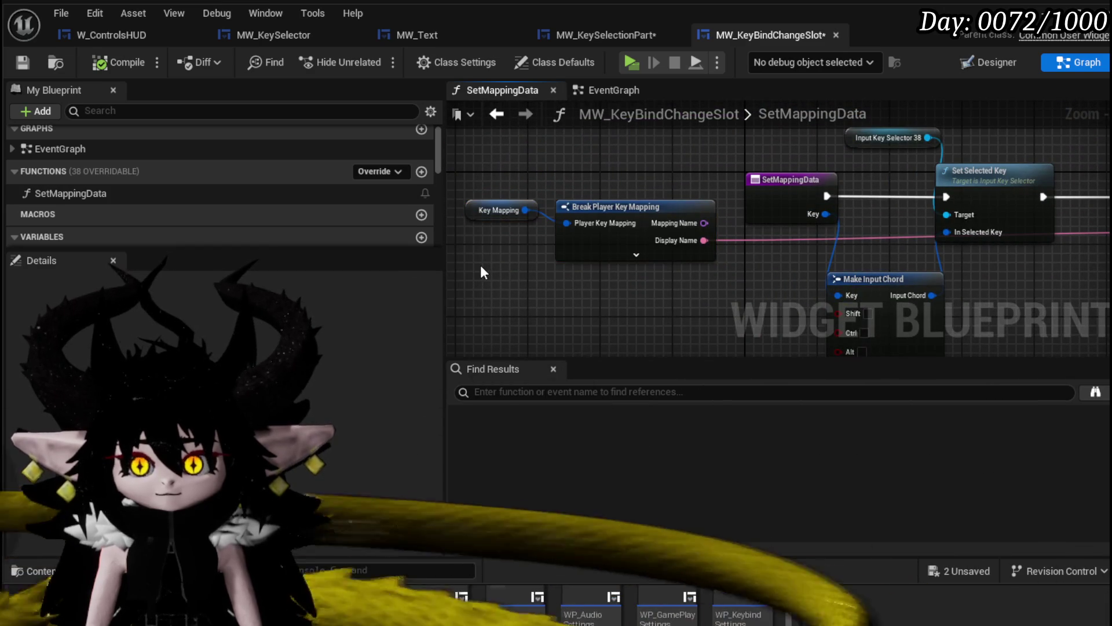
{"action": "mouse_move", "coordinate": [481, 265]}
{"action": "left_mouse_down"}
{"action": "mouse_move", "coordinate": [458, 282]}
{"action": "mouse_move", "coordinate": [635, 274]}
{"action": "mouse_move", "coordinate": [631, 301]}
{"action": "left_mouse_up"}
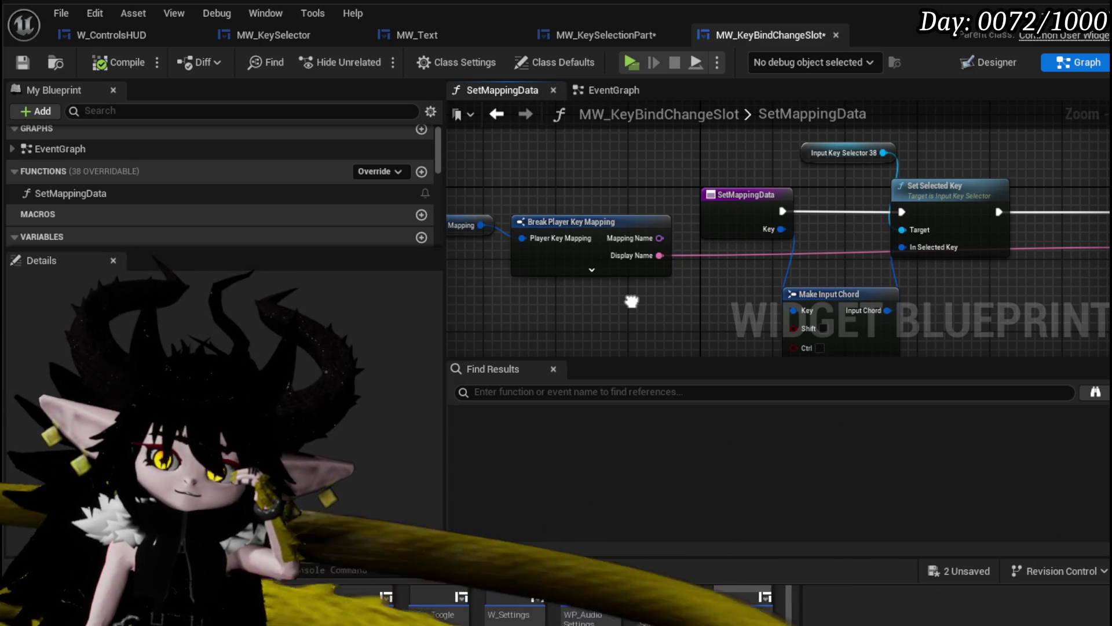
{"action": "mouse_move", "coordinate": [631, 301]}
{"action": "left_mouse_down"}
{"action": "mouse_move", "coordinate": [415, 293]}
{"action": "mouse_move", "coordinate": [546, 303]}
{"action": "left_mouse_up"}
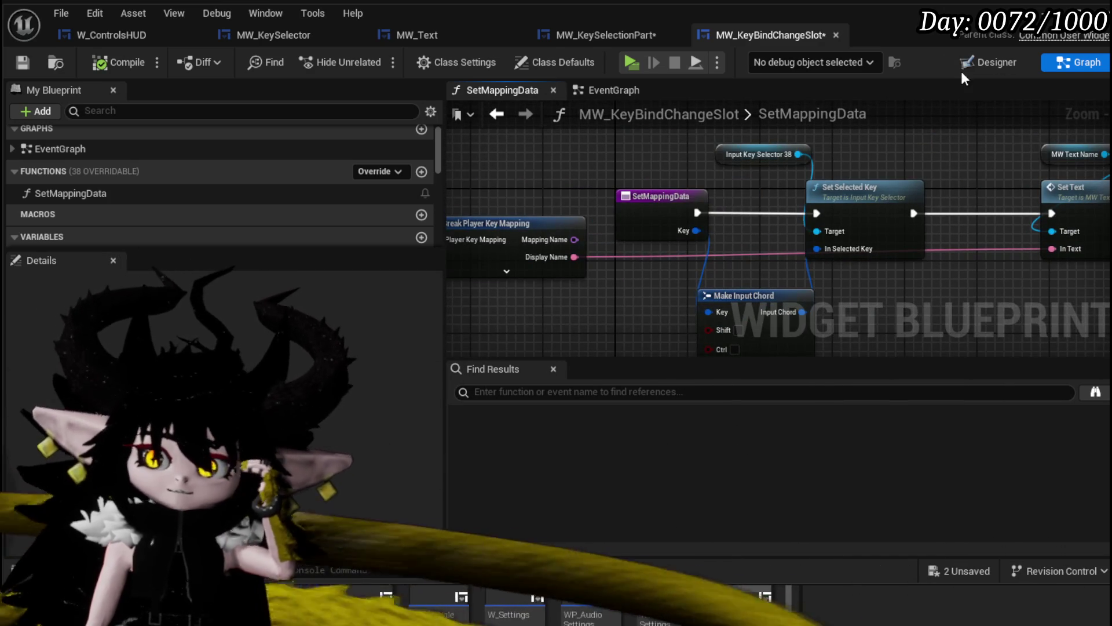
- Check MW_Text_Name in the Designer, then return to MW_KeySelectionPart's SetMappingData graph
{"action": "left_click", "coordinate": [968, 68]}
{"action": "scroll", "coordinate": [490, 287], "scroll_direction": "up", "scroll_amount": 3}
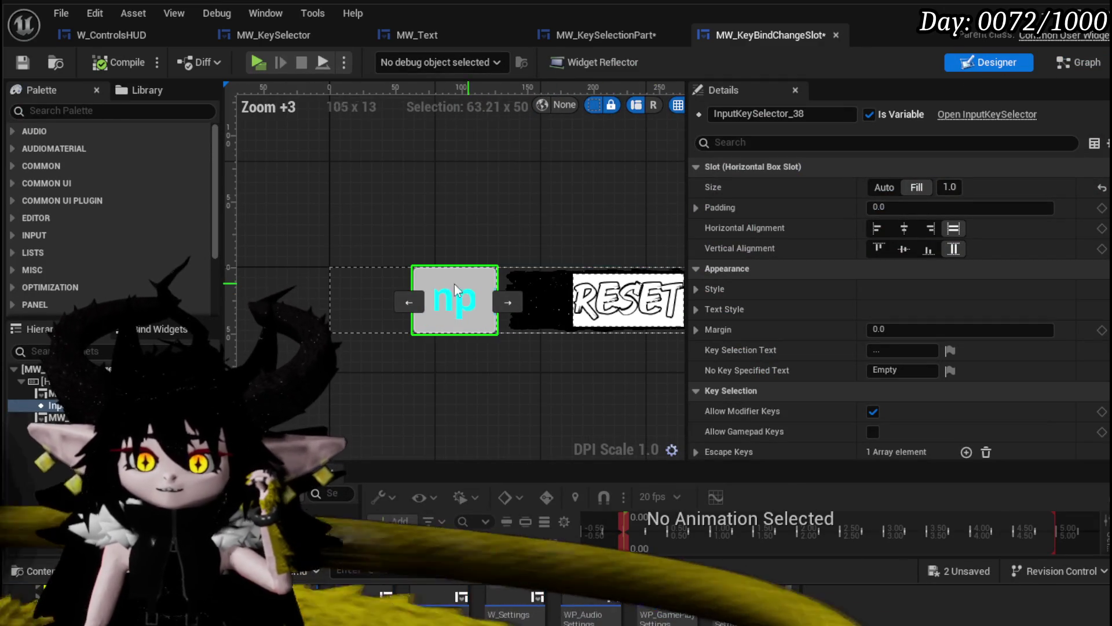
{"action": "left_click", "coordinate": [49, 393]}
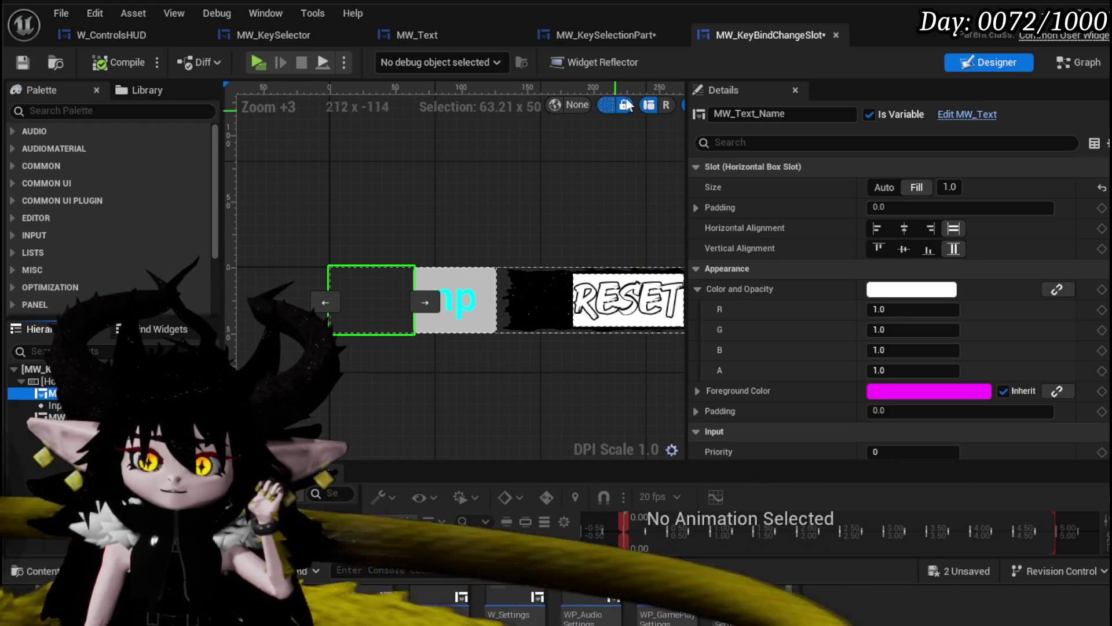
{"action": "left_click", "coordinate": [609, 35]}
{"action": "left_click_drag", "start_coordinate": [907, 231], "coordinate": [831, 217]}
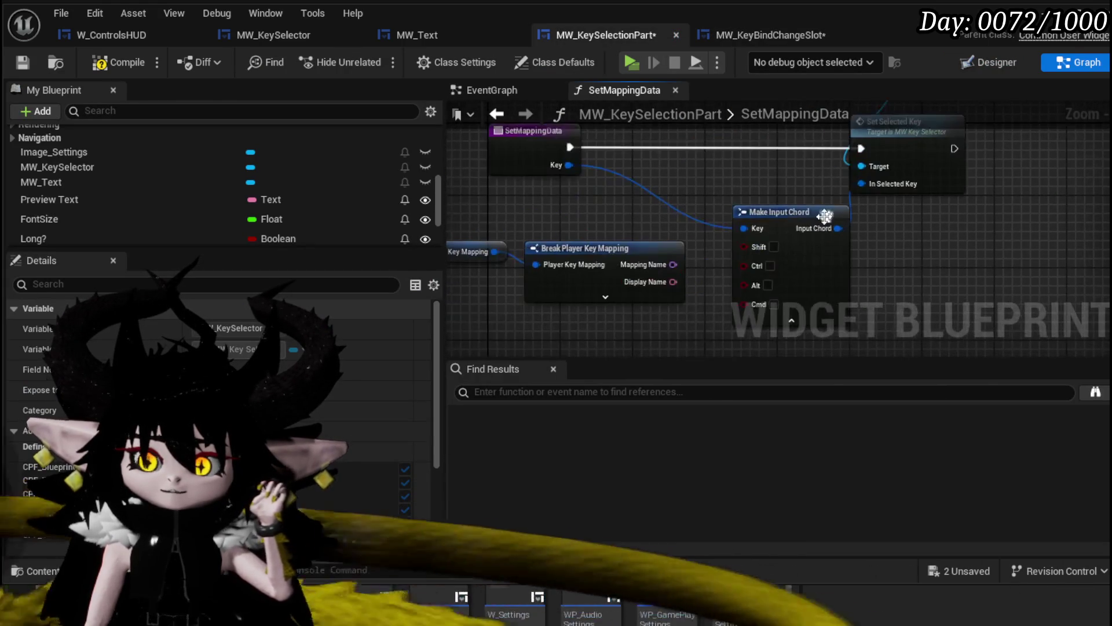
- Delete MW_KeySelectionPart's Key Mapping and Break Player Key Mapping nodes, compile, and jump to the error
{"action": "mouse_move", "coordinate": [472, 222]}
{"action": "left_mouse_down"}
{"action": "mouse_move", "coordinate": [665, 265]}
{"action": "mouse_move", "coordinate": [587, 277]}
{"action": "mouse_move", "coordinate": [644, 269]}
{"action": "left_mouse_up"}
{"action": "key", "text": "Delete"}
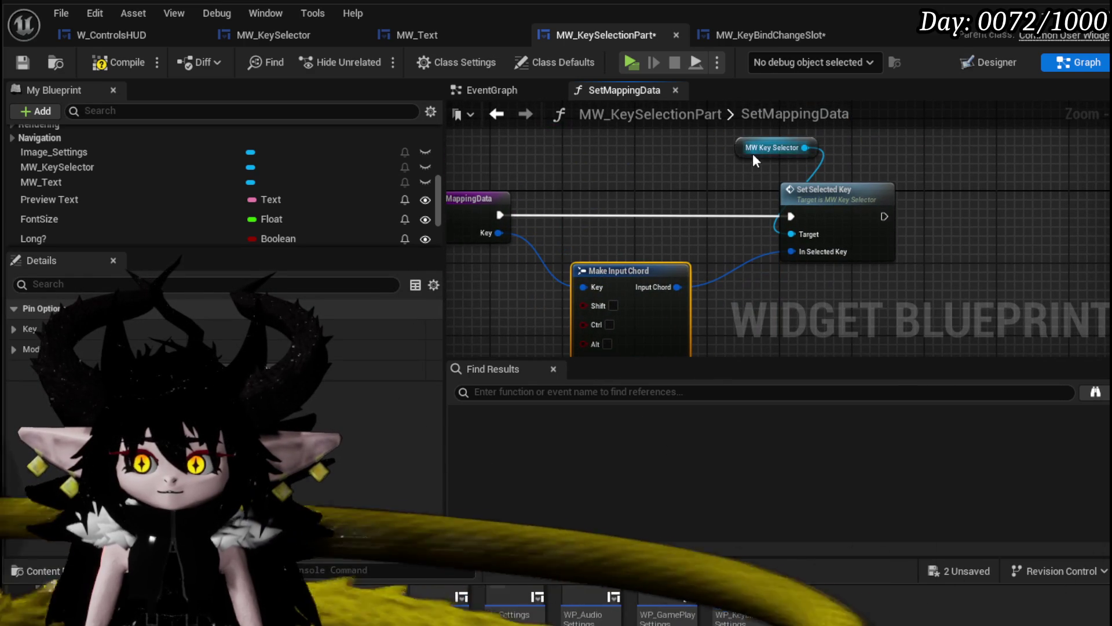
{"action": "left_click", "coordinate": [25, 62]}
{"action": "left_click", "coordinate": [587, 405]}
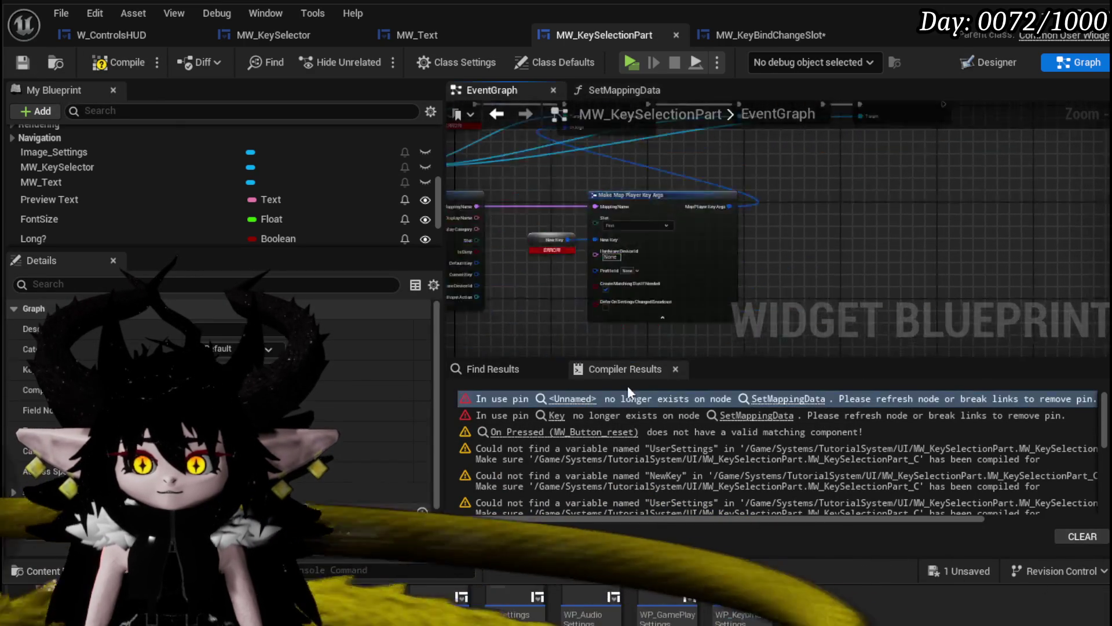
{"action": "scroll", "coordinate": [800, 267], "scroll_direction": "down", "scroll_amount": 3}
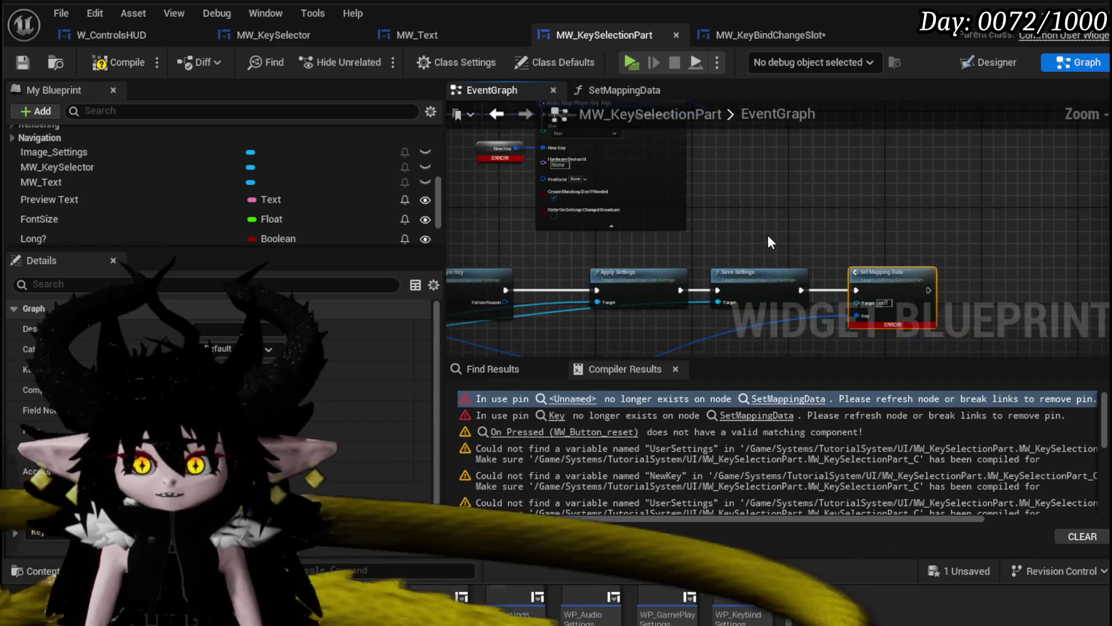
- Break all of Set Mapping Data's node links and recompile with F7
{"action": "right_click", "coordinate": [839, 222]}
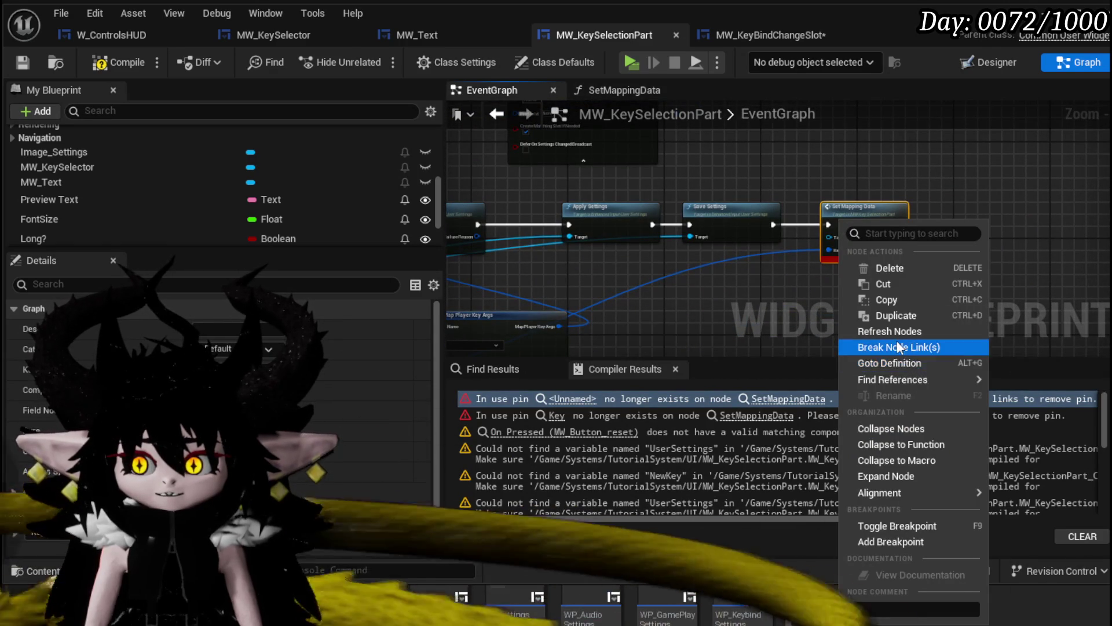
{"action": "left_click", "coordinate": [903, 347]}
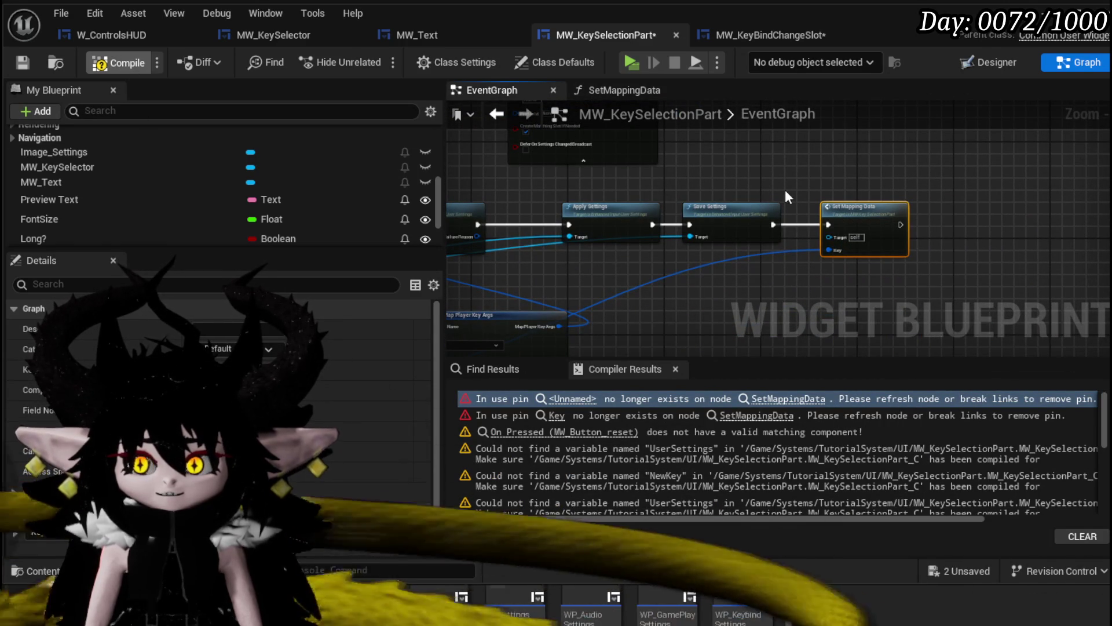
{"action": "key", "text": "F7"}
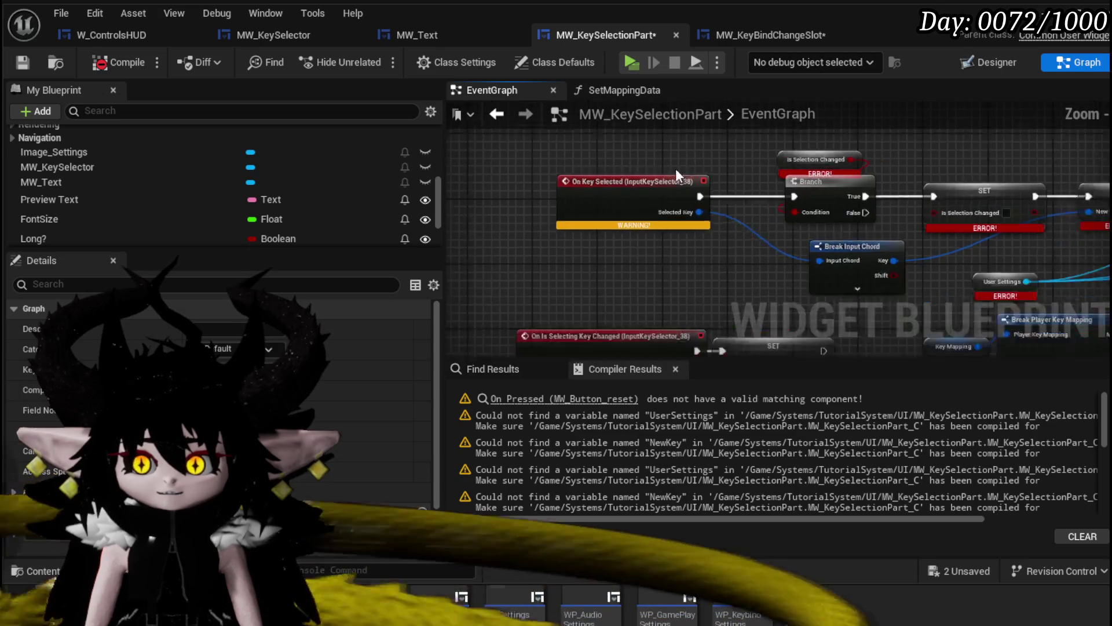
{"action": "scroll", "coordinate": [625, 235], "scroll_direction": "up", "scroll_amount": 3}
{"action": "left_click_drag", "start_coordinate": [624, 235], "coordinate": [673, 332]}
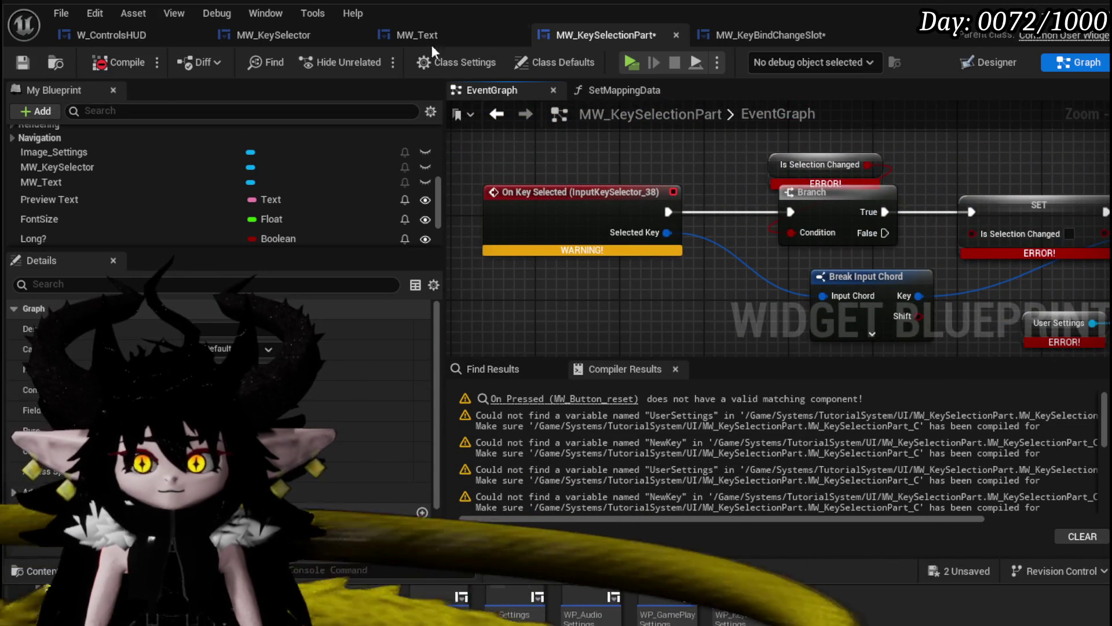
{"action": "left_click", "coordinate": [284, 34]}
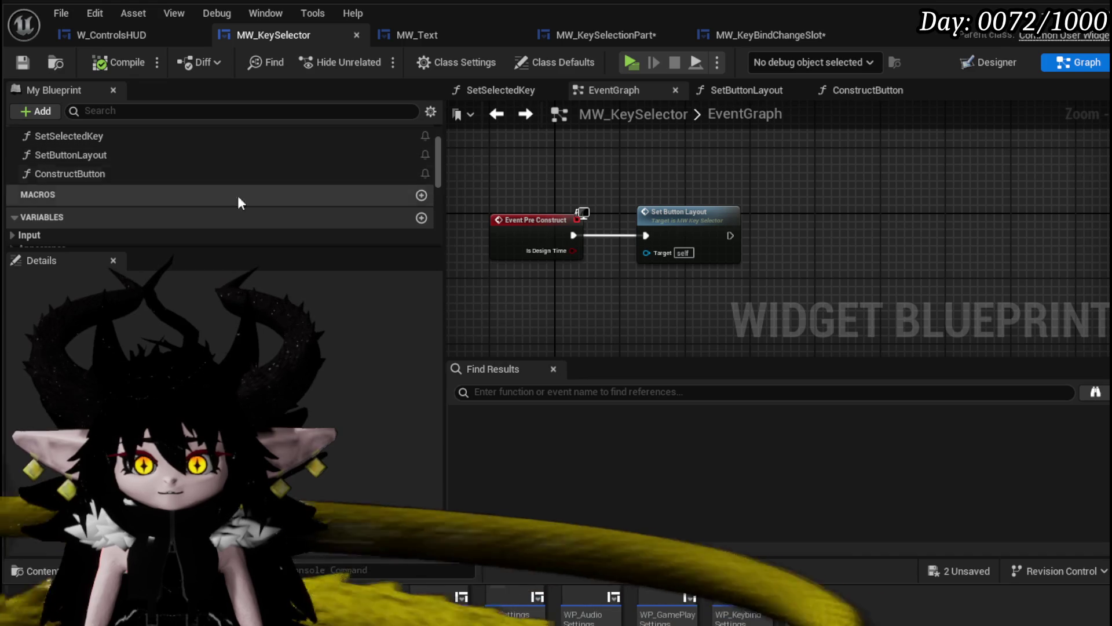
- Inspect the InputKeySelector variable and the existing On Key Selected event in MW_KeySelectionPart
{"action": "scroll", "coordinate": [218, 193], "scroll_direction": "down", "scroll_amount": 5}
{"action": "scroll", "coordinate": [218, 193], "scroll_direction": "up", "scroll_amount": 2}
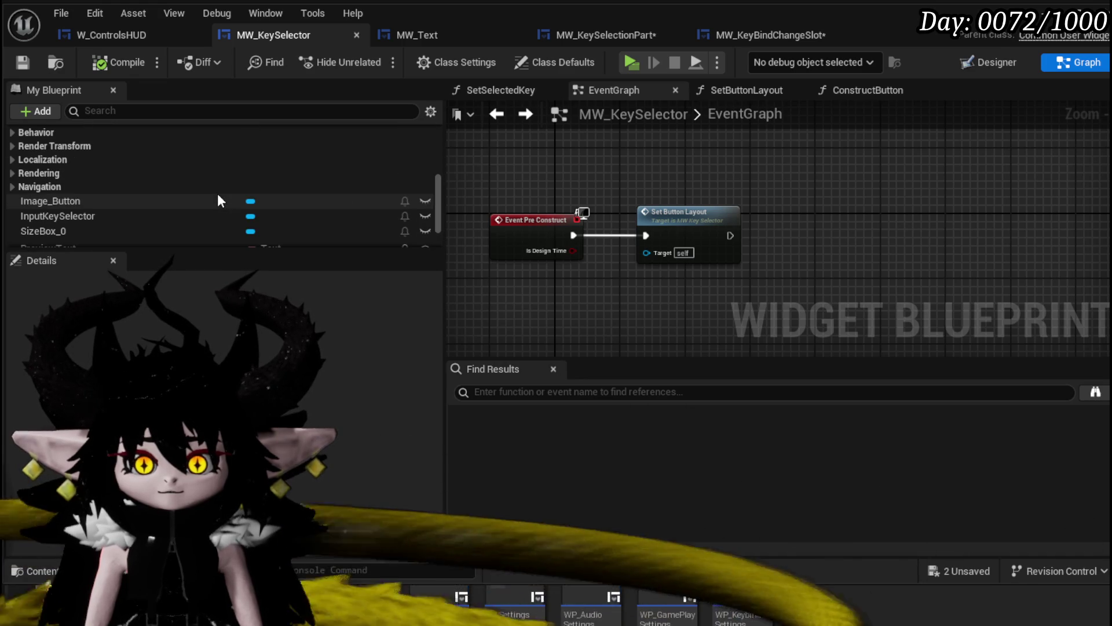
{"action": "left_click", "coordinate": [208, 216]}
{"action": "scroll", "coordinate": [324, 359], "scroll_direction": "down", "scroll_amount": 8}
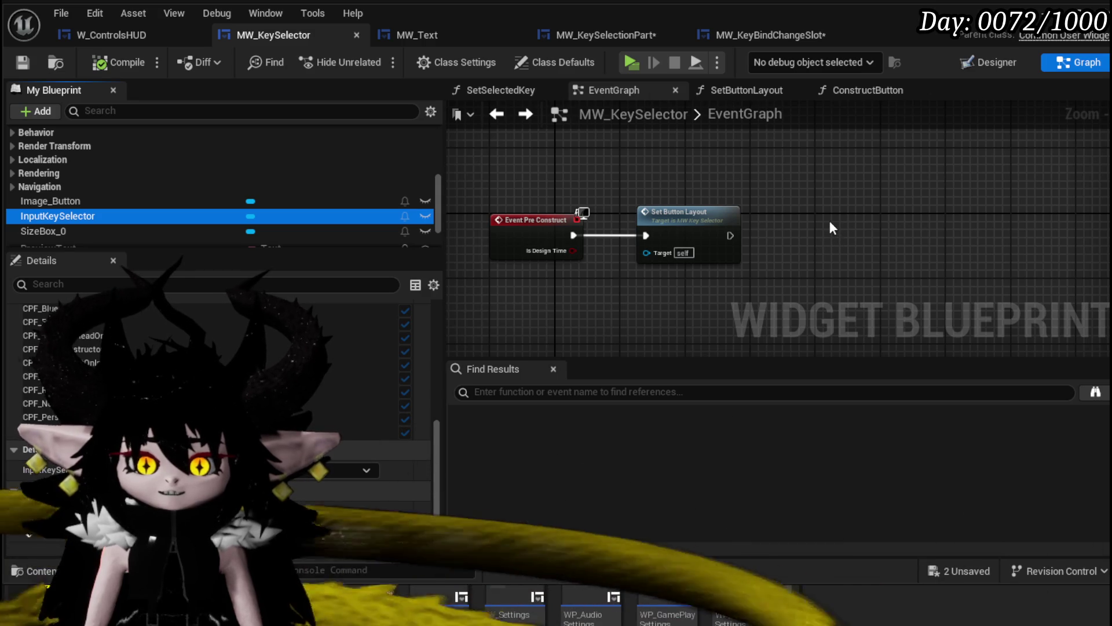
{"action": "left_click", "coordinate": [625, 36]}
{"action": "left_click", "coordinate": [597, 197]}
{"action": "scroll", "coordinate": [648, 161], "scroll_direction": "down", "scroll_amount": 1}
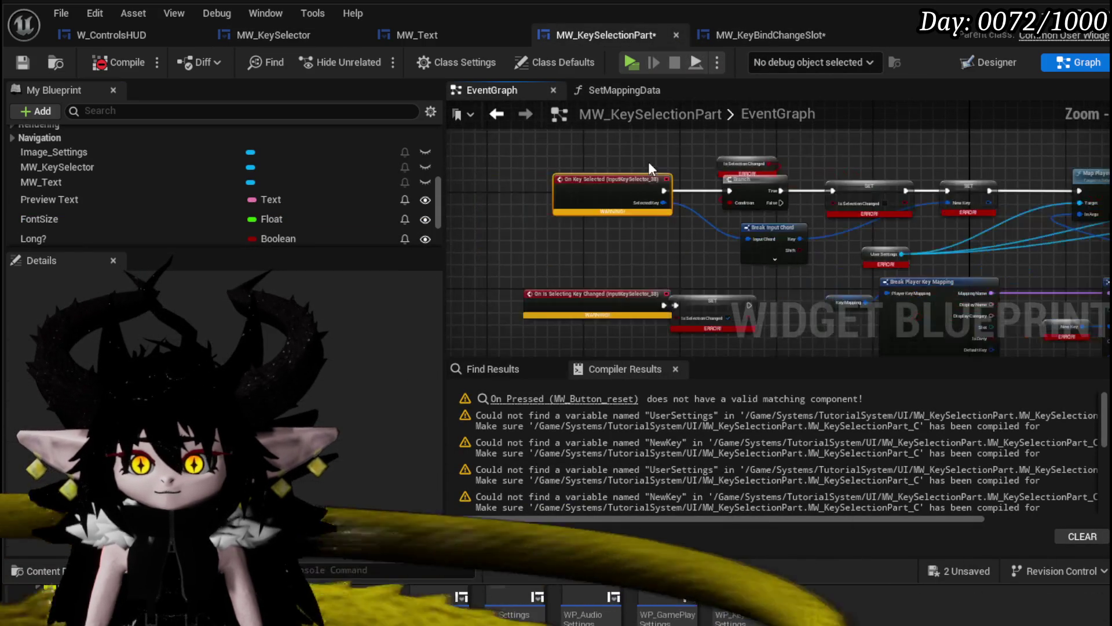
{"action": "left_click_drag", "start_coordinate": [657, 252], "coordinate": [657, 254]}
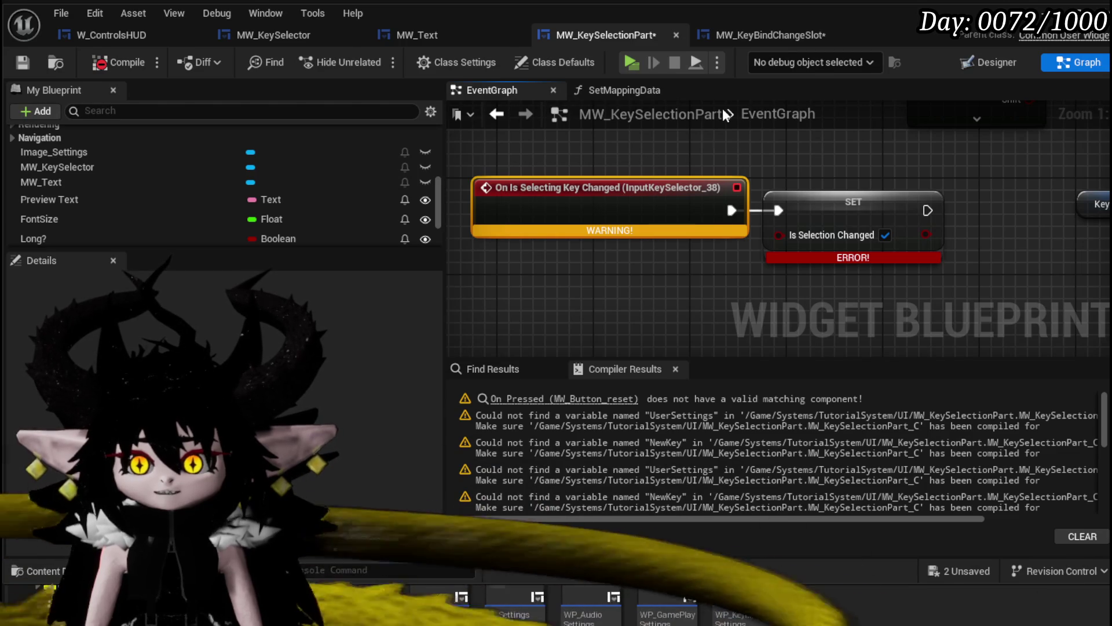
- Add an On Key Selected event for InputKeySelector in MW_KeySelector
{"action": "left_click", "coordinate": [760, 37]}
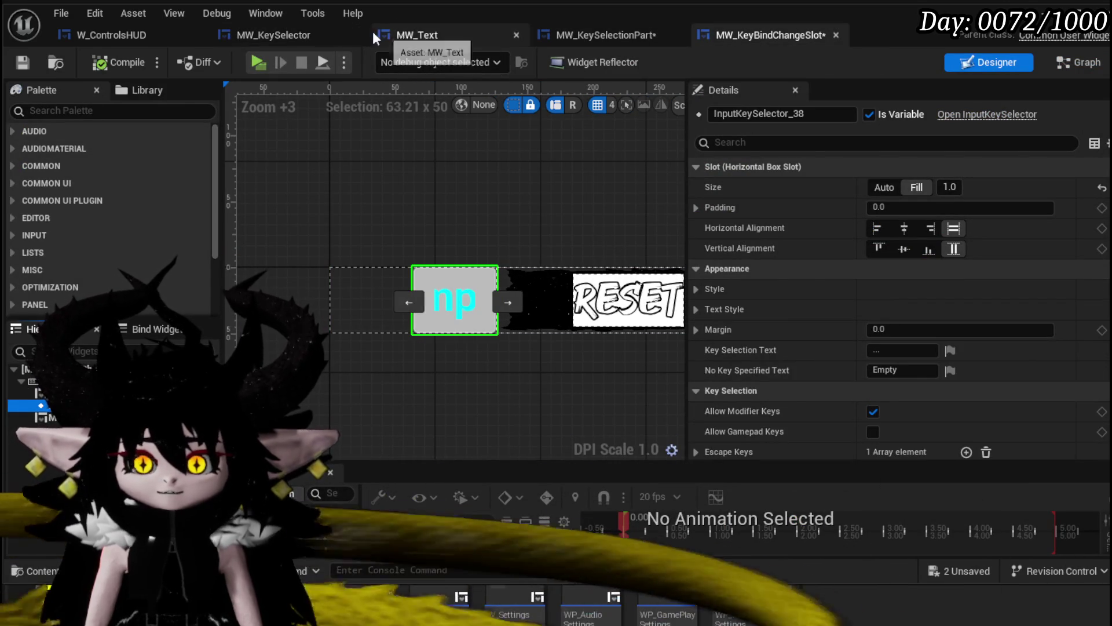
{"action": "left_click", "coordinate": [299, 35]}
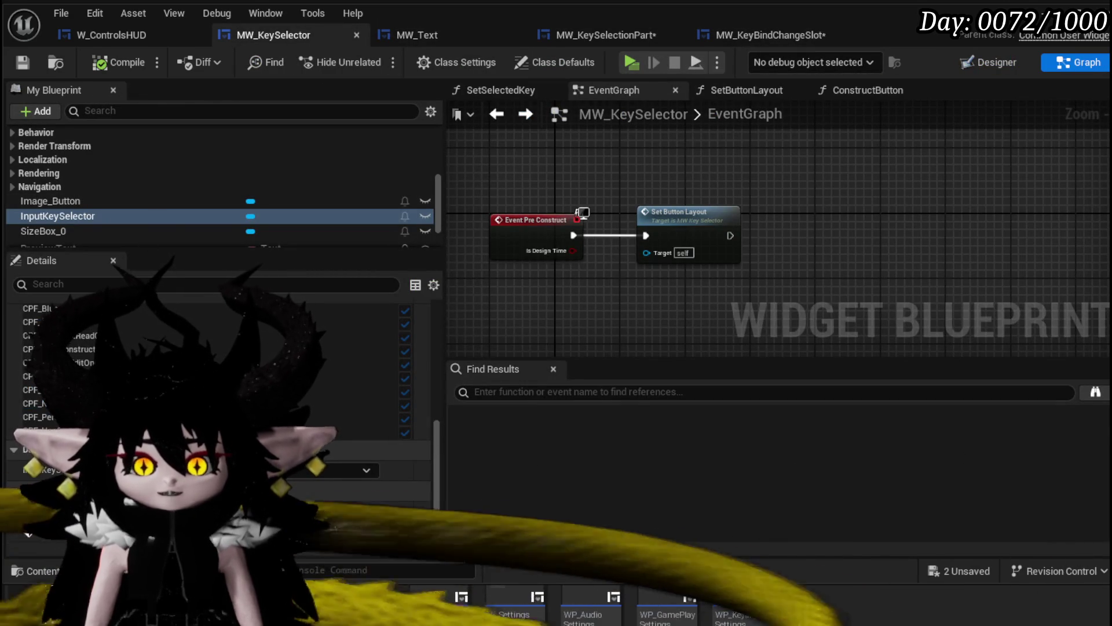
{"action": "left_click", "coordinate": [272, 498]}
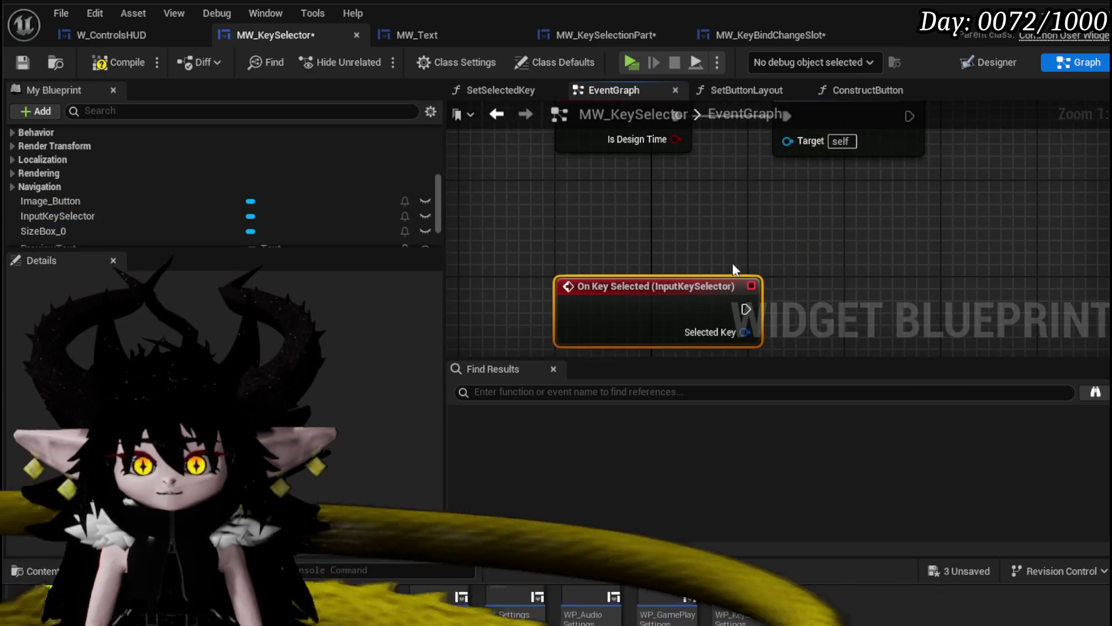
- Create a new event dispatcher named OnKeySelected
{"action": "left_click_drag", "start_coordinate": [642, 272], "coordinate": [723, 268]}
{"action": "right_click", "coordinate": [723, 269]}
{"action": "scroll", "coordinate": [332, 196], "scroll_direction": "up", "scroll_amount": 3}
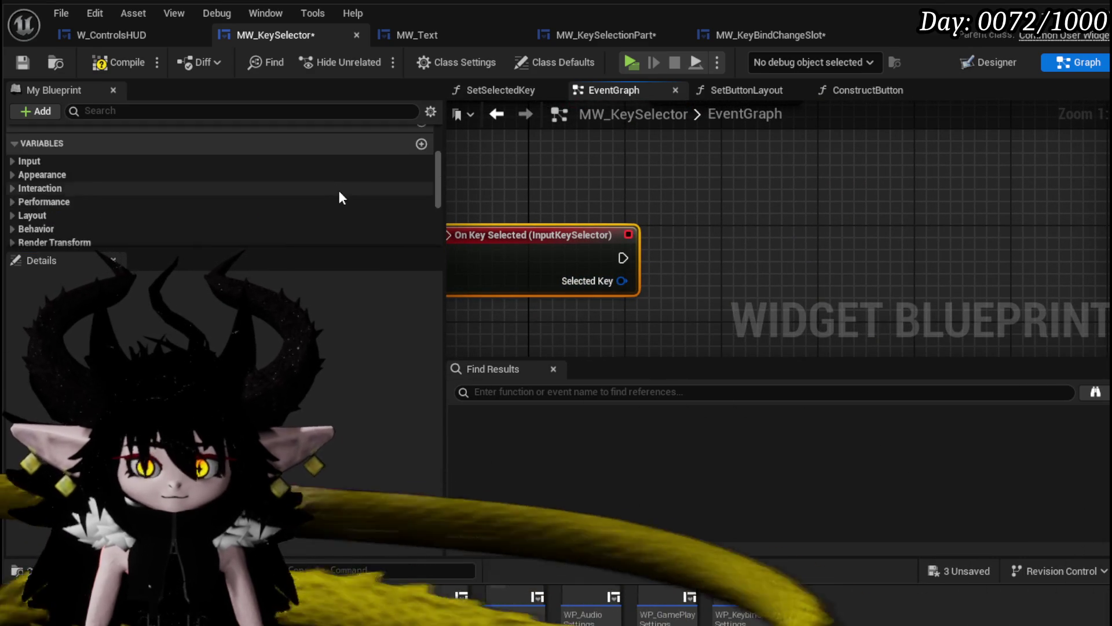
{"action": "scroll", "coordinate": [383, 169], "scroll_direction": "down", "scroll_amount": 5}
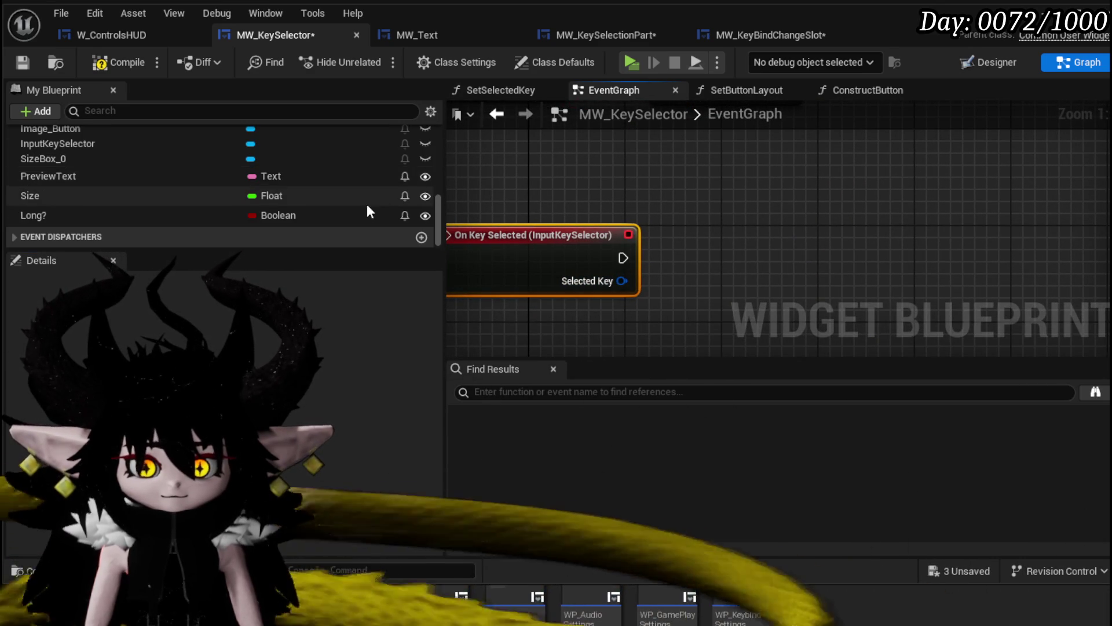
{"action": "left_click", "coordinate": [421, 237]}
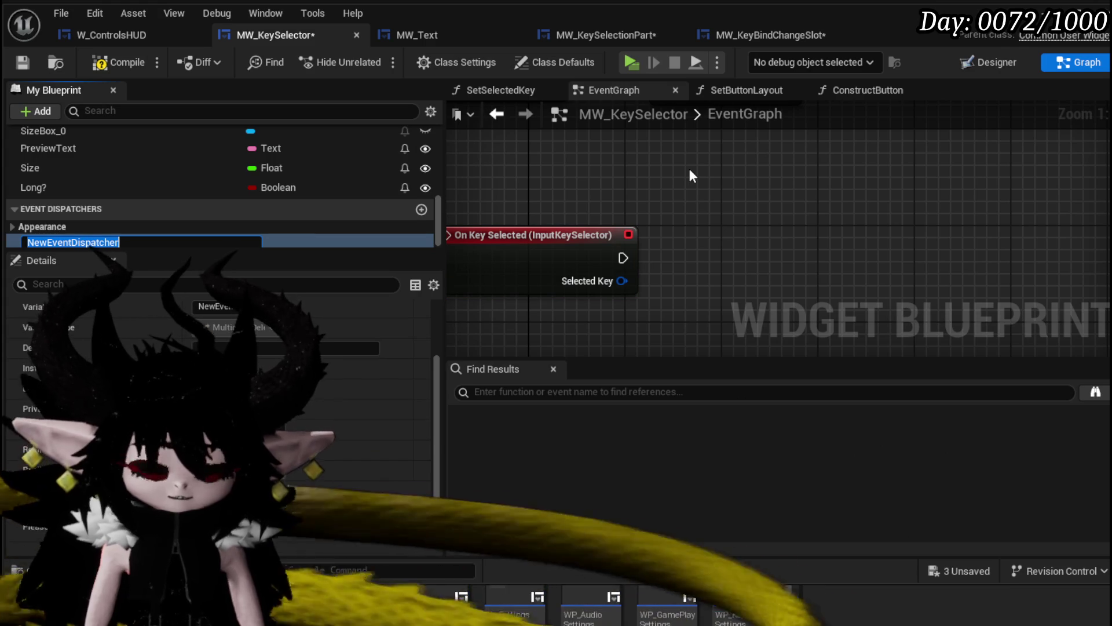
{"action": "type", "text": "OnKeySelected"}
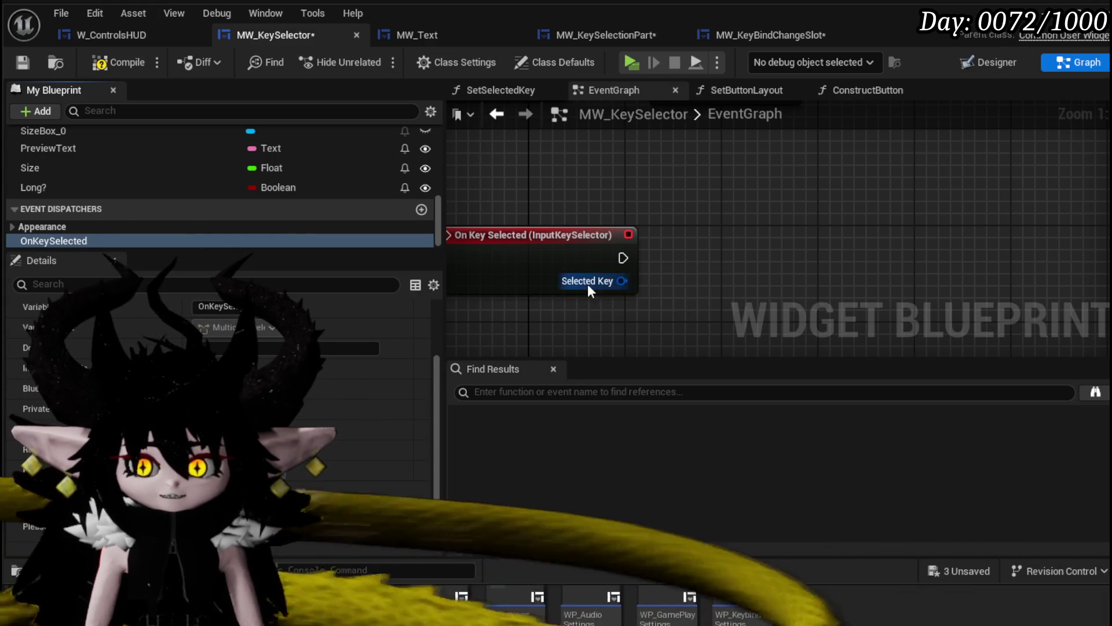
- Give OnKeySelected an Input Chord input parameter
{"action": "scroll", "coordinate": [317, 338], "scroll_direction": "up", "scroll_amount": 2}
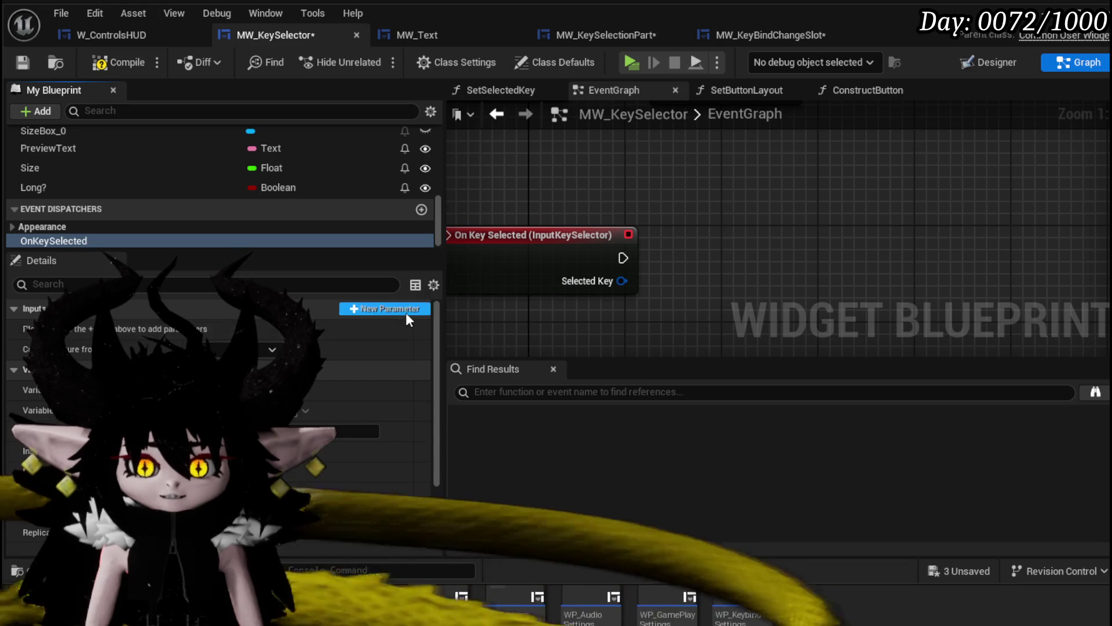
{"action": "left_click", "coordinate": [406, 313]}
{"action": "left_click", "coordinate": [238, 329]}
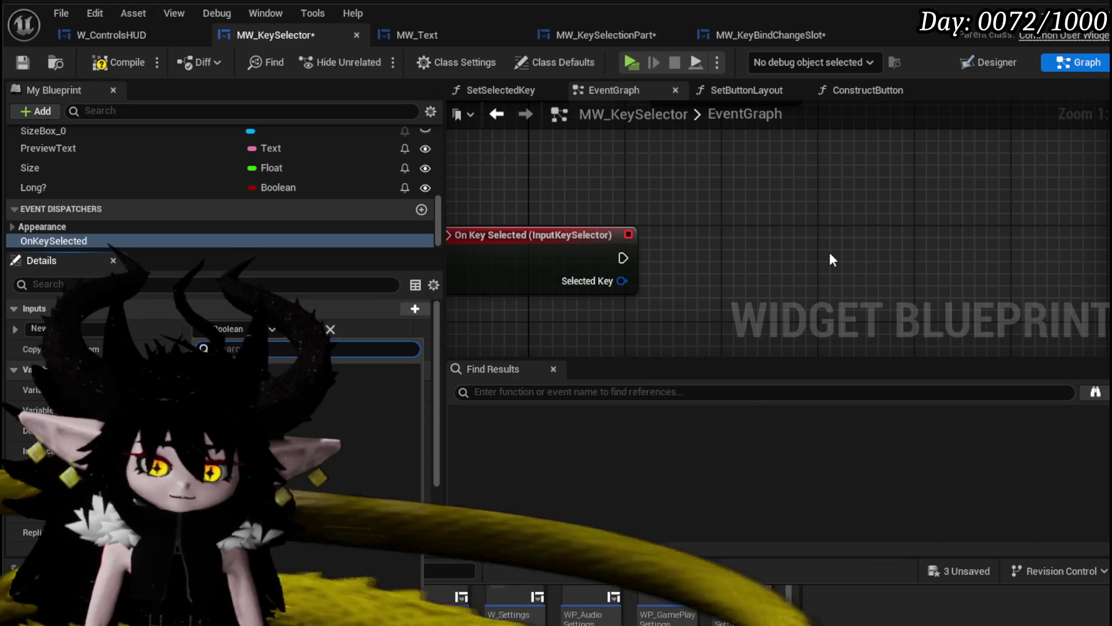
{"action": "type", "text": "in"}
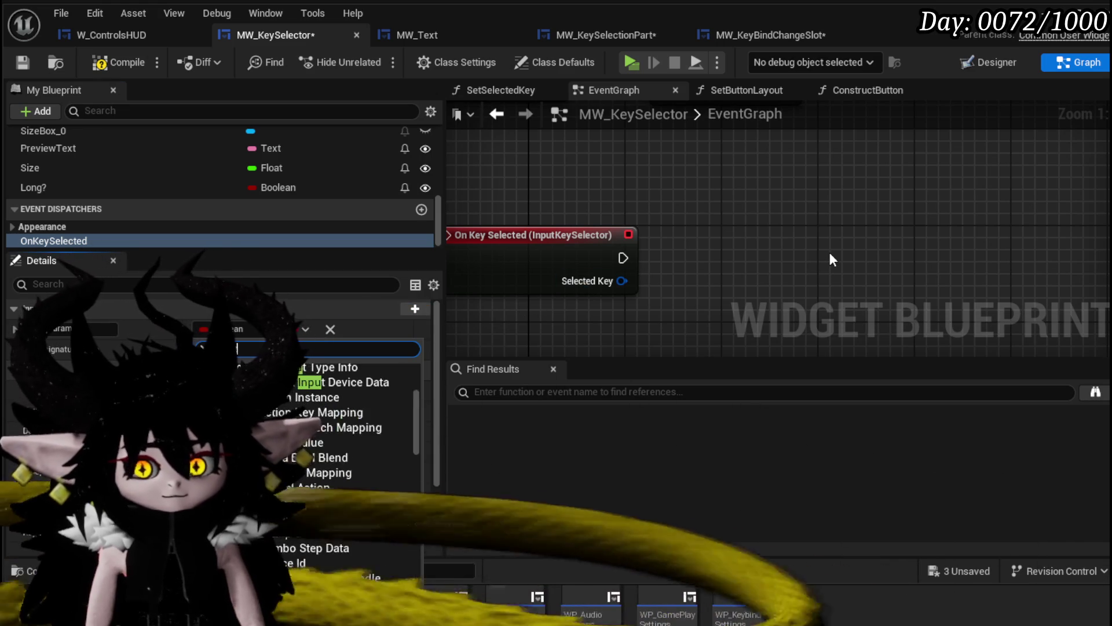
{"action": "type", "text": " Corho"}
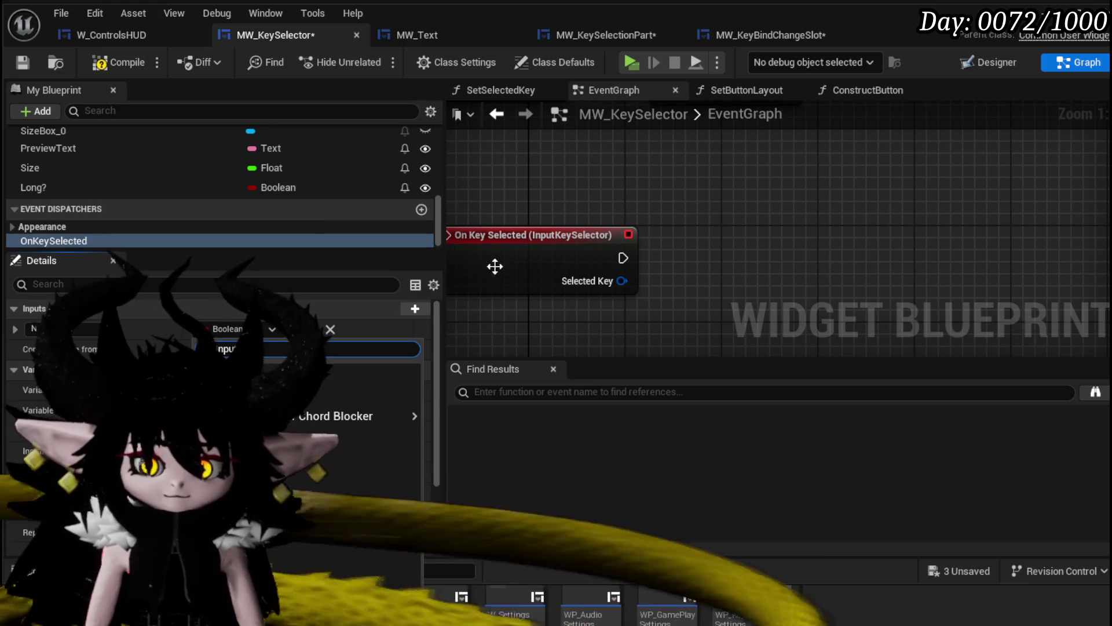
{"action": "key", "text": "Return"}
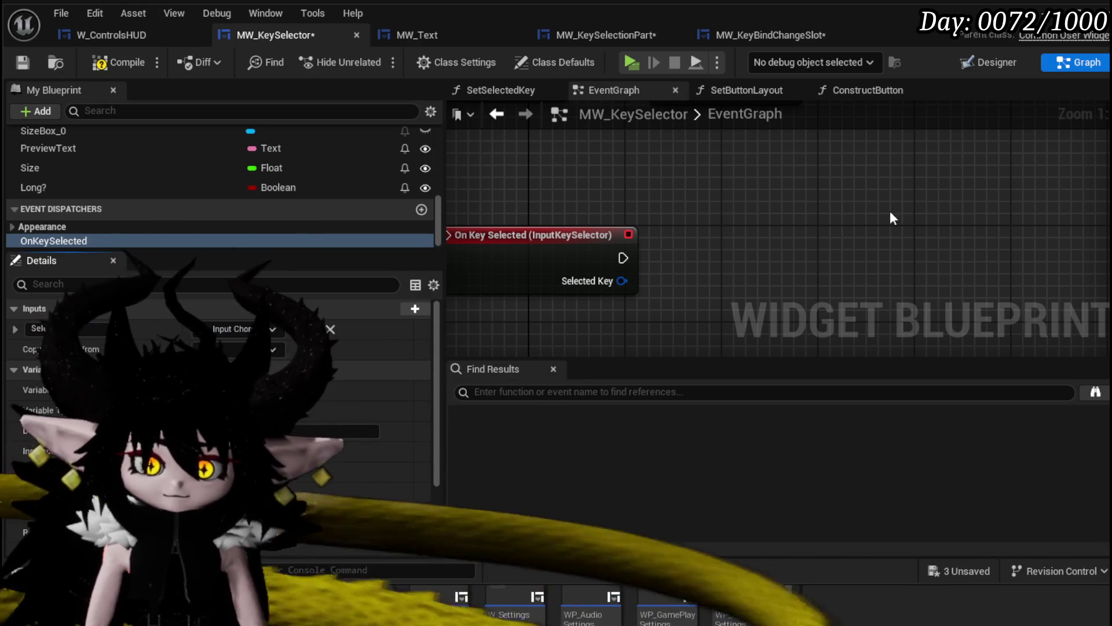
- Call OnKeySelected from On Key Selected, passing Selected Key, and save MW_KeySelector
{"action": "mouse_move", "coordinate": [144, 241]}
{"action": "left_mouse_down"}
{"action": "mouse_move", "coordinate": [645, 236]}
{"action": "mouse_move", "coordinate": [664, 258]}
{"action": "mouse_move", "coordinate": [665, 307]}
{"action": "left_mouse_up"}
{"action": "left_click", "coordinate": [677, 263]}
{"action": "left_click_drag", "start_coordinate": [743, 247], "coordinate": [804, 247]}
{"action": "left_click", "coordinate": [492, 152]}
{"action": "left_click", "coordinate": [26, 64]}
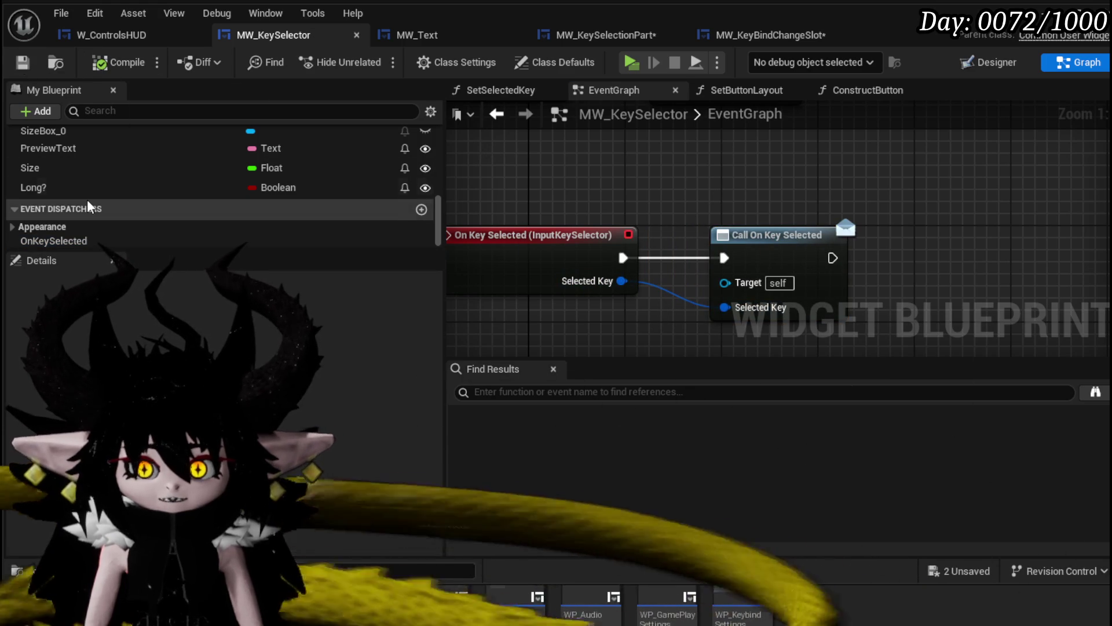
{"action": "scroll", "coordinate": [93, 209], "scroll_direction": "up", "scroll_amount": 3}
{"action": "left_click", "coordinate": [101, 213]}
- Add On Is Selecting Key Changed and call a new OnSelectedKeyChanged dispatcher from it
{"action": "scroll", "coordinate": [102, 214], "scroll_direction": "down", "scroll_amount": 1}
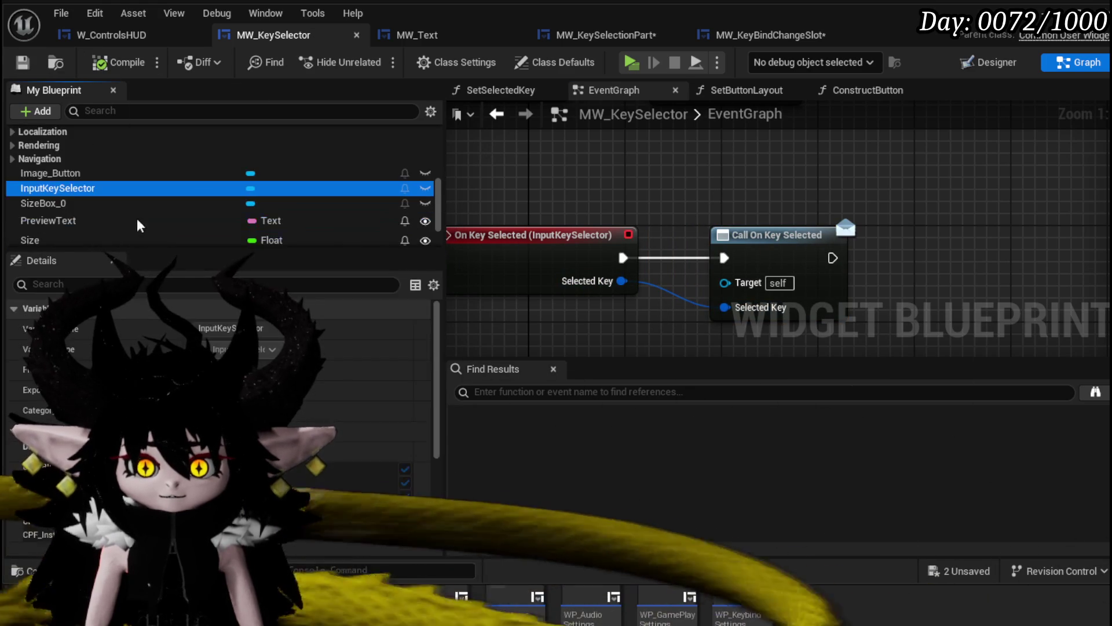
{"action": "left_click", "coordinate": [414, 530]}
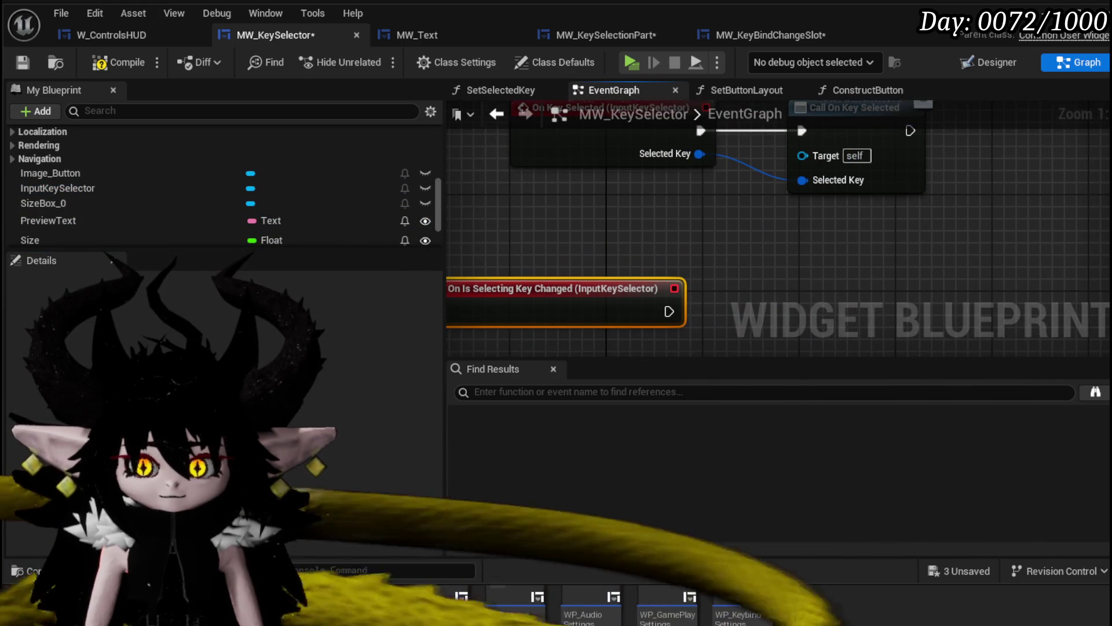
{"action": "scroll", "coordinate": [240, 231], "scroll_direction": "down", "scroll_amount": 3}
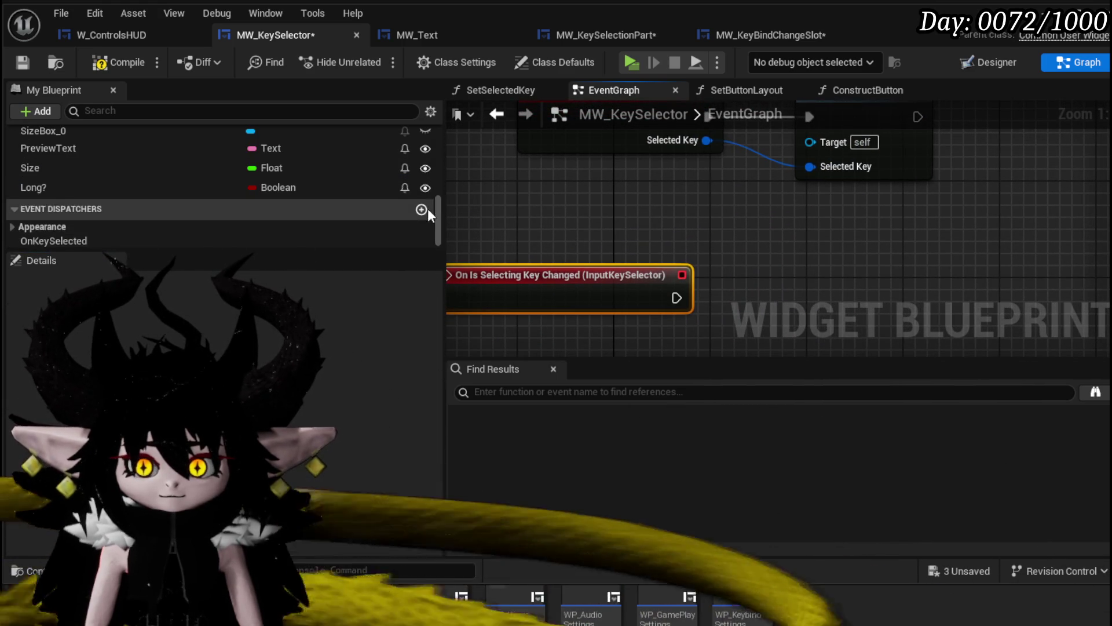
{"action": "left_click", "coordinate": [422, 209]}
{"action": "type", "text": "O"}
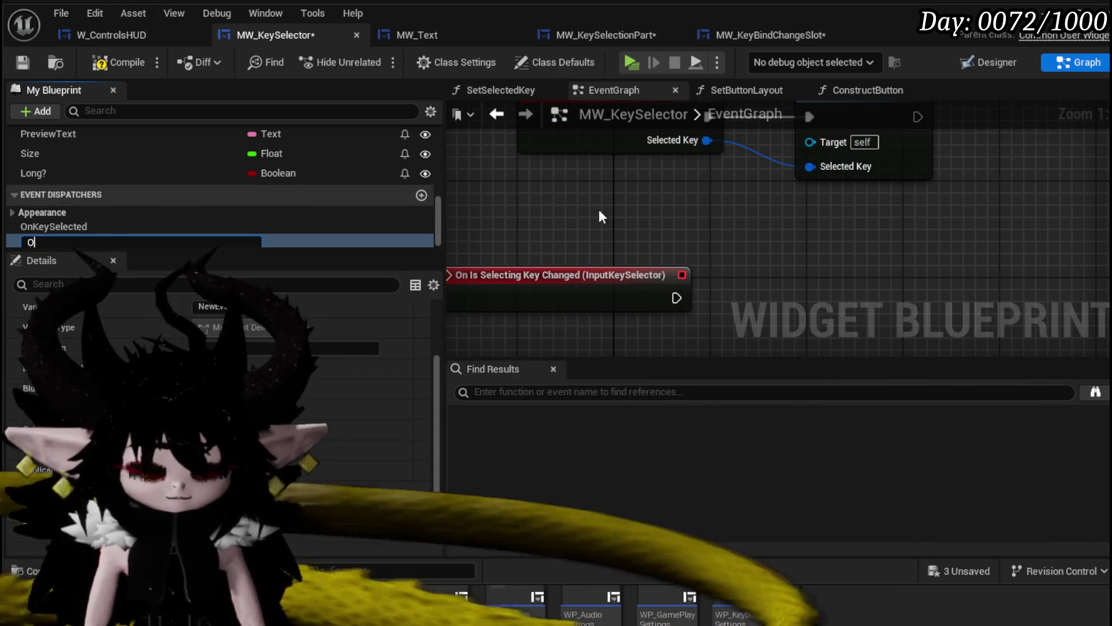
{"action": "type", "text": "nS"}
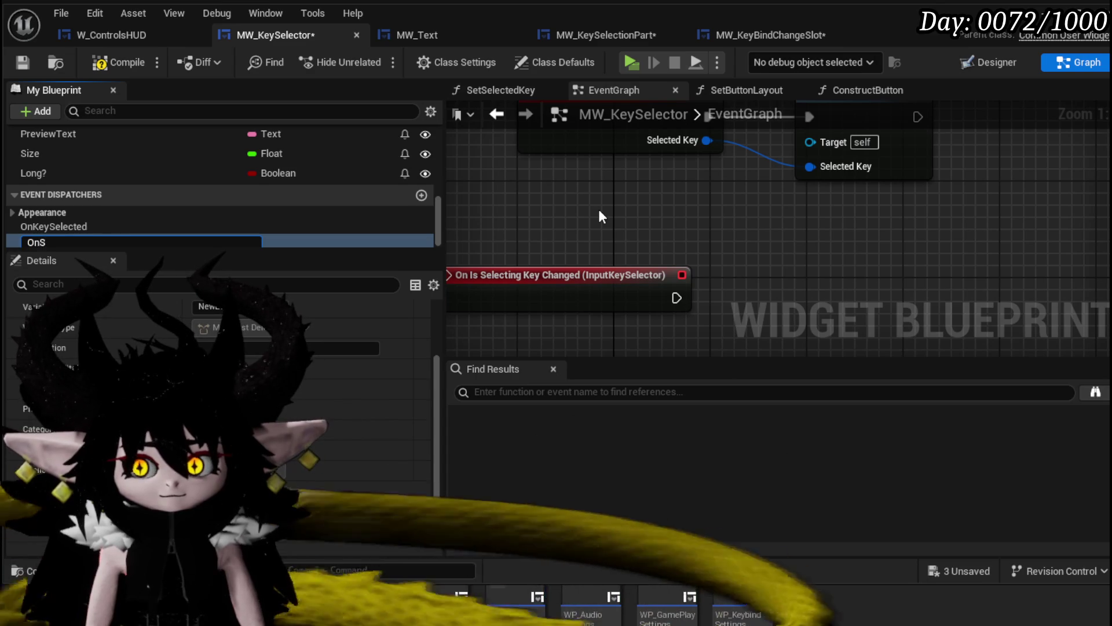
{"action": "type", "text": "electedKe"}
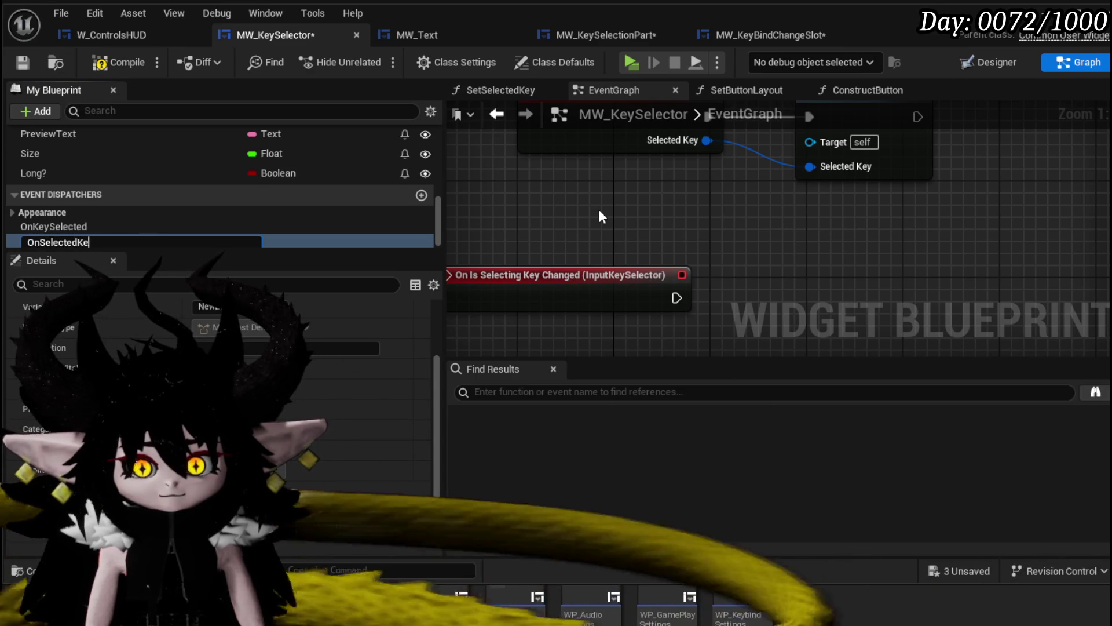
{"action": "type", "text": "yChanged"}
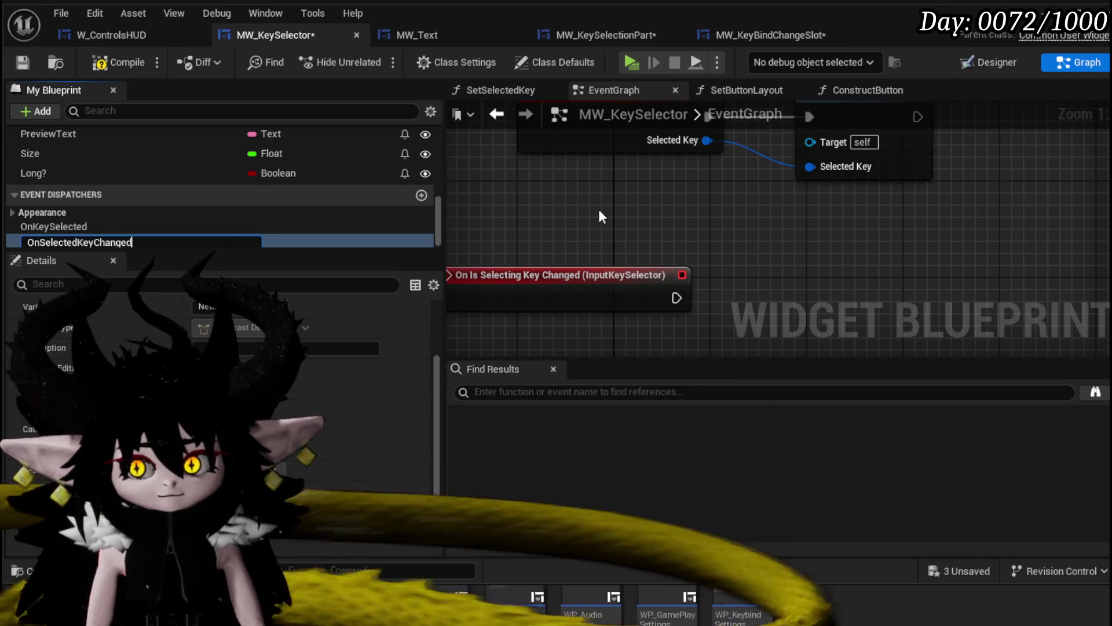
{"action": "key", "text": "Return"}
{"action": "mouse_move", "coordinate": [137, 242]}
{"action": "left_mouse_down"}
{"action": "mouse_move", "coordinate": [731, 269]}
{"action": "mouse_move", "coordinate": [737, 297]}
{"action": "left_mouse_up"}
{"action": "left_click", "coordinate": [757, 298]}
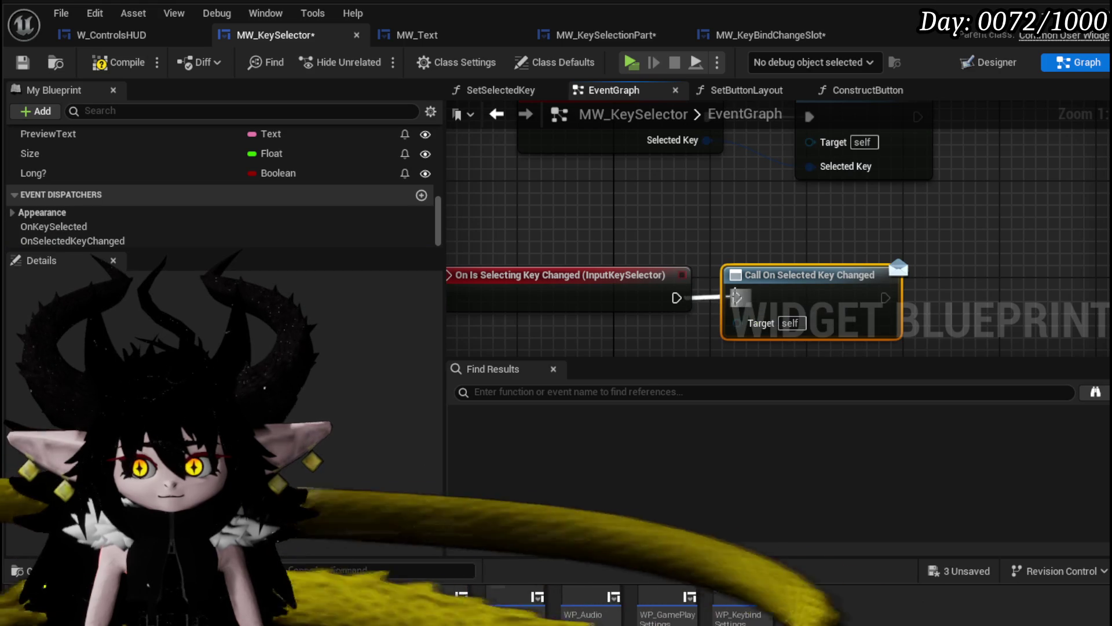
- Save MW_KeySelector and add MW_KeySelector's On Key Selected event in MW_KeySelectionPart
{"action": "left_click", "coordinate": [23, 63]}
{"action": "left_click", "coordinate": [605, 35]}
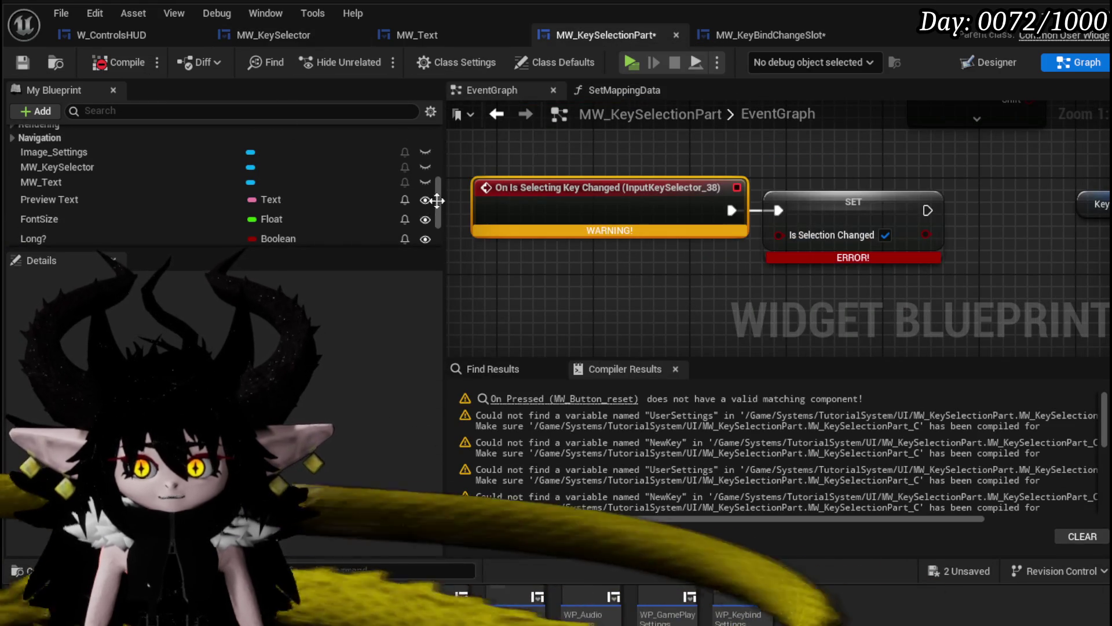
{"action": "left_click", "coordinate": [147, 168]}
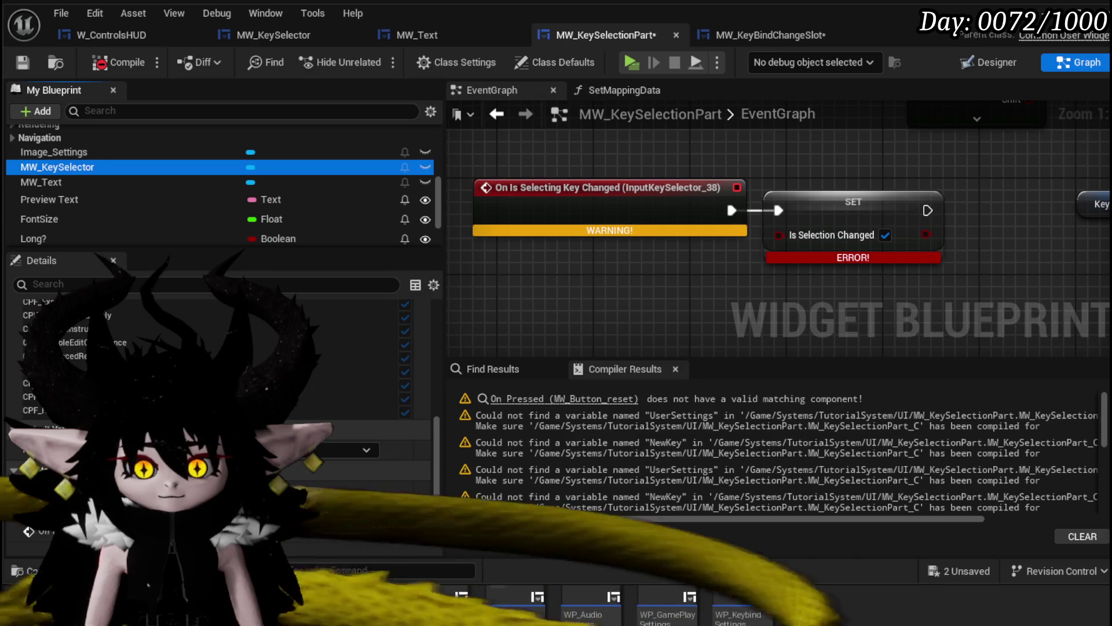
{"action": "scroll", "coordinate": [627, 296], "scroll_direction": "down", "scroll_amount": 5}
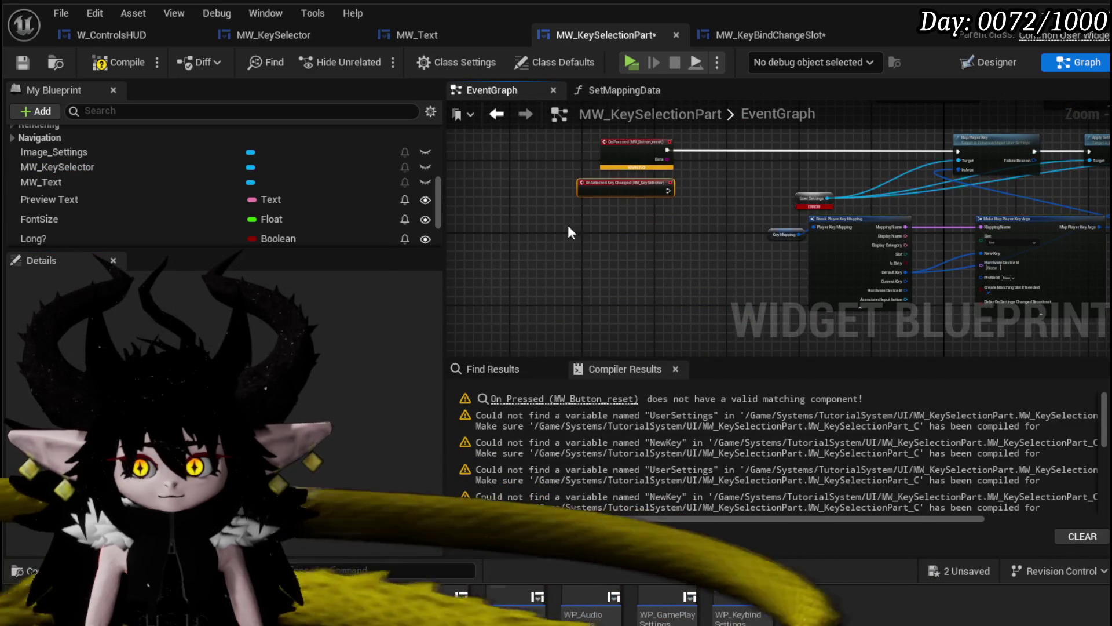
{"action": "left_click", "coordinate": [87, 167]}
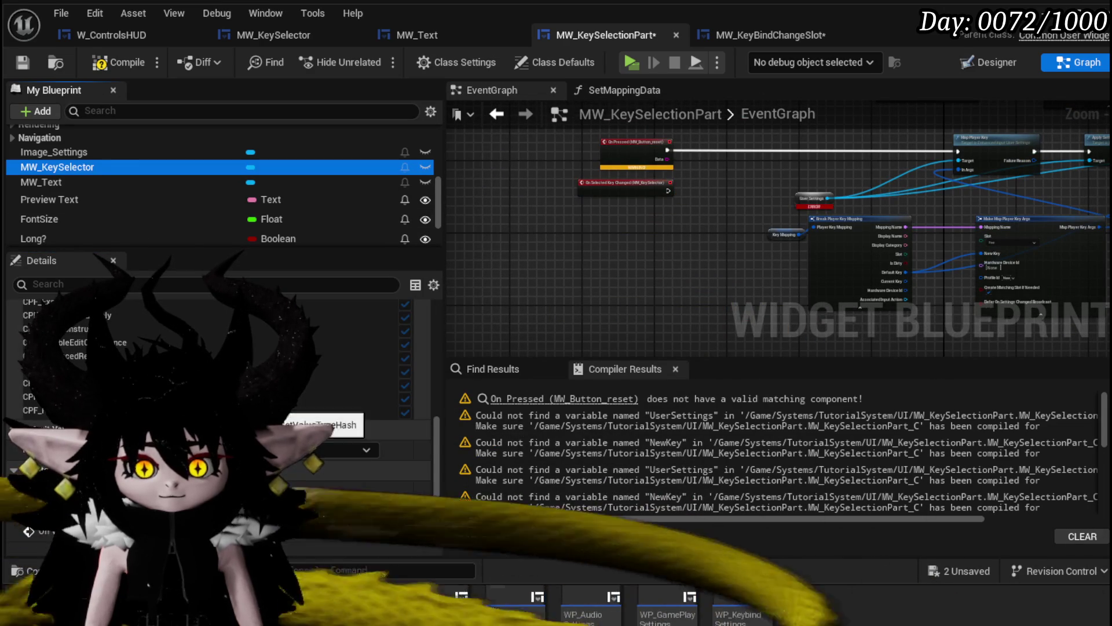
{"action": "mouse_move", "coordinate": [633, 322]}
{"action": "left_mouse_down"}
{"action": "mouse_move", "coordinate": [632, 341]}
{"action": "mouse_move", "coordinate": [635, 222]}
{"action": "left_mouse_up"}
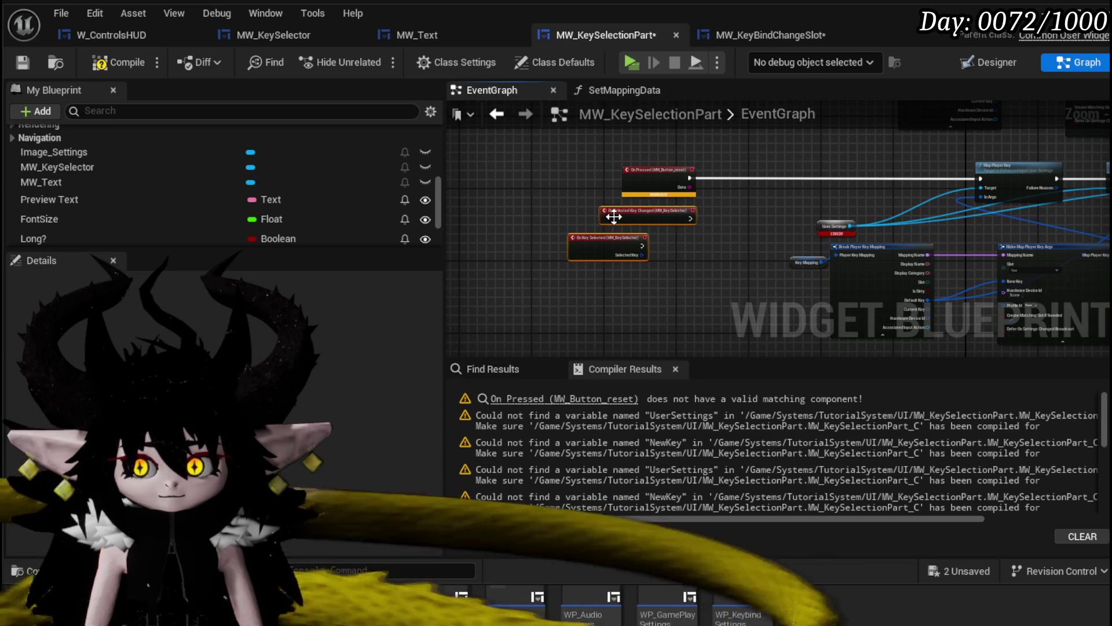
{"action": "key", "text": "ctrl+v"}
- Wire the new event into Branch and Break Input Chord, deleting the old InputKeySelector event
{"action": "scroll", "coordinate": [666, 225], "scroll_direction": "up", "scroll_amount": 3}
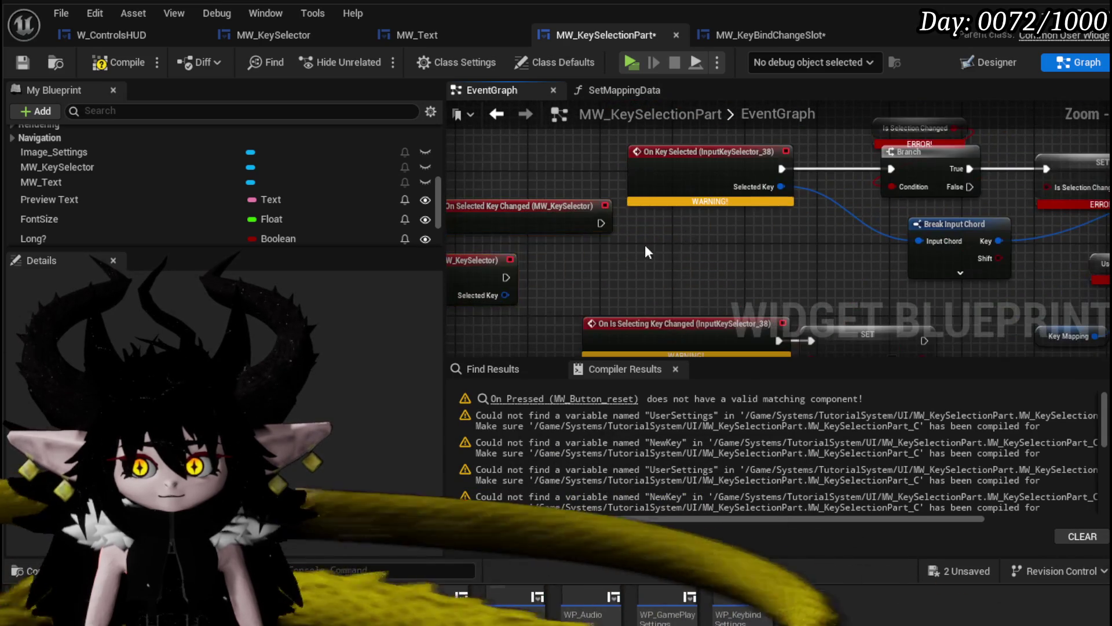
{"action": "left_click_drag", "start_coordinate": [530, 277], "coordinate": [780, 248]}
{"action": "scroll", "coordinate": [663, 259], "scroll_direction": "up", "scroll_amount": 1}
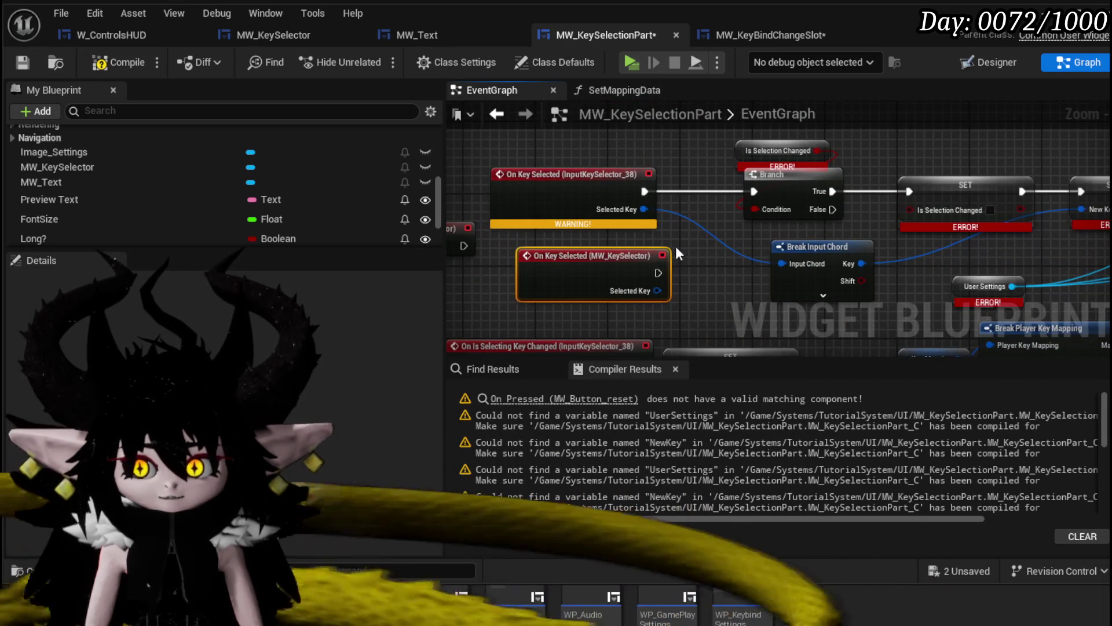
{"action": "left_click_drag", "start_coordinate": [658, 273], "coordinate": [753, 191]}
{"action": "left_click_drag", "start_coordinate": [657, 290], "coordinate": [782, 264]}
{"action": "key", "text": "Delete"}
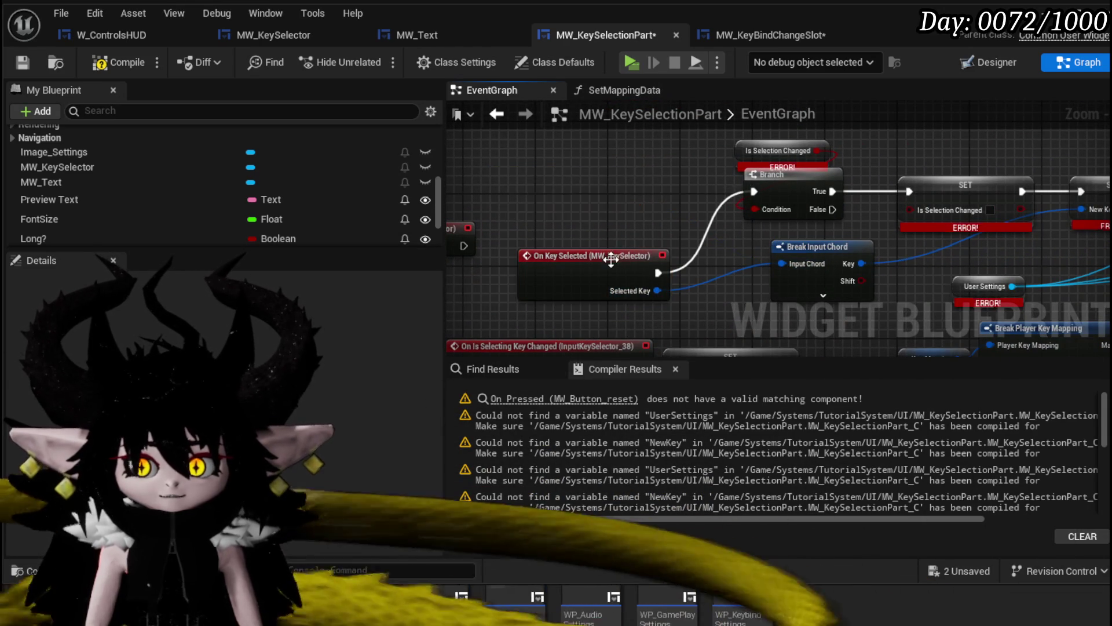
{"action": "left_click_drag", "start_coordinate": [608, 256], "coordinate": [591, 173]}
- Replace the old selecting-changed event with MW_KeySelector's On Selected Key Changed driving SET
{"action": "mouse_move", "coordinate": [498, 135]}
{"action": "left_mouse_down"}
{"action": "mouse_move", "coordinate": [570, 315]}
{"action": "mouse_move", "coordinate": [693, 320]}
{"action": "mouse_move", "coordinate": [760, 267]}
{"action": "left_mouse_up"}
{"action": "left_click", "coordinate": [625, 251]}
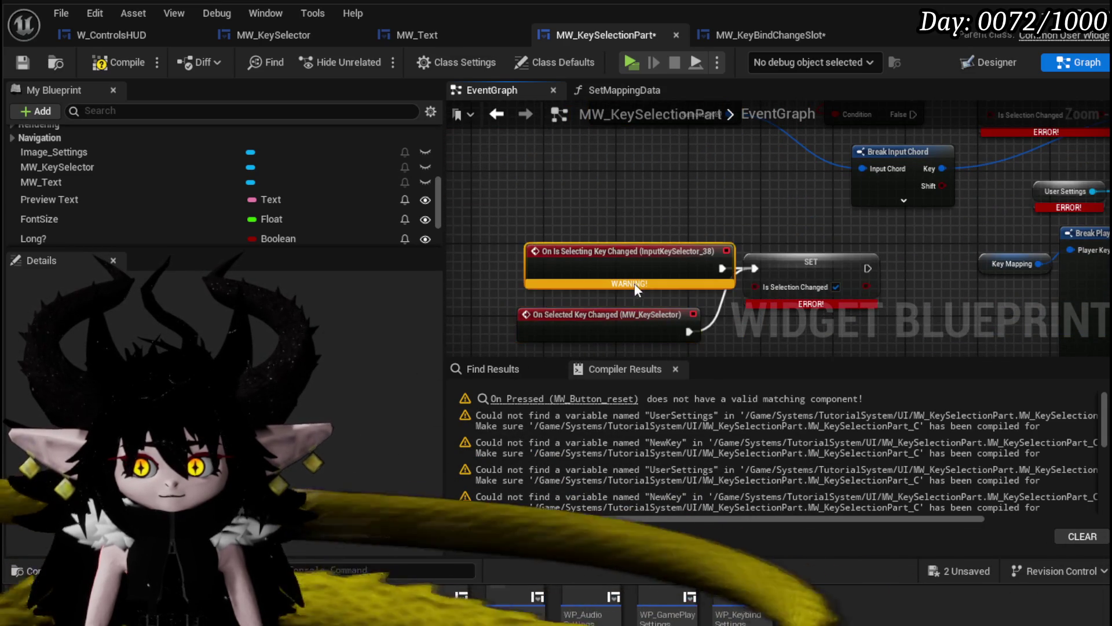
{"action": "key", "text": "Delete"}
{"action": "left_click_drag", "start_coordinate": [614, 219], "coordinate": [614, 165]}
{"action": "left_click", "coordinate": [564, 398]}
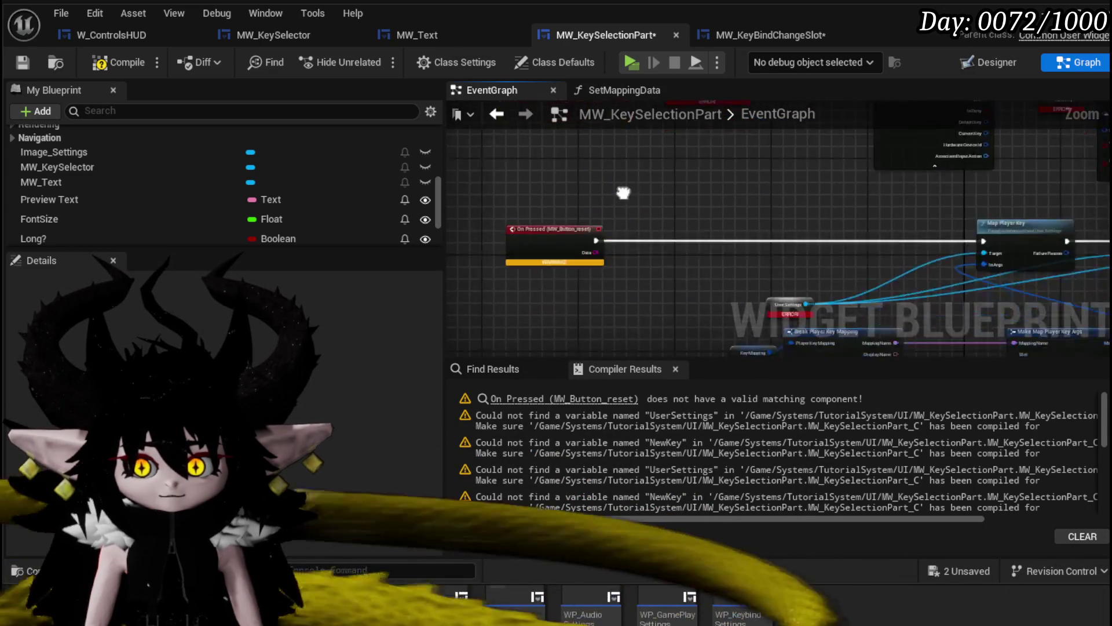
- Create the missing IsSelectionChanged Boolean variable from its graph node
{"action": "scroll", "coordinate": [565, 170], "scroll_direction": "down", "scroll_amount": 5}
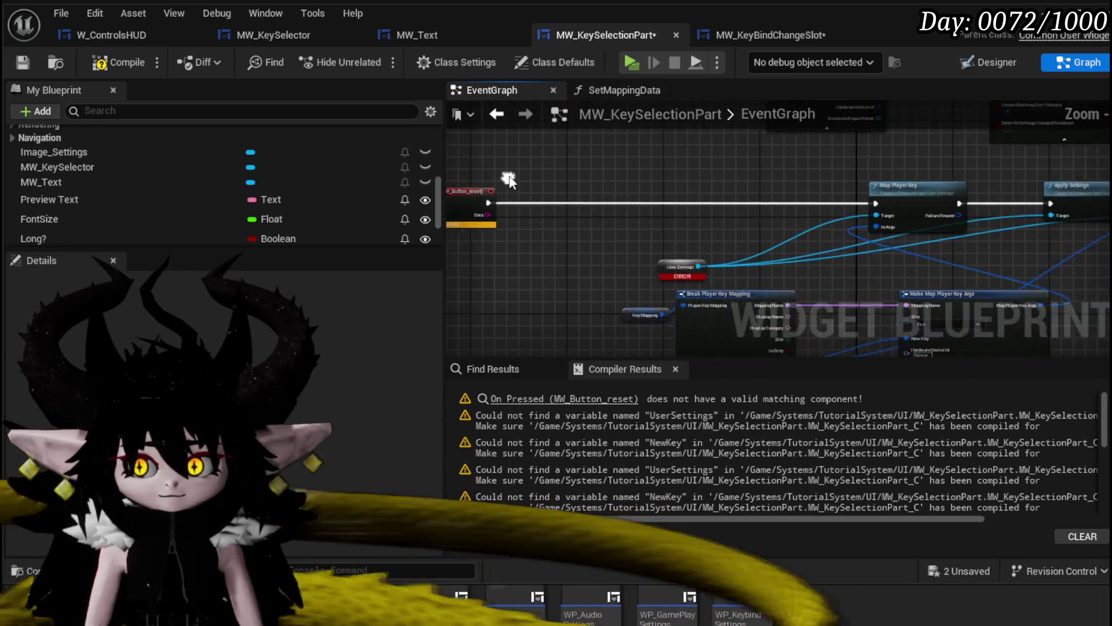
{"action": "left_click_drag", "start_coordinate": [1000, 181], "coordinate": [996, 178]}
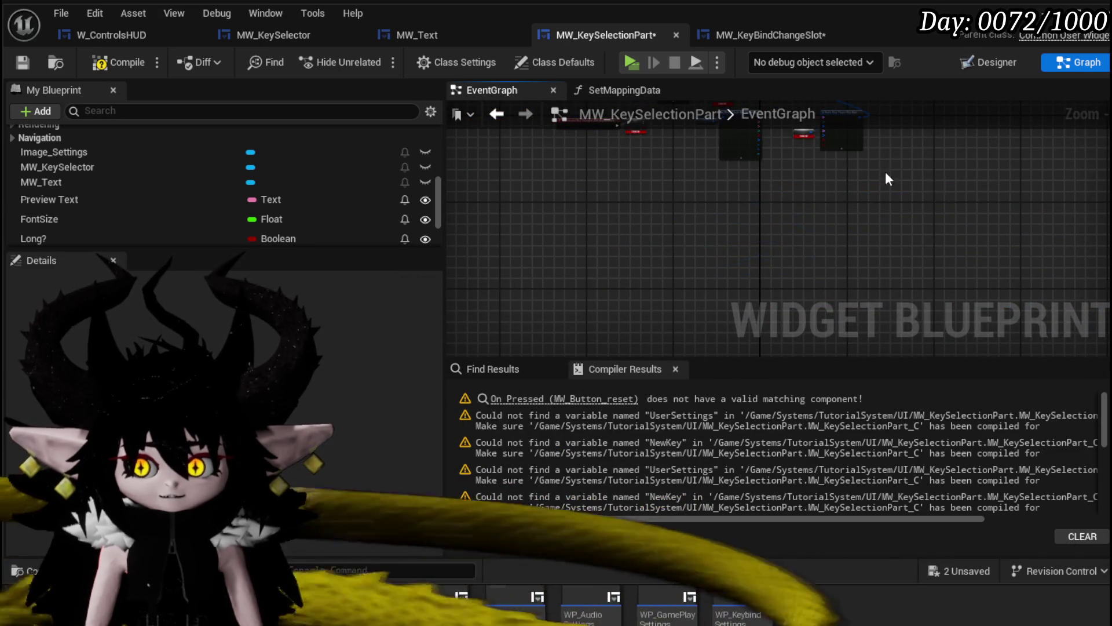
{"action": "scroll", "coordinate": [628, 248], "scroll_direction": "up", "scroll_amount": 4}
{"action": "scroll", "coordinate": [653, 244], "scroll_direction": "up", "scroll_amount": 3}
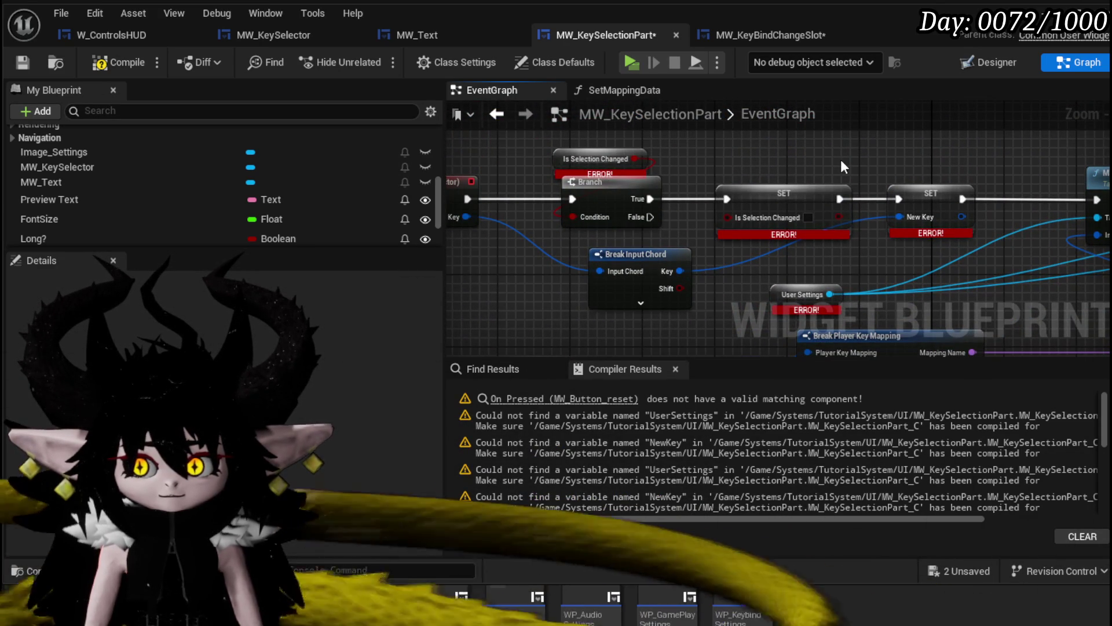
{"action": "mouse_move", "coordinate": [810, 160]}
{"action": "left_mouse_down"}
{"action": "mouse_move", "coordinate": [500, 166]}
{"action": "mouse_move", "coordinate": [994, 194]}
{"action": "left_mouse_up"}
{"action": "right_click", "coordinate": [532, 184]}
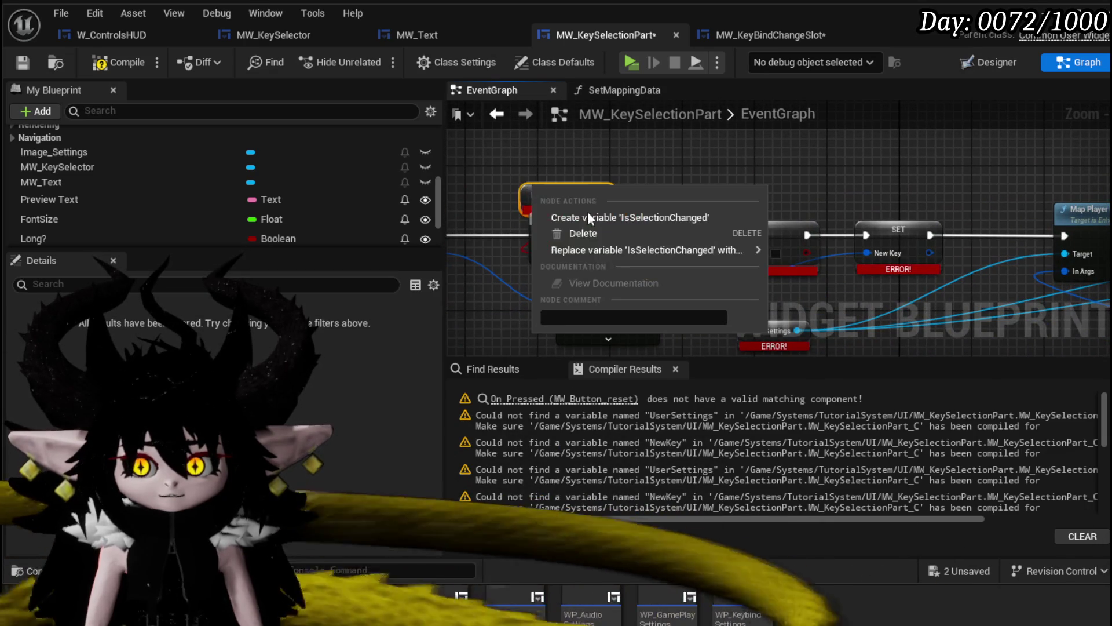
{"action": "left_click", "coordinate": [577, 207]}
- Create the missing UserSettings variable from its getter node and compile
{"action": "left_click_drag", "start_coordinate": [689, 214], "coordinate": [627, 169]}
{"action": "mouse_move", "coordinate": [716, 199]}
{"action": "left_mouse_down"}
{"action": "mouse_move", "coordinate": [811, 92]}
{"action": "mouse_move", "coordinate": [770, 34]}
{"action": "mouse_move", "coordinate": [527, 70]}
{"action": "mouse_move", "coordinate": [707, 84]}
{"action": "left_mouse_up"}
{"action": "mouse_move", "coordinate": [565, 158]}
{"action": "left_mouse_down"}
{"action": "mouse_move", "coordinate": [625, 200]}
{"action": "mouse_move", "coordinate": [582, 255]}
{"action": "left_mouse_up"}
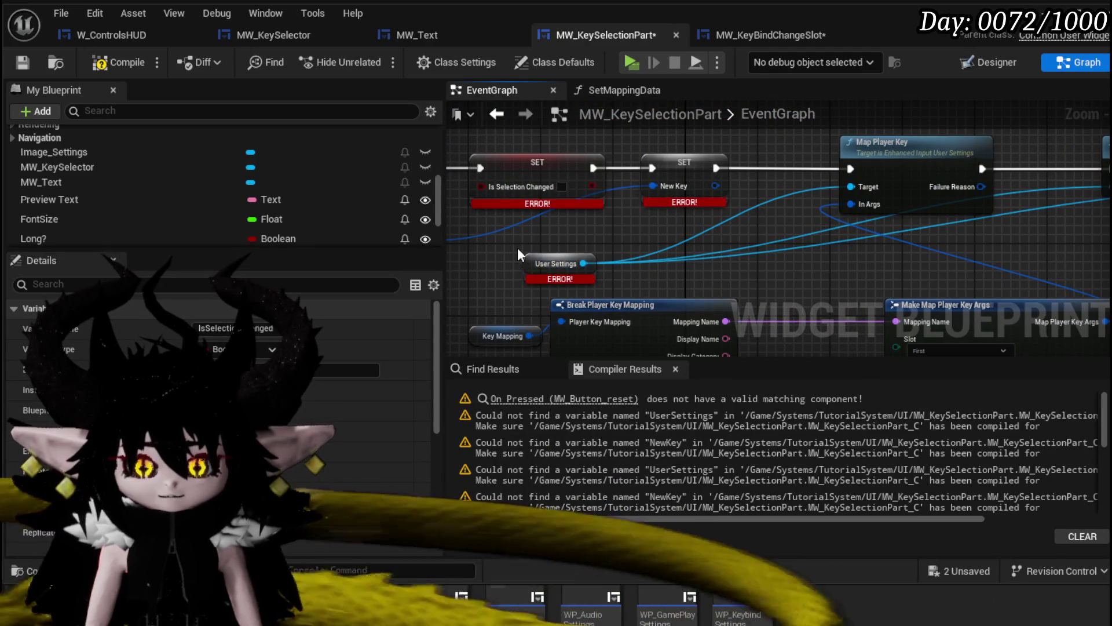
{"action": "left_click", "coordinate": [524, 255]}
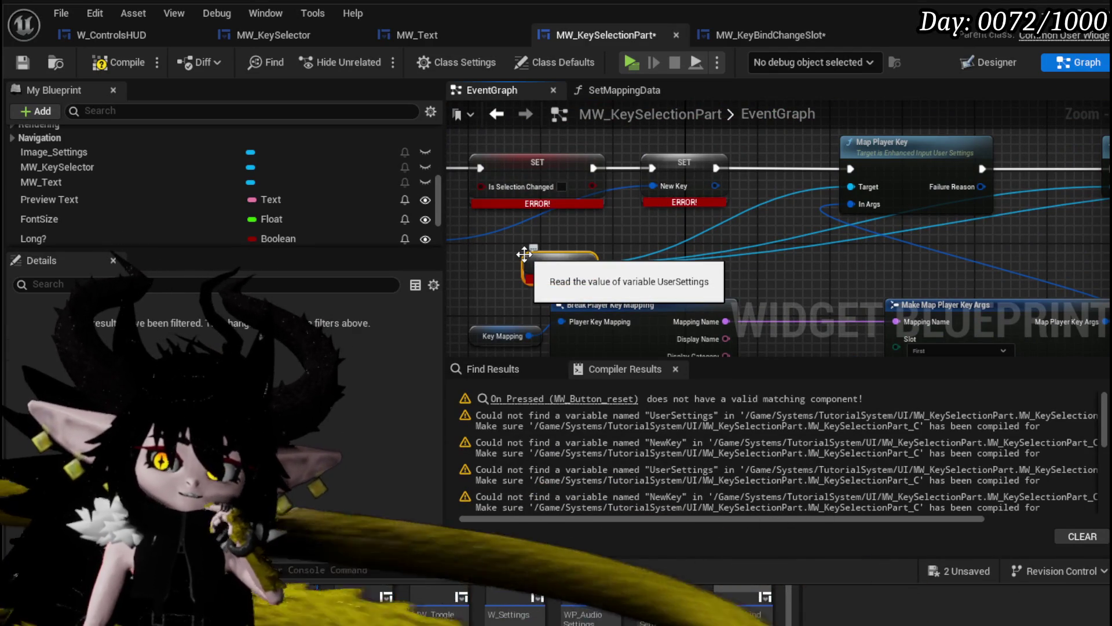
{"action": "scroll", "coordinate": [588, 241], "scroll_direction": "down", "scroll_amount": 3}
{"action": "mouse_move", "coordinate": [589, 241]}
{"action": "left_mouse_down"}
{"action": "mouse_move", "coordinate": [589, 174]}
{"action": "mouse_move", "coordinate": [694, 166]}
{"action": "mouse_move", "coordinate": [552, 161]}
{"action": "mouse_move", "coordinate": [548, 235]}
{"action": "left_mouse_up"}
{"action": "scroll", "coordinate": [551, 161], "scroll_direction": "up", "scroll_amount": 2}
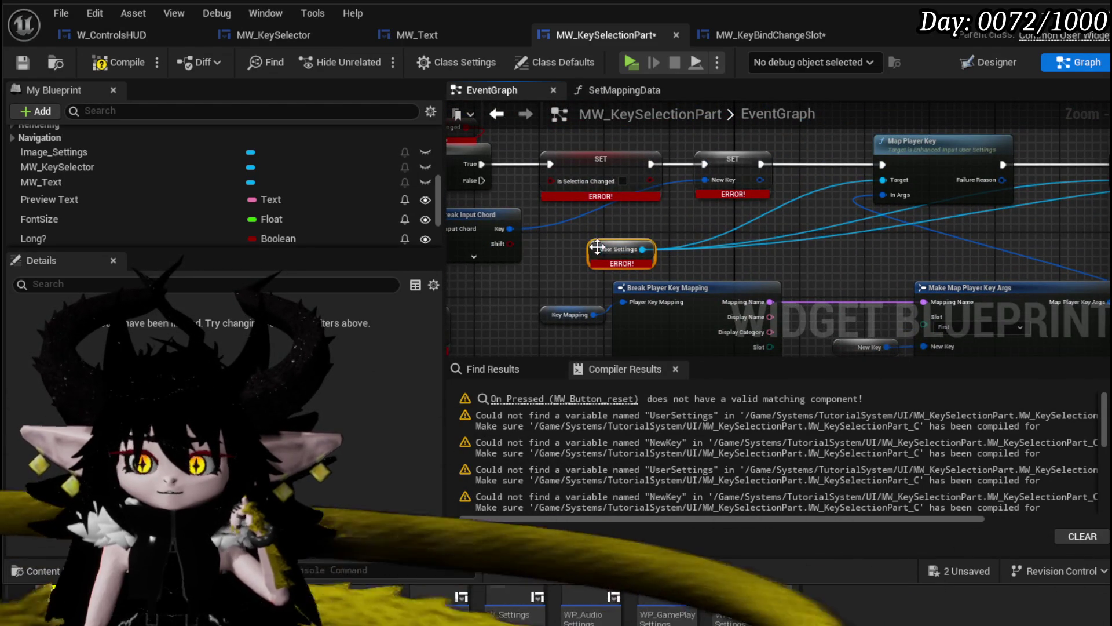
{"action": "scroll", "coordinate": [557, 224], "scroll_direction": "down", "scroll_amount": 2}
{"action": "scroll", "coordinate": [600, 222], "scroll_direction": "down", "scroll_amount": 1}
{"action": "left_click_drag", "start_coordinate": [600, 222], "coordinate": [569, 173]}
{"action": "scroll", "coordinate": [614, 214], "scroll_direction": "up", "scroll_amount": 3}
{"action": "right_click", "coordinate": [505, 246]}
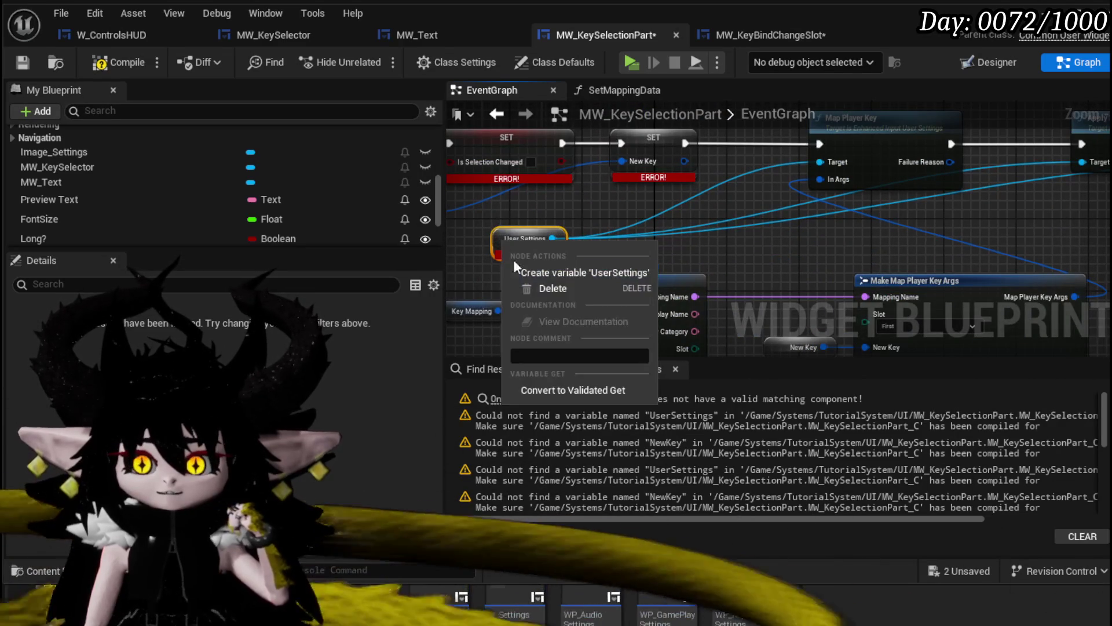
{"action": "left_click", "coordinate": [575, 275]}
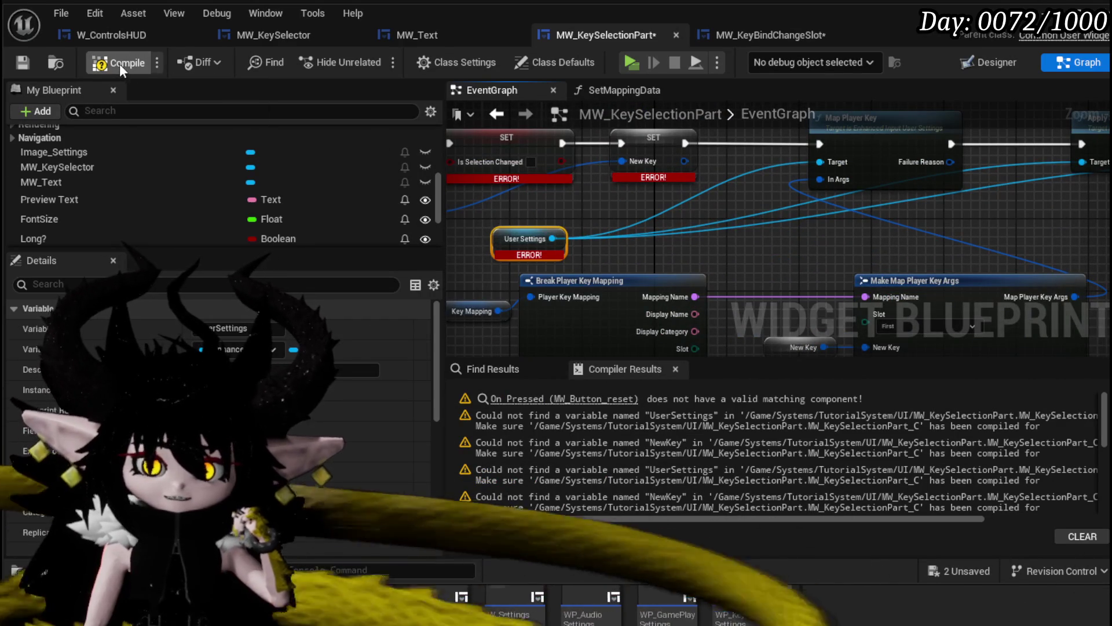
{"action": "left_click", "coordinate": [119, 64]}
- Create a Key-type NewKey variable from the SET New Key node and recompile
{"action": "scroll", "coordinate": [557, 233], "scroll_direction": "down", "scroll_amount": 2}
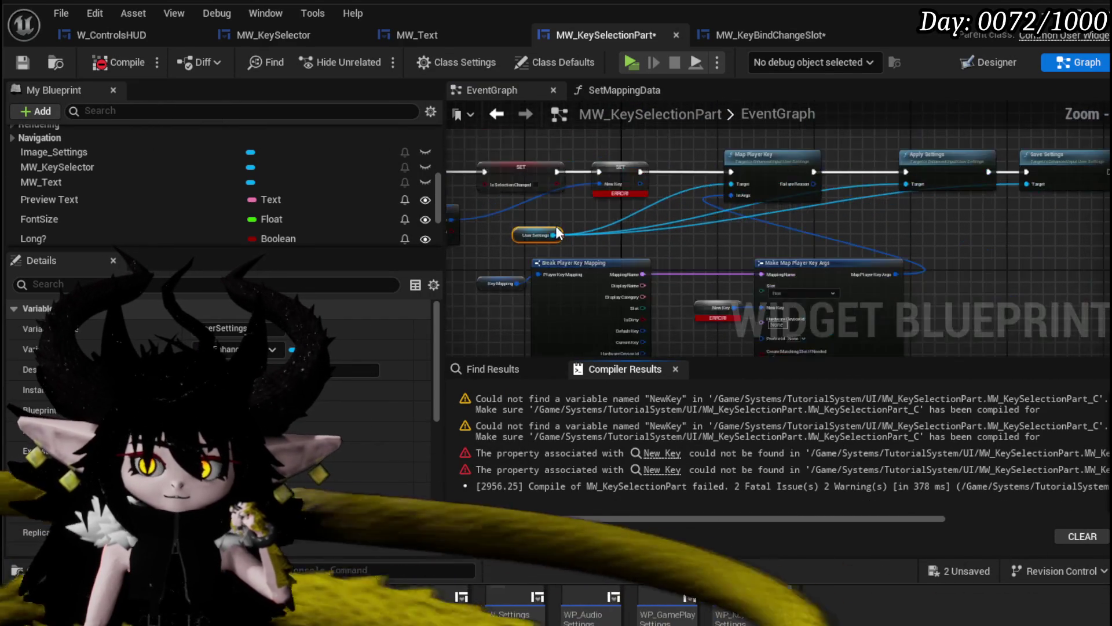
{"action": "scroll", "coordinate": [673, 269], "scroll_direction": "up", "scroll_amount": 3}
{"action": "scroll", "coordinate": [651, 224], "scroll_direction": "down", "scroll_amount": 5}
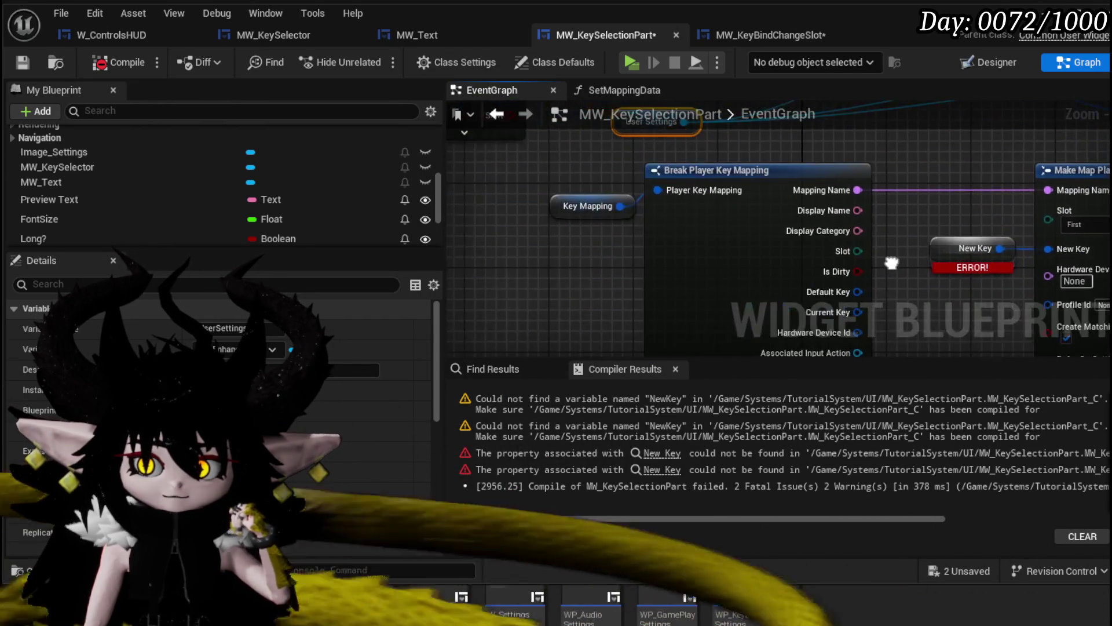
{"action": "scroll", "coordinate": [763, 311], "scroll_direction": "up", "scroll_amount": 3}
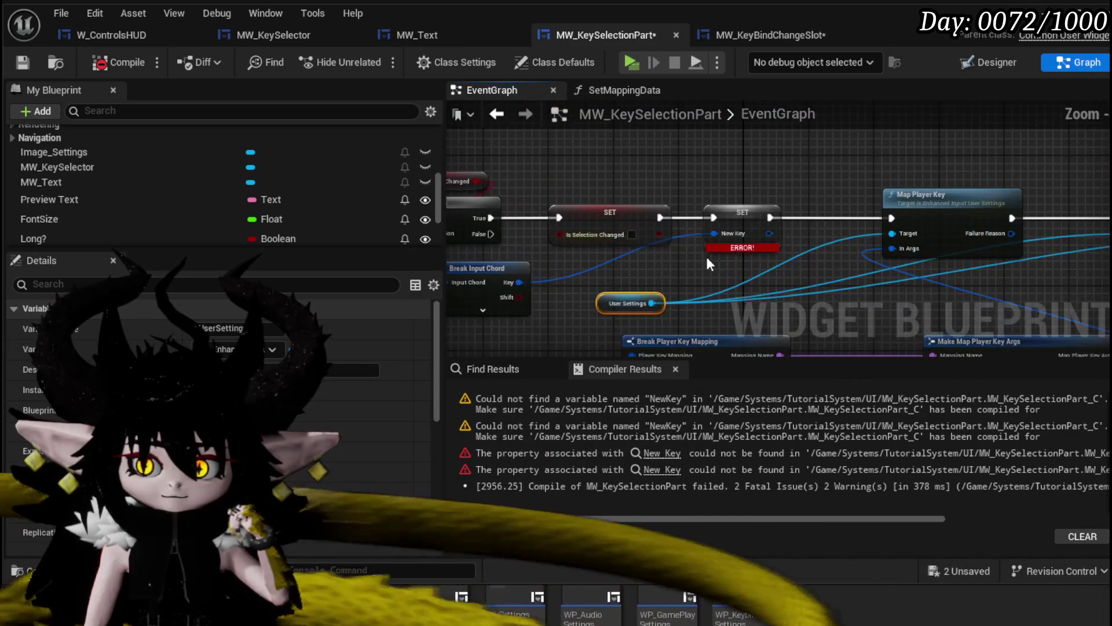
{"action": "right_click", "coordinate": [742, 227]}
{"action": "left_click", "coordinate": [787, 277]}
{"action": "left_click", "coordinate": [126, 64]}
- Check the Branch and Break Input Chord nodes, then save MW_KeySelectionPart
{"action": "scroll", "coordinate": [683, 256], "scroll_direction": "down", "scroll_amount": 2}
{"action": "mouse_move", "coordinate": [683, 256]}
{"action": "left_mouse_down"}
{"action": "mouse_move", "coordinate": [695, 178]}
{"action": "mouse_move", "coordinate": [580, 138]}
{"action": "left_mouse_up"}
{"action": "scroll", "coordinate": [696, 182], "scroll_direction": "up", "scroll_amount": 3}
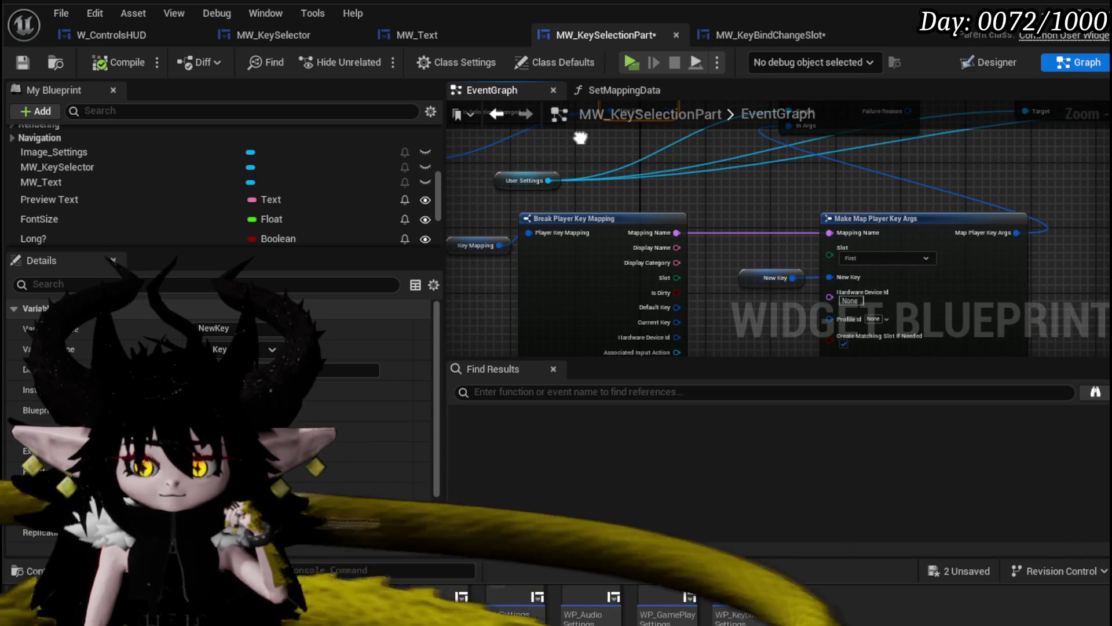
{"action": "left_click_drag", "start_coordinate": [580, 138], "coordinate": [763, 212]}
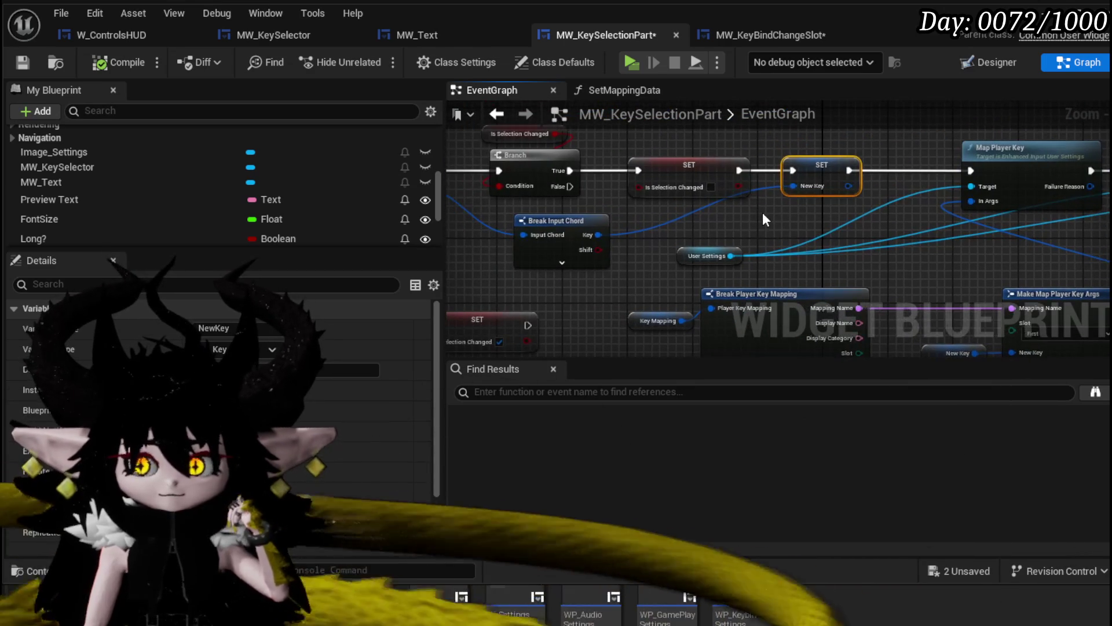
{"action": "scroll", "coordinate": [143, 180], "scroll_direction": "down", "scroll_amount": 5}
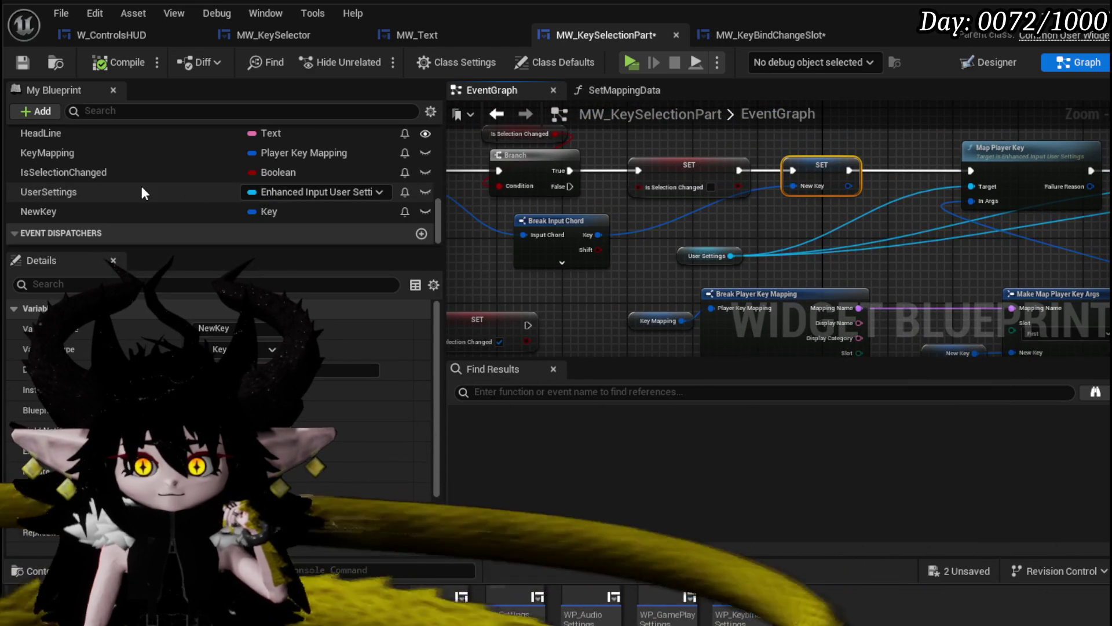
{"action": "left_click", "coordinate": [27, 66]}
{"action": "scroll", "coordinate": [643, 242], "scroll_direction": "down", "scroll_amount": 5}
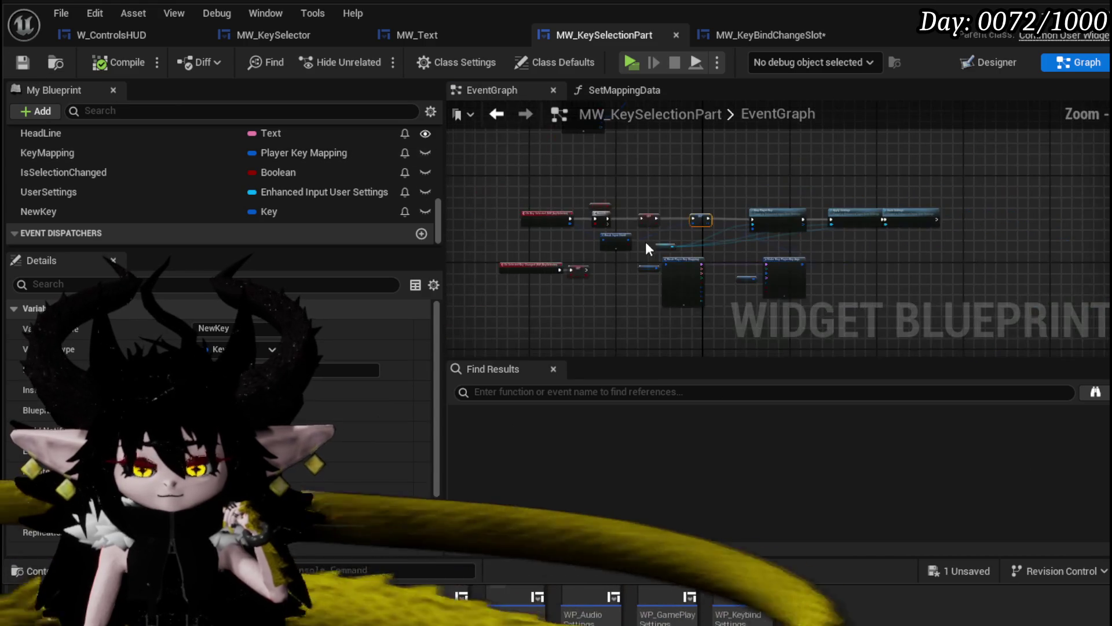
- Move the event node group up to make room near Event Construct and Set Mapping Data
{"action": "mouse_move", "coordinate": [513, 318]}
{"action": "left_mouse_down"}
{"action": "mouse_move", "coordinate": [757, 186]}
{"action": "mouse_move", "coordinate": [804, 284]}
{"action": "left_mouse_up"}
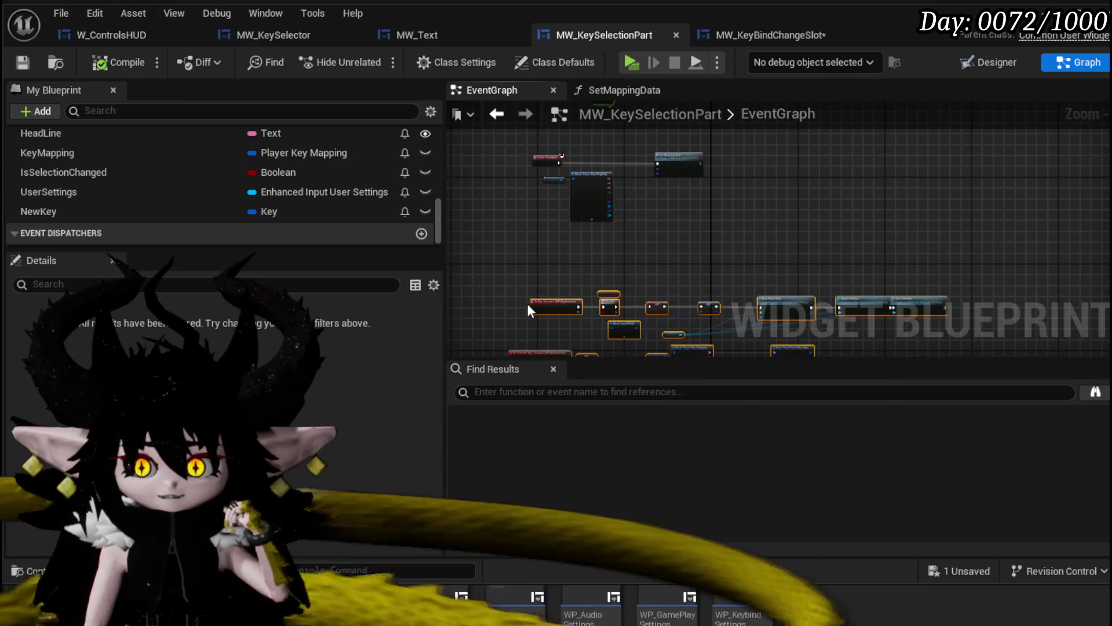
{"action": "left_click_drag", "start_coordinate": [527, 308], "coordinate": [540, 249]}
{"action": "scroll", "coordinate": [716, 197], "scroll_direction": "up", "scroll_amount": 4}
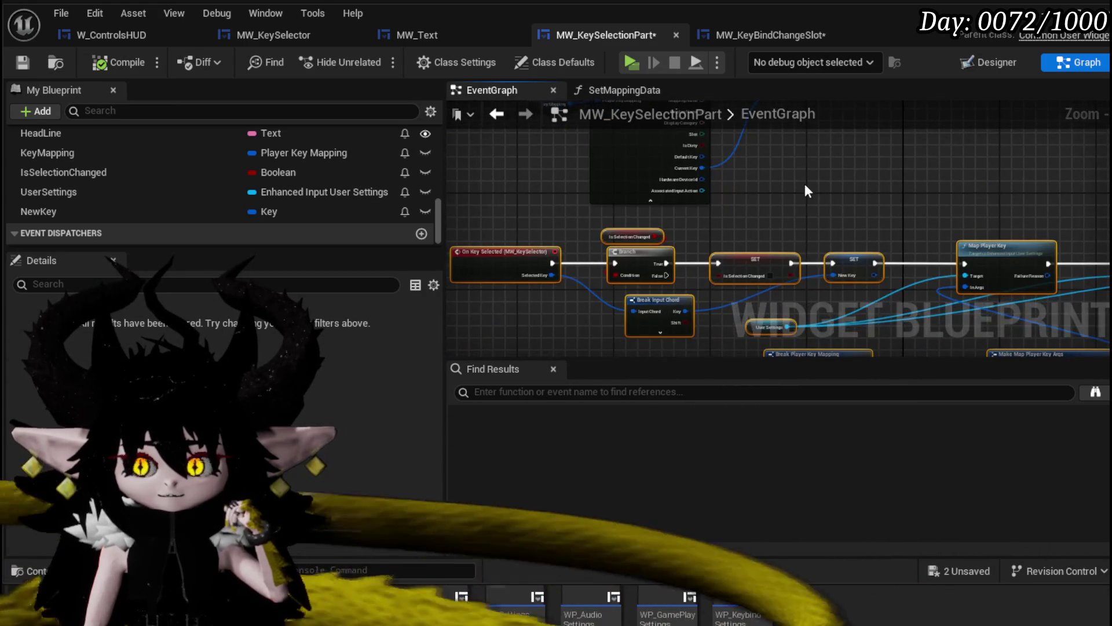
{"action": "mouse_move", "coordinate": [804, 183]}
{"action": "left_mouse_down"}
{"action": "mouse_move", "coordinate": [792, 313]}
{"action": "mouse_move", "coordinate": [936, 313]}
{"action": "mouse_move", "coordinate": [896, 277]}
{"action": "left_mouse_up"}
{"action": "scroll", "coordinate": [809, 307], "scroll_direction": "up", "scroll_amount": 2}
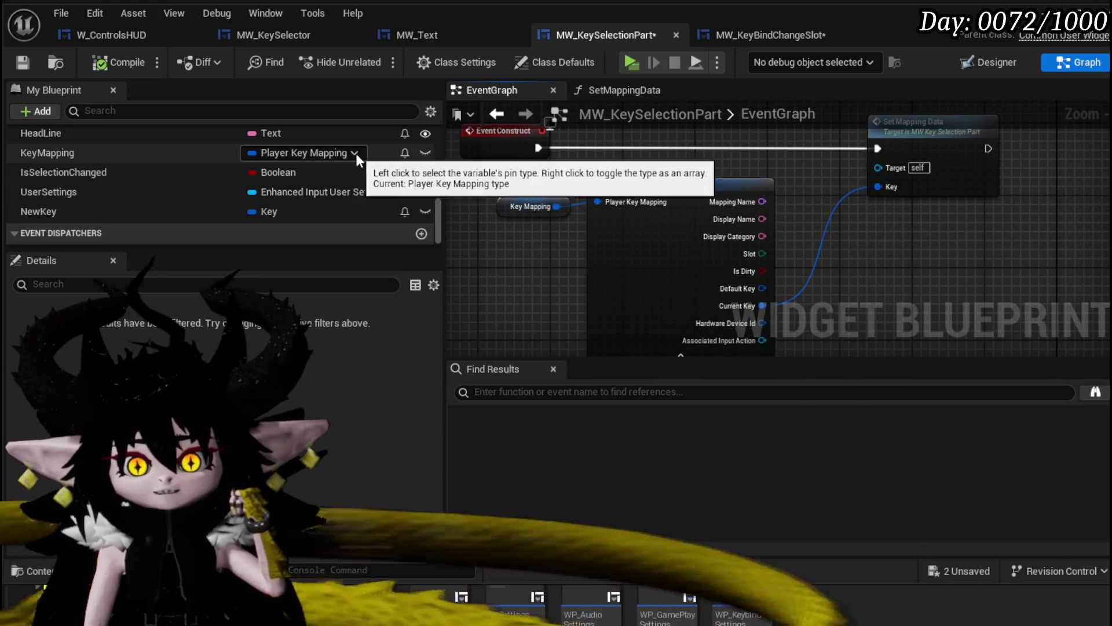
- Feed KeyMapping's Current Key into Set Mapping Data after Event Construct, then save
{"action": "left_click", "coordinate": [124, 153]}
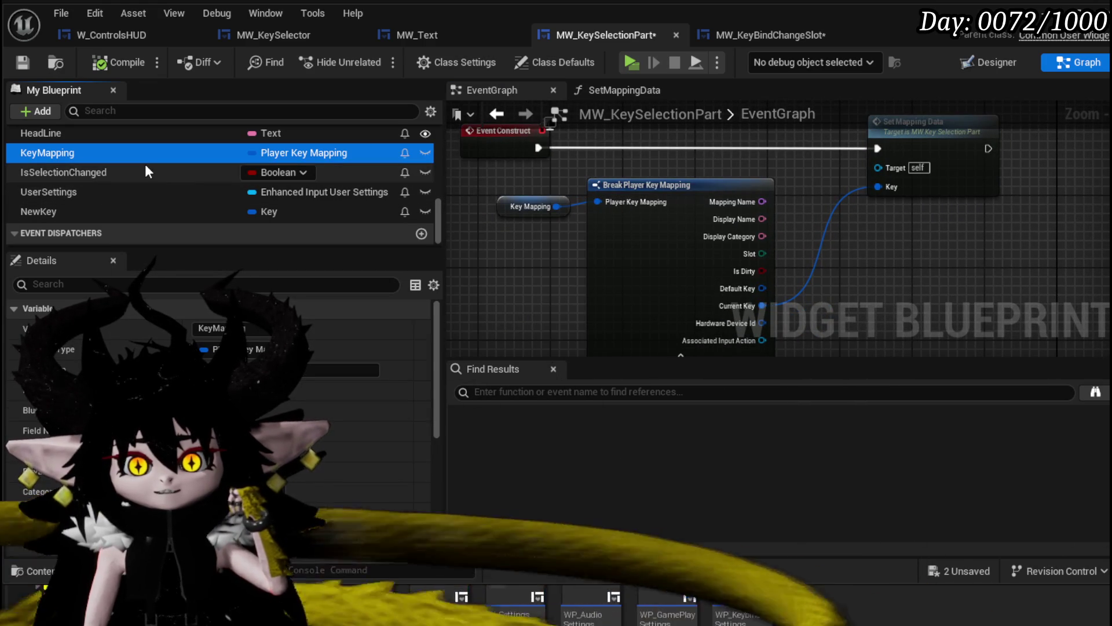
{"action": "left_click", "coordinate": [102, 190]}
{"action": "left_click_drag", "start_coordinate": [721, 147], "coordinate": [758, 232]}
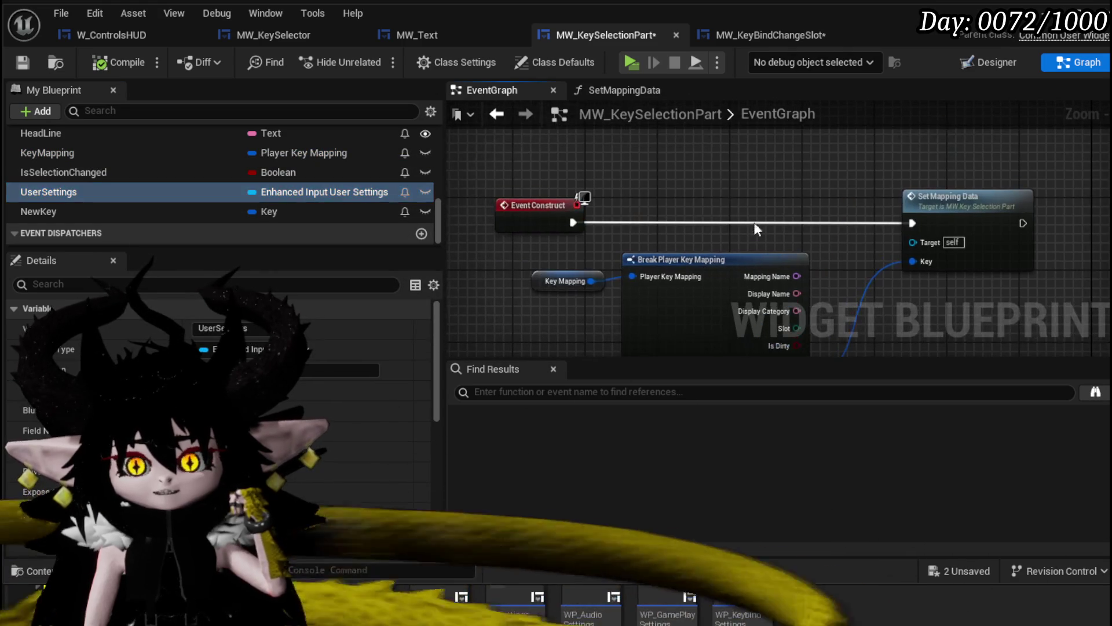
{"action": "left_click", "coordinate": [48, 152]}
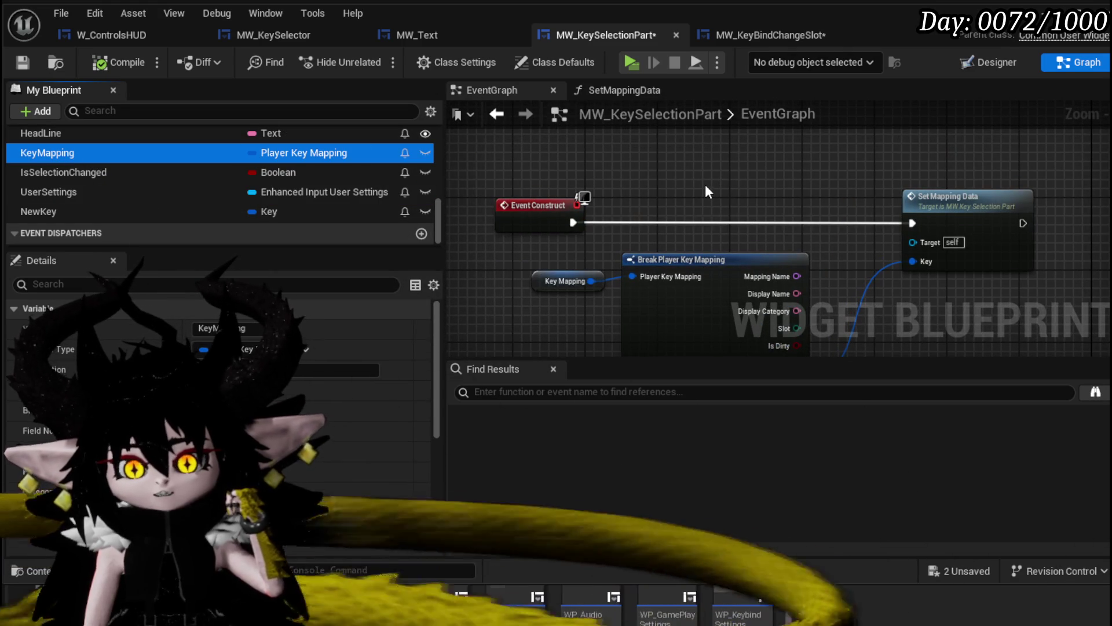
{"action": "left_click_drag", "start_coordinate": [705, 185], "coordinate": [640, 120]}
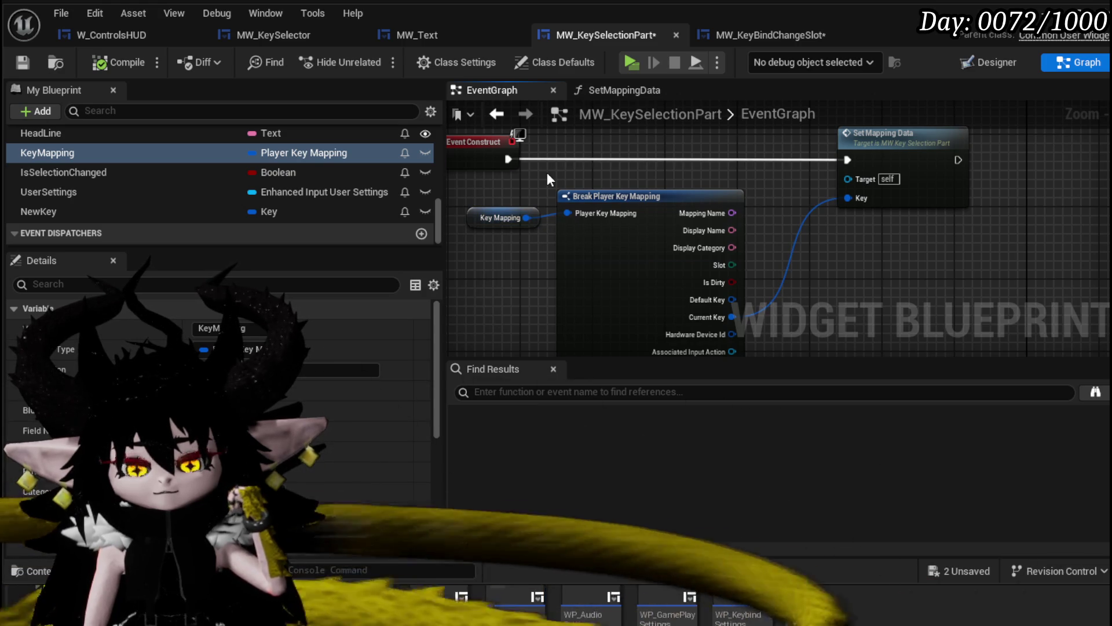
{"action": "left_click", "coordinate": [22, 62]}
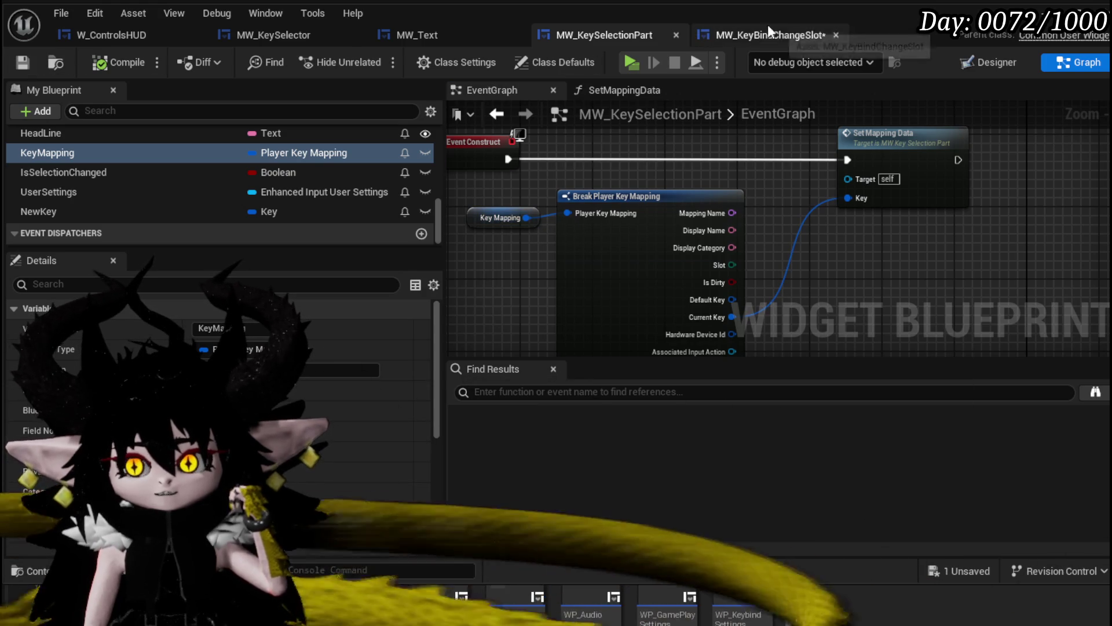
- Save and close MW_KeyBindChangeSlot, then open WP_KeybindSettings from the Content Browser
{"action": "left_click", "coordinate": [764, 28]}
{"action": "left_click", "coordinate": [23, 64]}
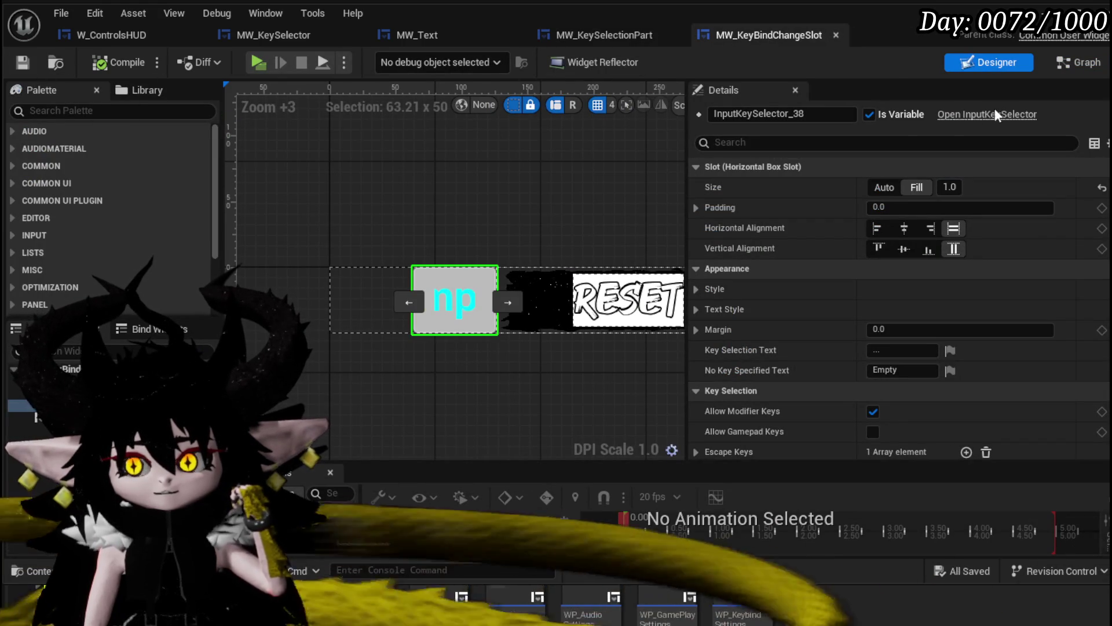
{"action": "scroll", "coordinate": [609, 196], "scroll_direction": "down", "scroll_amount": 3}
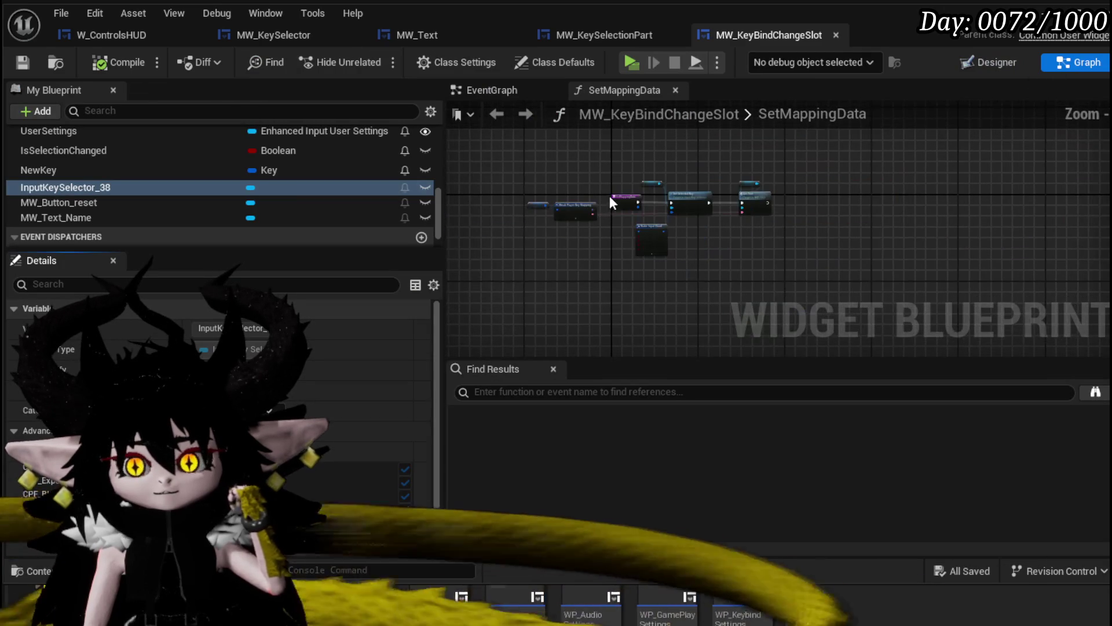
{"action": "left_click", "coordinate": [836, 35]}
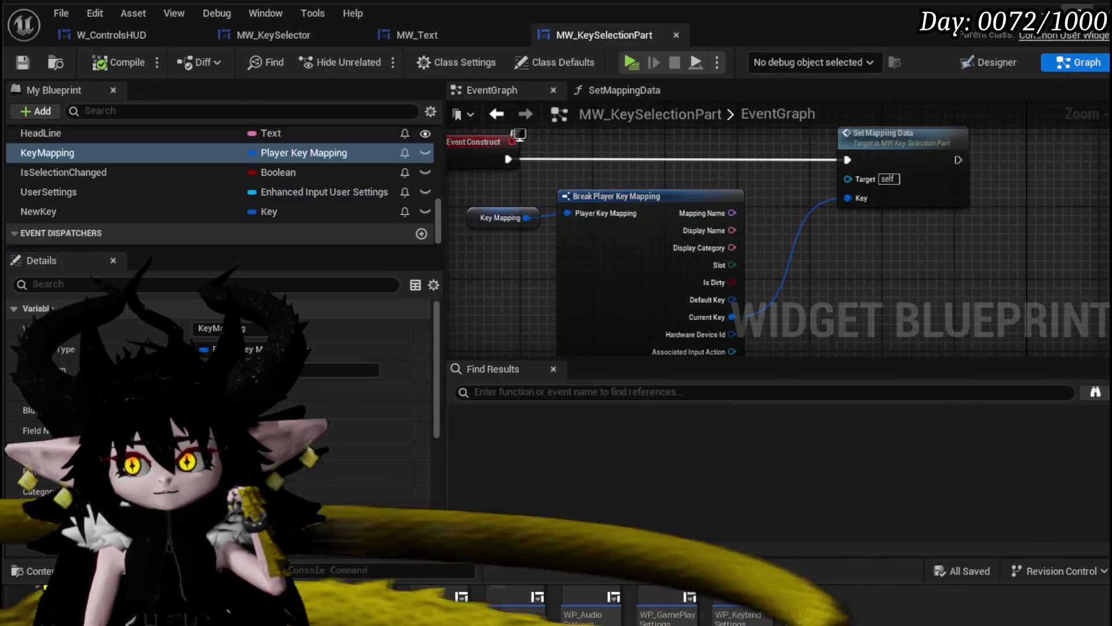
{"action": "left_click", "coordinate": [1042, 9]}
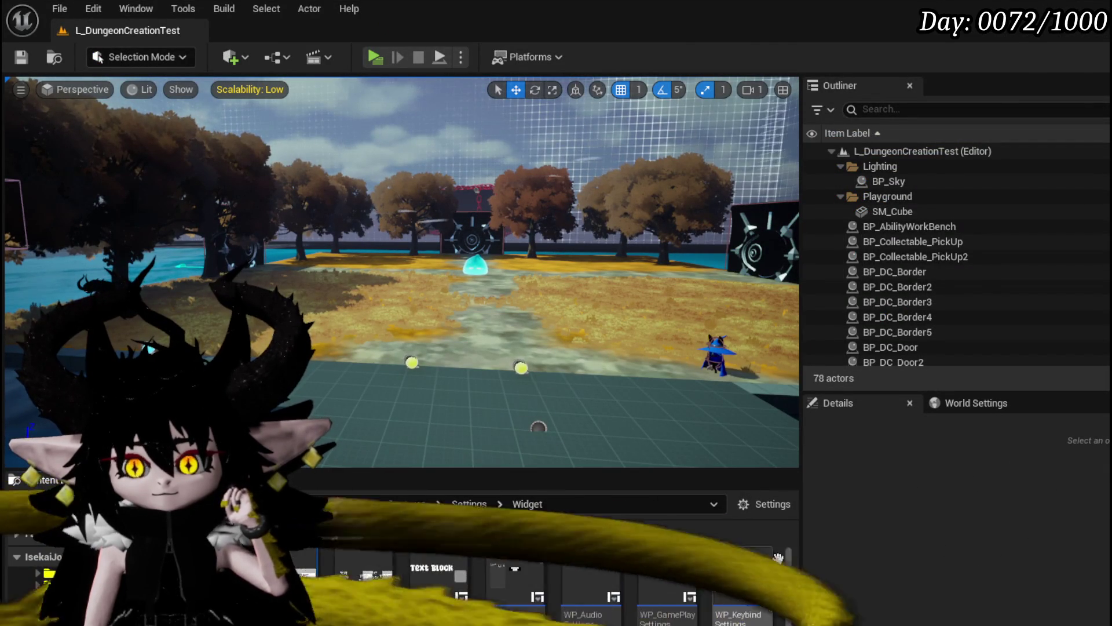
{"action": "left_click", "coordinate": [757, 552]}
{"action": "double_click", "coordinate": [757, 553]}
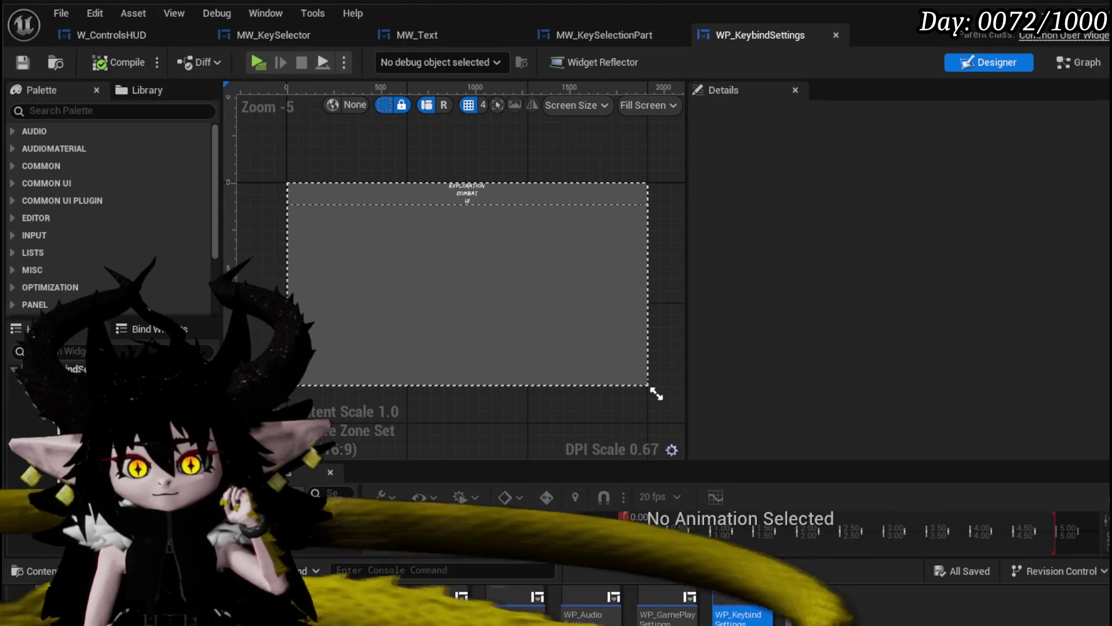
- Show WP_KeybindSettings' EventGraph and pan to the user settings, loop and Break Player Key Mapping nodes
{"action": "left_click", "coordinate": [1068, 67]}
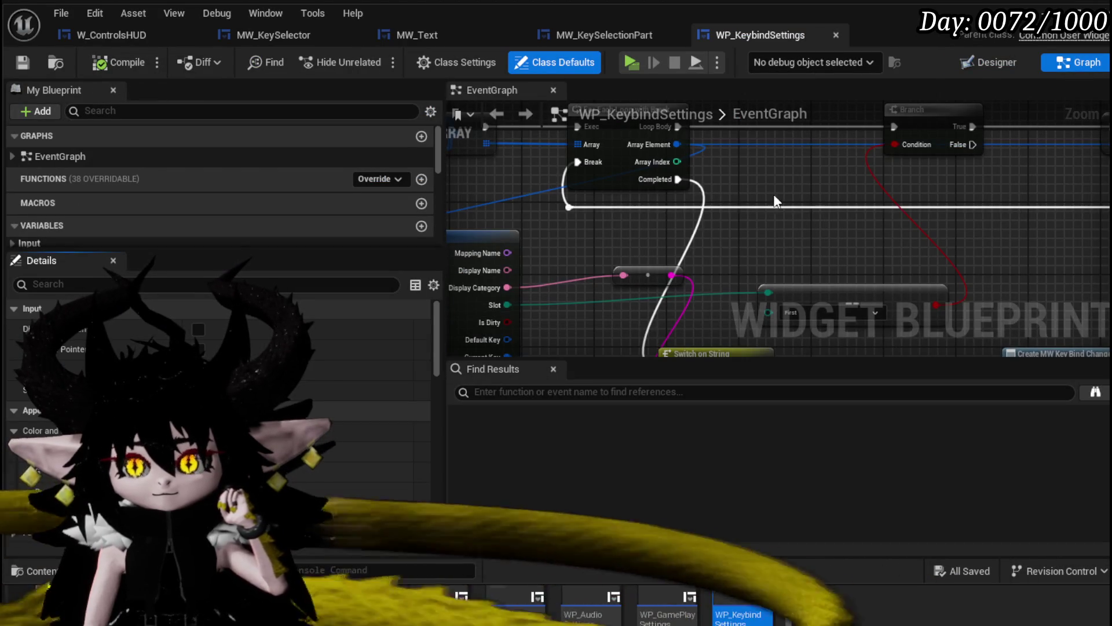
{"action": "scroll", "coordinate": [777, 192], "scroll_direction": "down", "scroll_amount": 5}
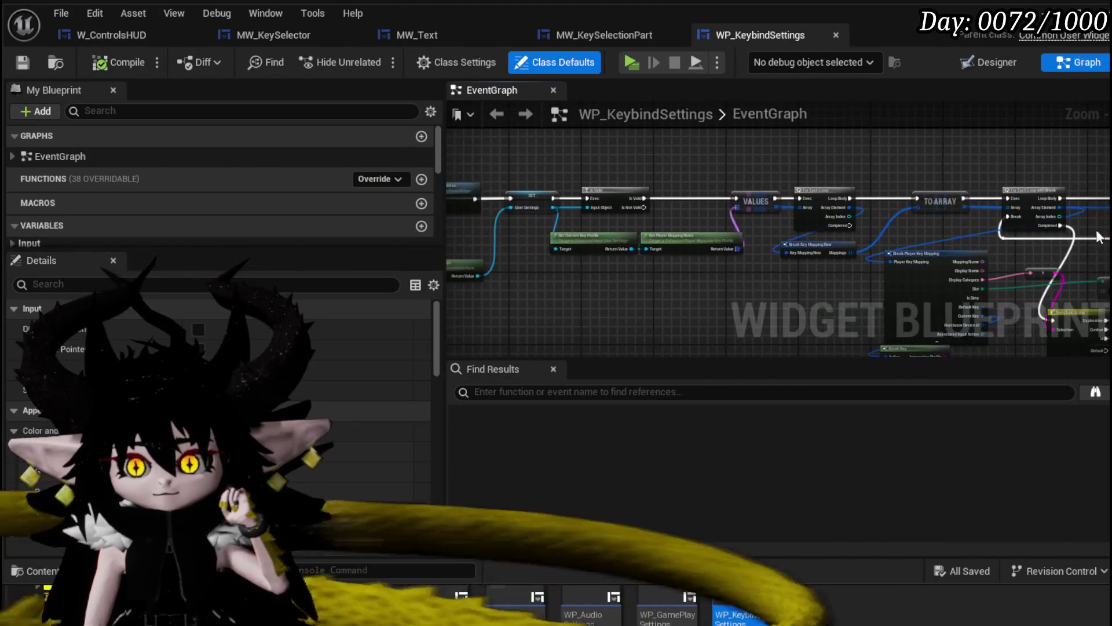
{"action": "scroll", "coordinate": [675, 211], "scroll_direction": "up", "scroll_amount": 6}
{"action": "mouse_move", "coordinate": [631, 298]}
{"action": "left_mouse_down"}
{"action": "mouse_move", "coordinate": [745, 217]}
{"action": "mouse_move", "coordinate": [694, 225]}
{"action": "left_mouse_up"}
{"action": "scroll", "coordinate": [745, 217], "scroll_direction": "down", "scroll_amount": 1}
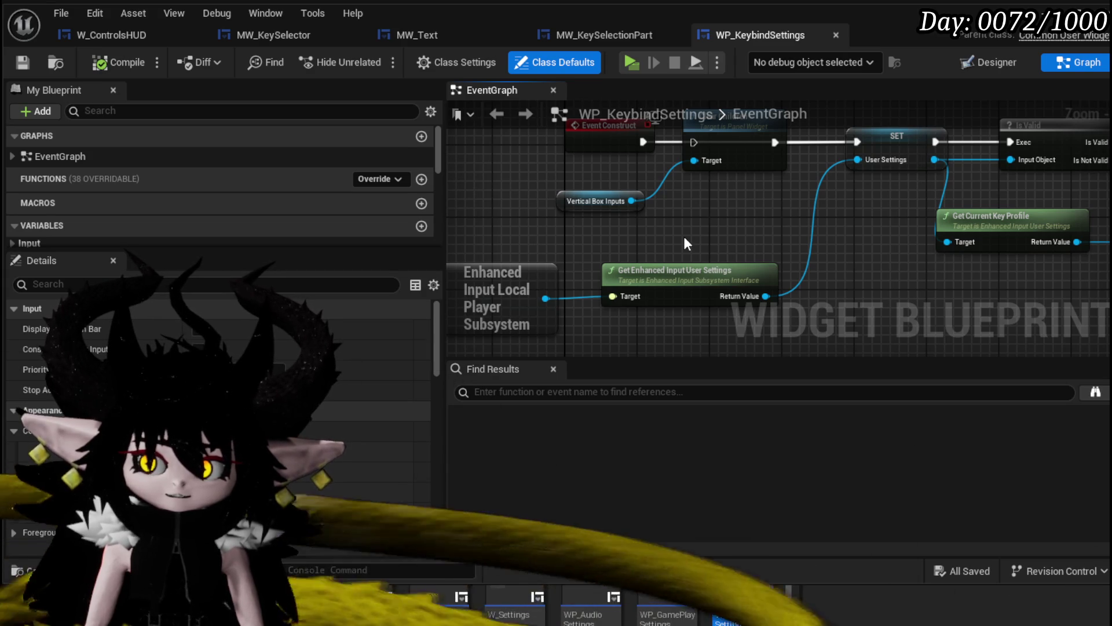
{"action": "scroll", "coordinate": [682, 234], "scroll_direction": "down", "scroll_amount": 3}
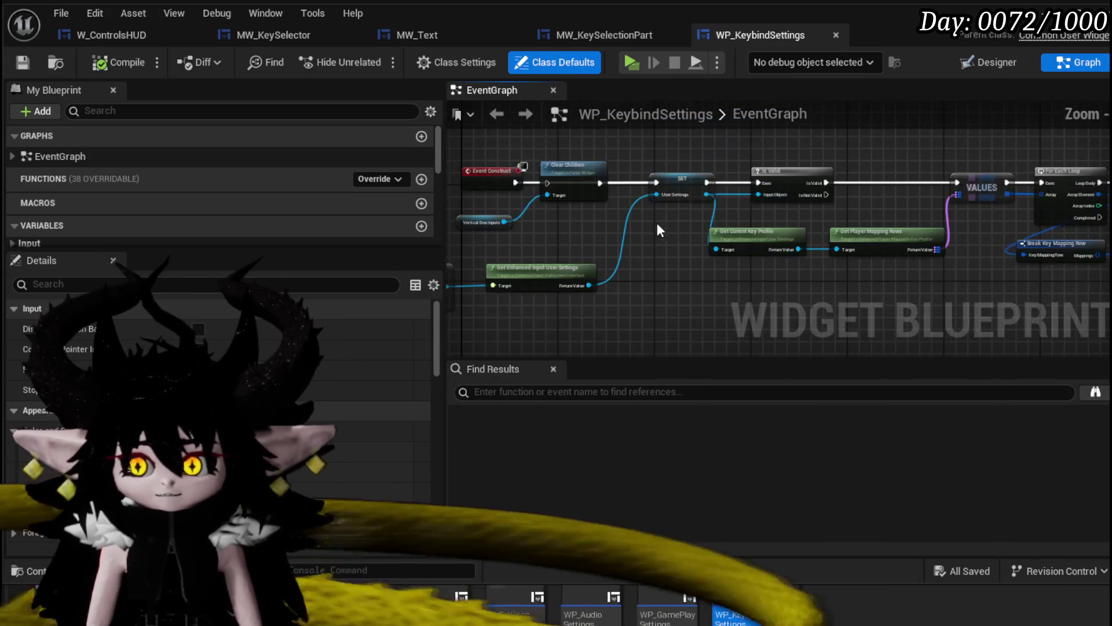
{"action": "mouse_move", "coordinate": [1064, 244]}
{"action": "left_mouse_down"}
{"action": "mouse_move", "coordinate": [901, 240]}
{"action": "mouse_move", "coordinate": [463, 153]}
{"action": "left_mouse_up"}
{"action": "scroll", "coordinate": [697, 174], "scroll_direction": "up", "scroll_amount": 3}
{"action": "scroll", "coordinate": [695, 170], "scroll_direction": "down", "scroll_amount": 2}
- Survey the Switch on String, Branch, SET, loop and Event Construct sections of the graph
{"action": "mouse_move", "coordinate": [503, 154]}
{"action": "left_mouse_down"}
{"action": "mouse_move", "coordinate": [583, 154]}
{"action": "mouse_move", "coordinate": [689, 254]}
{"action": "left_mouse_up"}
{"action": "scroll", "coordinate": [624, 206], "scroll_direction": "up", "scroll_amount": 3}
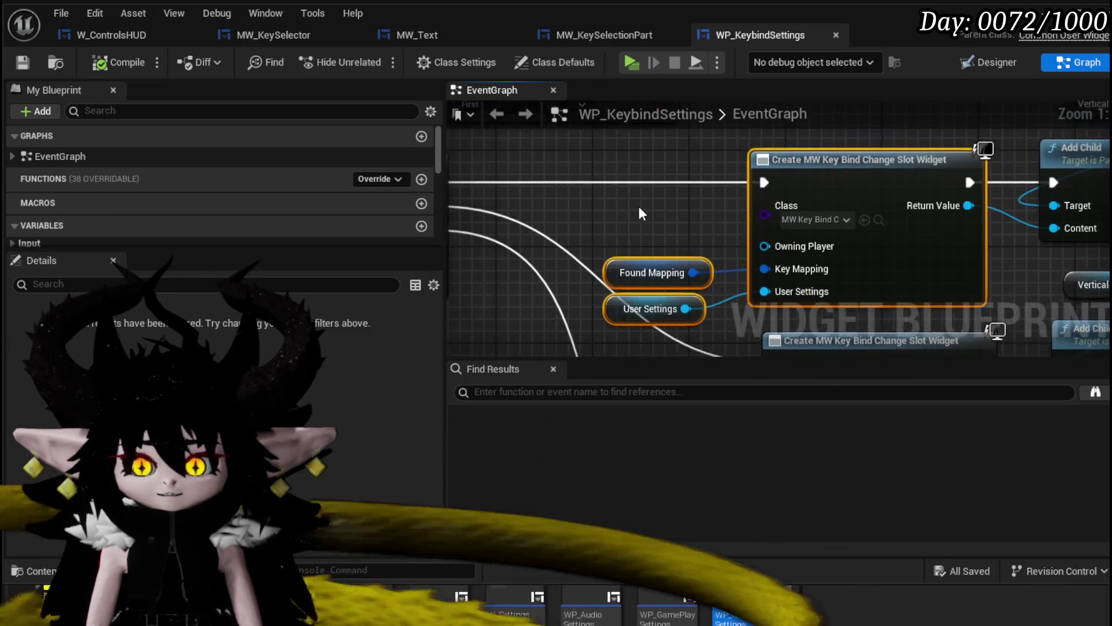
{"action": "scroll", "coordinate": [640, 212], "scroll_direction": "down", "scroll_amount": 2}
{"action": "left_click_drag", "start_coordinate": [611, 156], "coordinate": [759, 287]}
{"action": "left_click", "coordinate": [697, 300]}
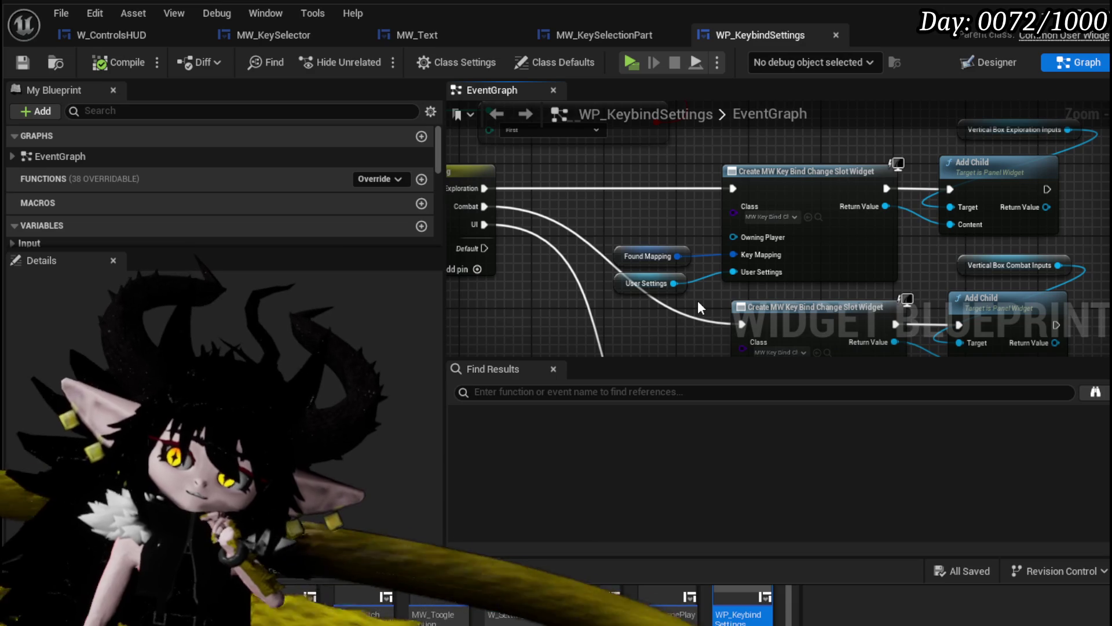
{"action": "left_click_drag", "start_coordinate": [697, 300], "coordinate": [760, 244]}
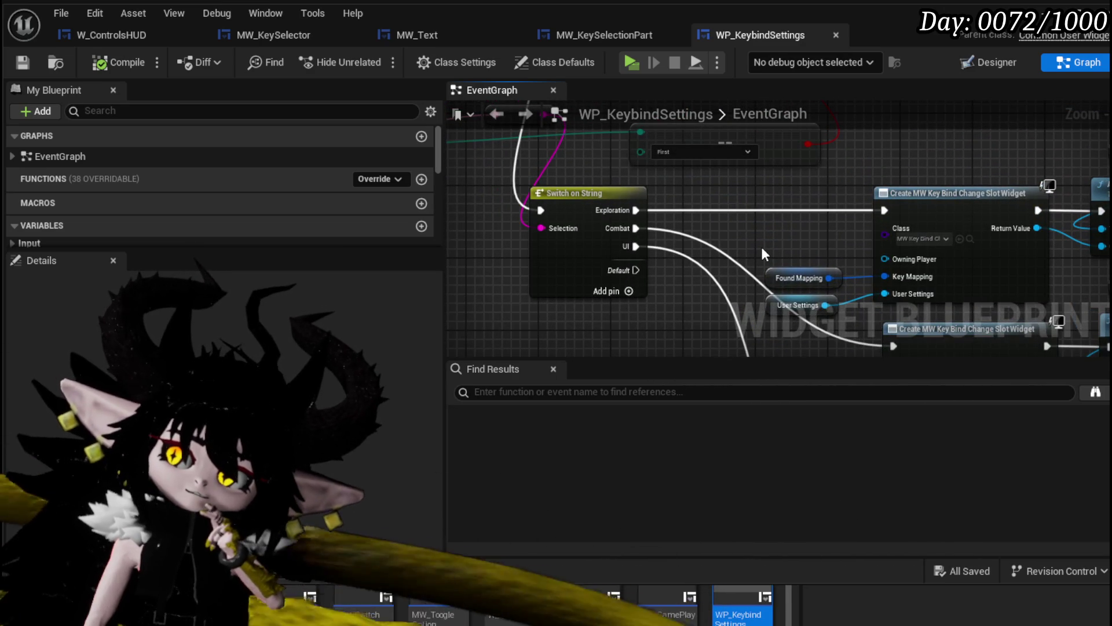
{"action": "mouse_move", "coordinate": [734, 188]}
{"action": "left_mouse_down"}
{"action": "mouse_move", "coordinate": [798, 239]}
{"action": "mouse_move", "coordinate": [625, 243]}
{"action": "mouse_move", "coordinate": [938, 238]}
{"action": "left_mouse_up"}
{"action": "mouse_move", "coordinate": [731, 265]}
{"action": "left_mouse_down"}
{"action": "mouse_move", "coordinate": [774, 256]}
{"action": "mouse_move", "coordinate": [967, 268]}
{"action": "left_mouse_up"}
{"action": "mouse_move", "coordinate": [463, 267]}
{"action": "left_mouse_down"}
{"action": "mouse_move", "coordinate": [686, 272]}
{"action": "mouse_move", "coordinate": [855, 248]}
{"action": "left_mouse_up"}
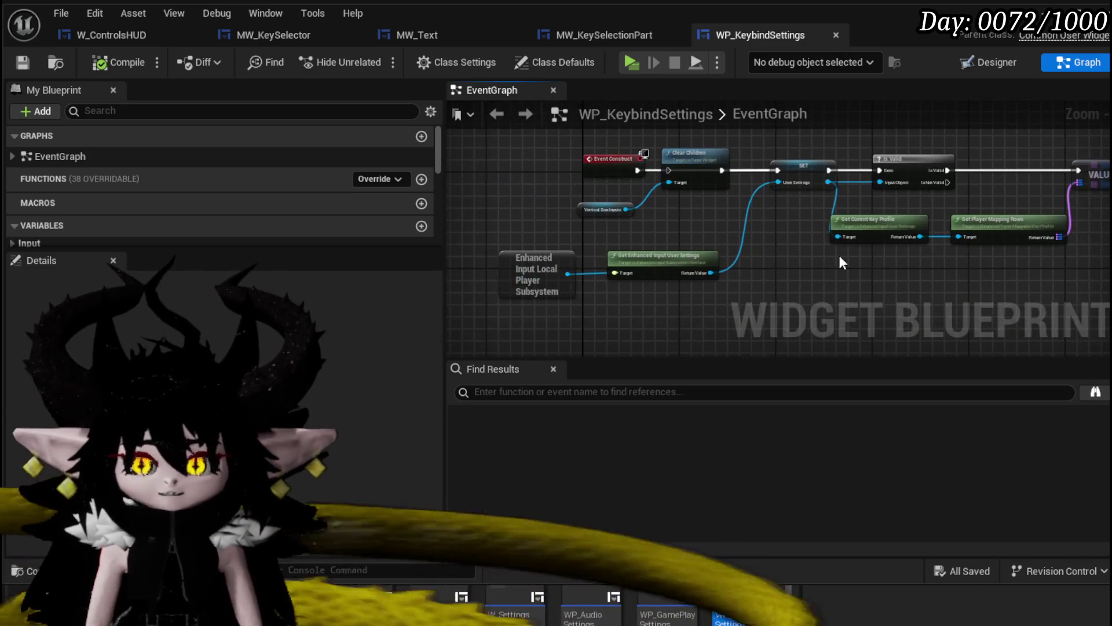
- Select the Enhanced Input subsystem, user settings and SET nodes, then frame the whole network
{"action": "mouse_move", "coordinate": [526, 238]}
{"action": "left_mouse_down"}
{"action": "mouse_move", "coordinate": [739, 295]}
{"action": "mouse_move", "coordinate": [702, 299]}
{"action": "left_mouse_up"}
{"action": "left_click", "coordinate": [735, 191], "text": "shift"}
{"action": "scroll", "coordinate": [639, 277], "scroll_direction": "up", "scroll_amount": 3}
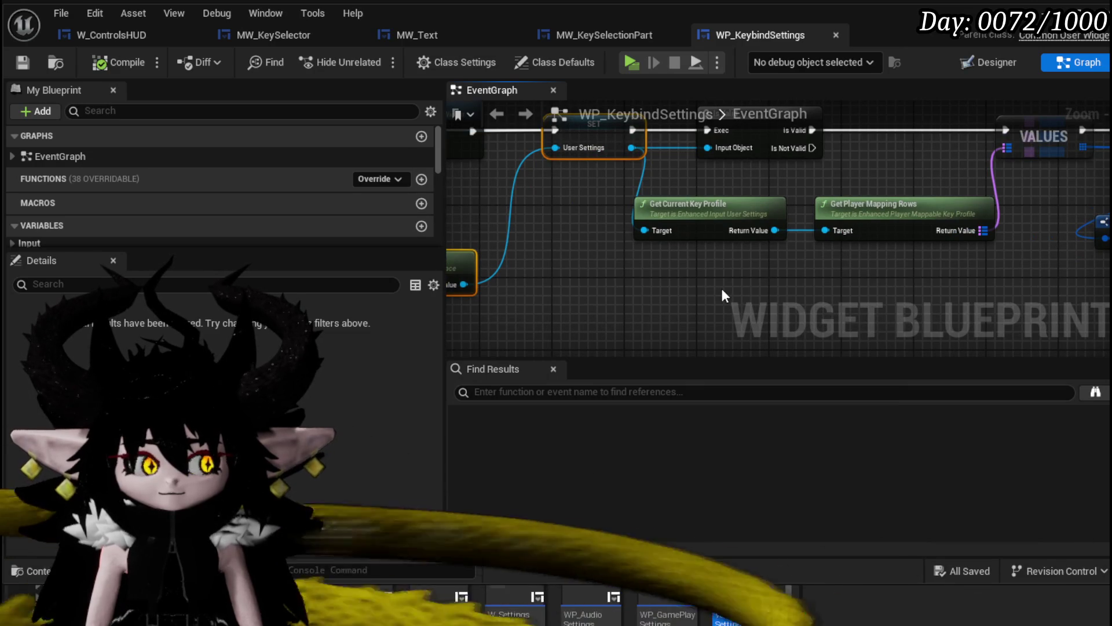
{"action": "scroll", "coordinate": [721, 287], "scroll_direction": "down", "scroll_amount": 1}
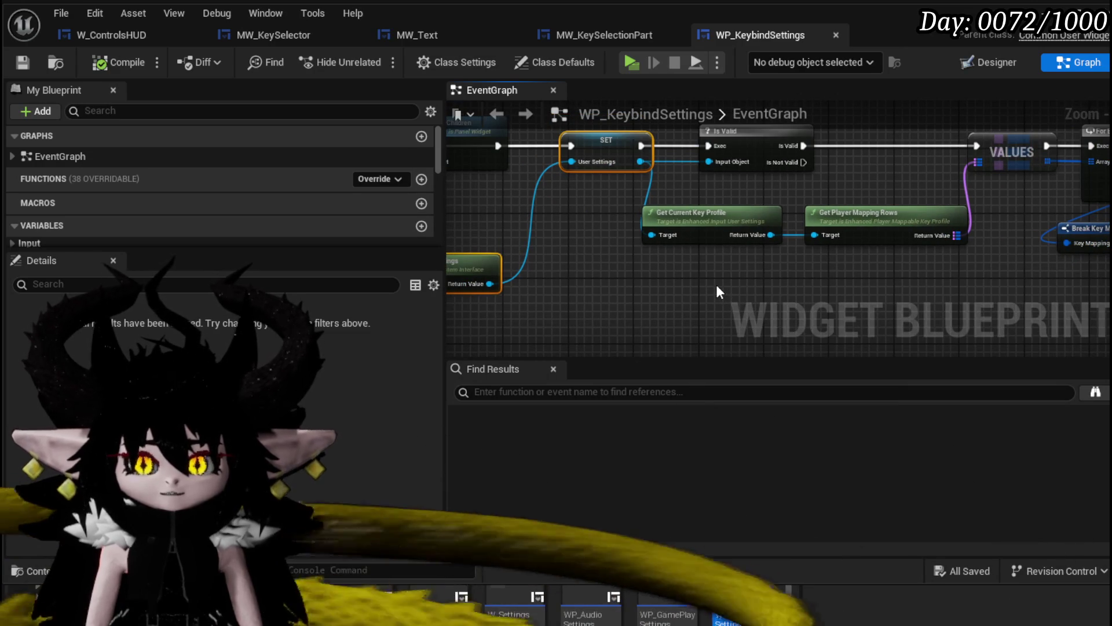
{"action": "scroll", "coordinate": [717, 287], "scroll_direction": "down", "scroll_amount": 3}
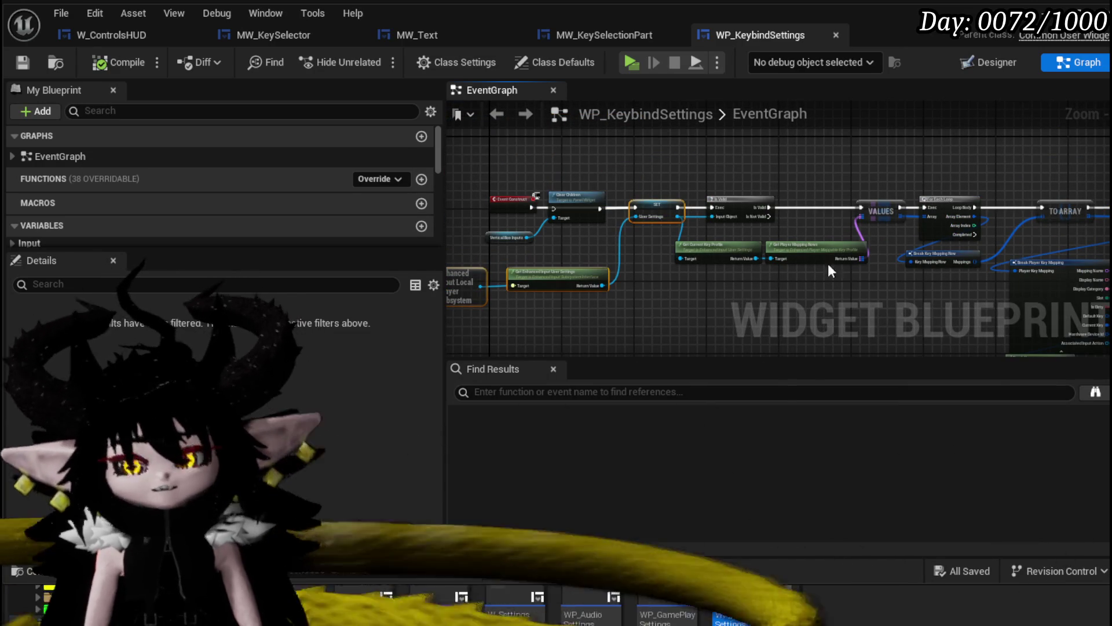
{"action": "left_click_drag", "start_coordinate": [568, 269], "coordinate": [394, 255]}
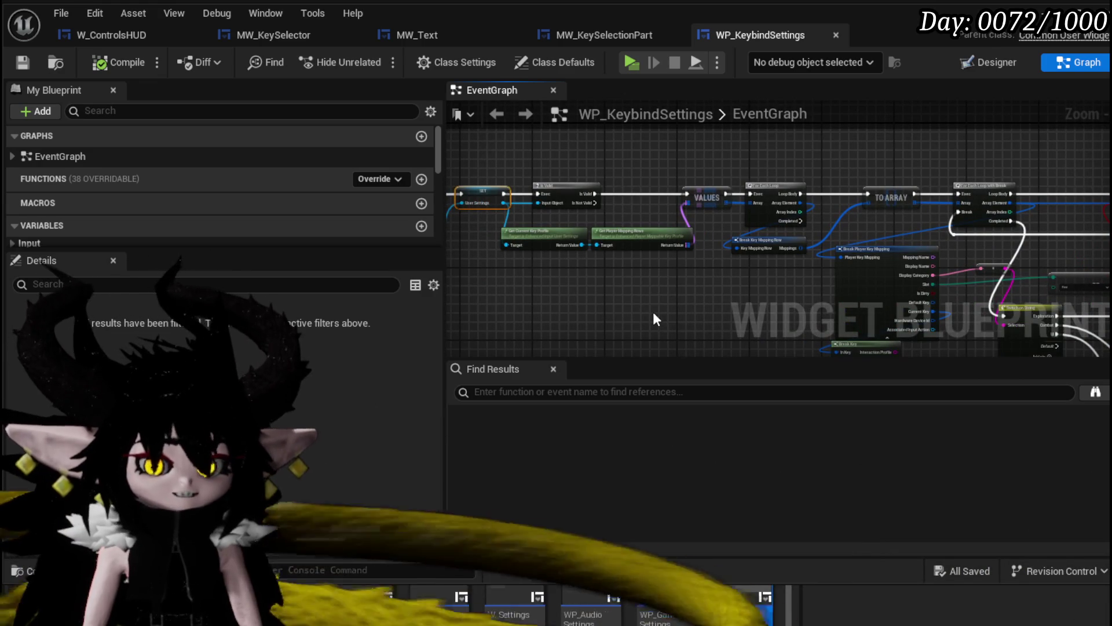
{"action": "mouse_move", "coordinate": [654, 313]}
{"action": "left_mouse_down"}
{"action": "mouse_move", "coordinate": [595, 311]}
{"action": "mouse_move", "coordinate": [391, 258]}
{"action": "left_mouse_up"}
{"action": "left_click_drag", "start_coordinate": [712, 286], "coordinate": [570, 249]}
{"action": "scroll", "coordinate": [570, 249], "scroll_direction": "down", "scroll_amount": 5}
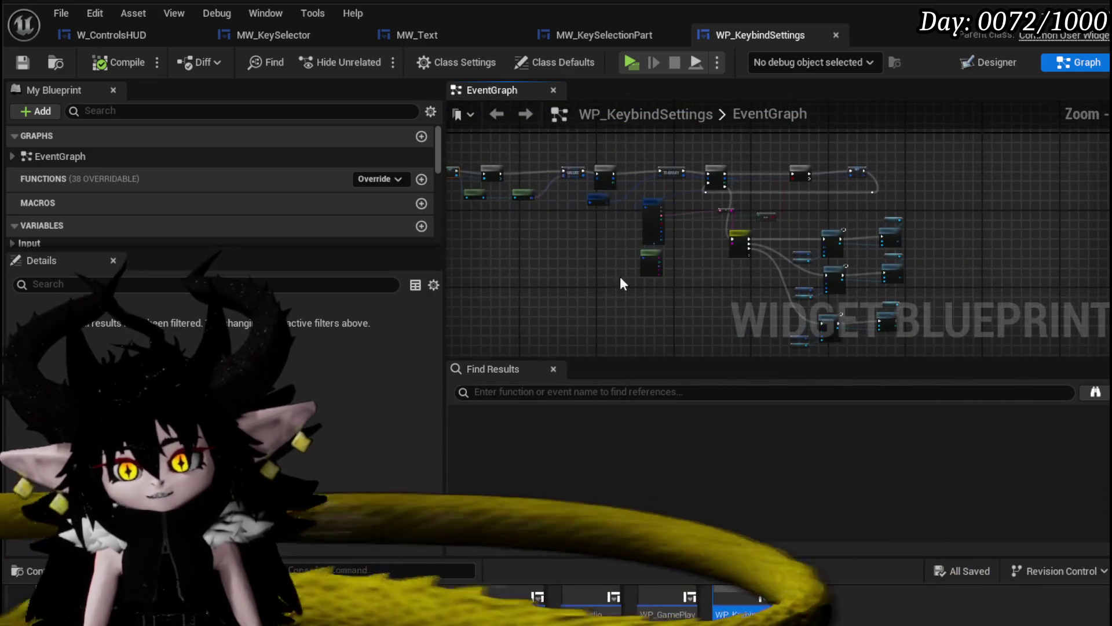
{"action": "left_click_drag", "start_coordinate": [581, 173], "coordinate": [591, 179]}
{"action": "scroll", "coordinate": [592, 178], "scroll_direction": "up", "scroll_amount": 8}
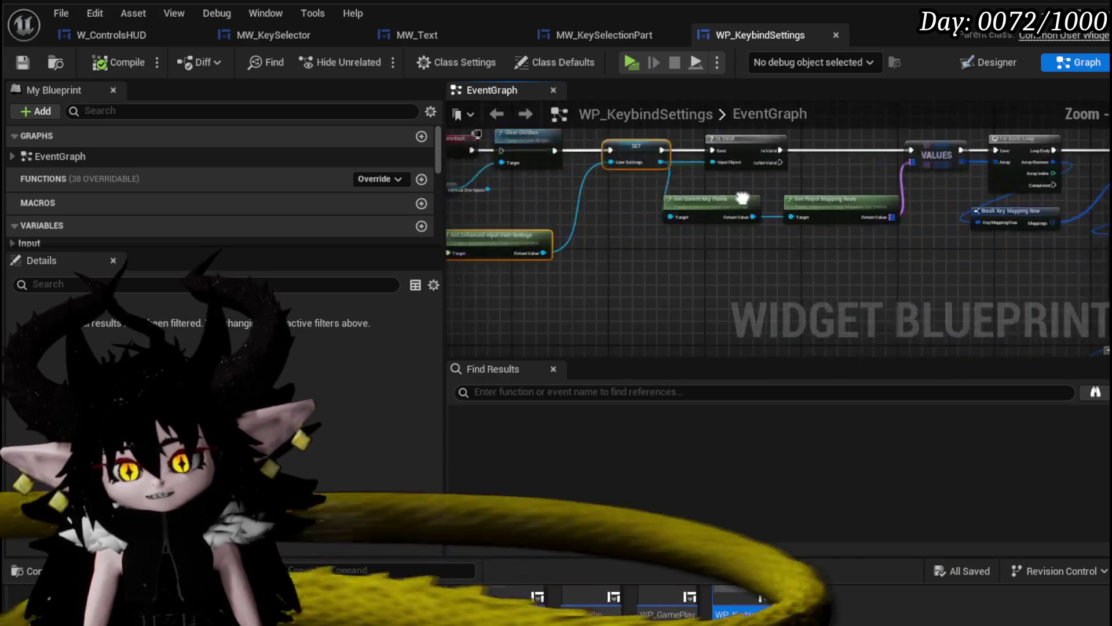
- Nudge the Enhanced Input Local Player Subsystem node slightly left, then return to the level editor
{"action": "left_click_drag", "start_coordinate": [721, 144], "coordinate": [722, 145]}
{"action": "mouse_move", "coordinate": [635, 181]}
{"action": "left_mouse_down"}
{"action": "mouse_move", "coordinate": [575, 183]}
{"action": "mouse_move", "coordinate": [625, 186]}
{"action": "left_mouse_up"}
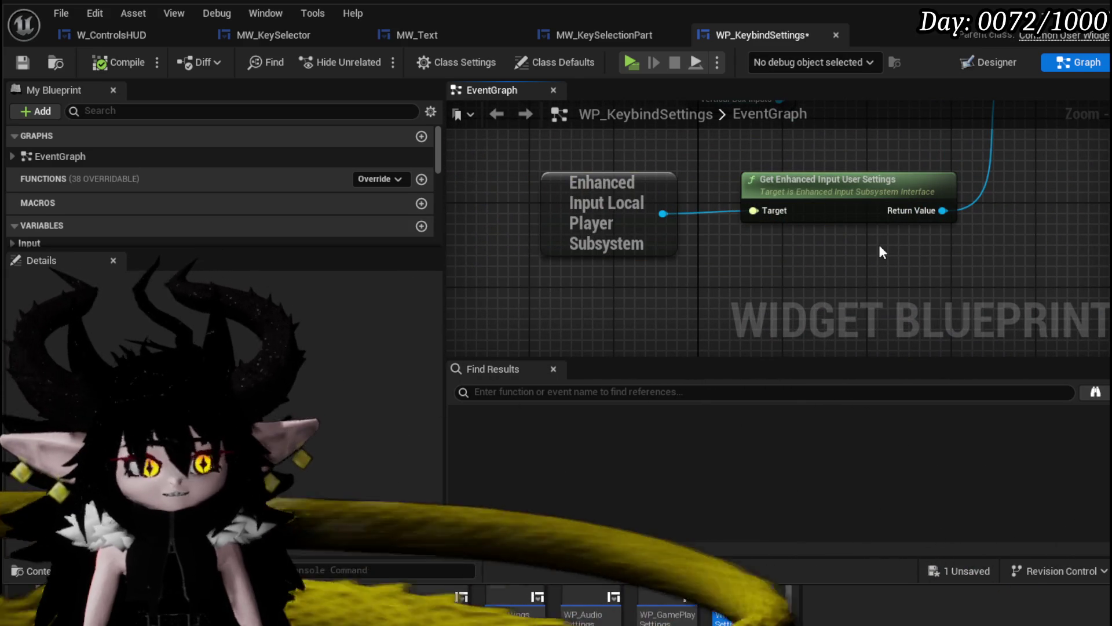
{"action": "scroll", "coordinate": [878, 244], "scroll_direction": "down", "scroll_amount": 5}
{"action": "mouse_move", "coordinate": [1008, 213]}
{"action": "left_mouse_down"}
{"action": "mouse_move", "coordinate": [927, 208]}
{"action": "mouse_move", "coordinate": [903, 220]}
{"action": "mouse_move", "coordinate": [1001, 210]}
{"action": "mouse_move", "coordinate": [797, 277]}
{"action": "left_mouse_up"}
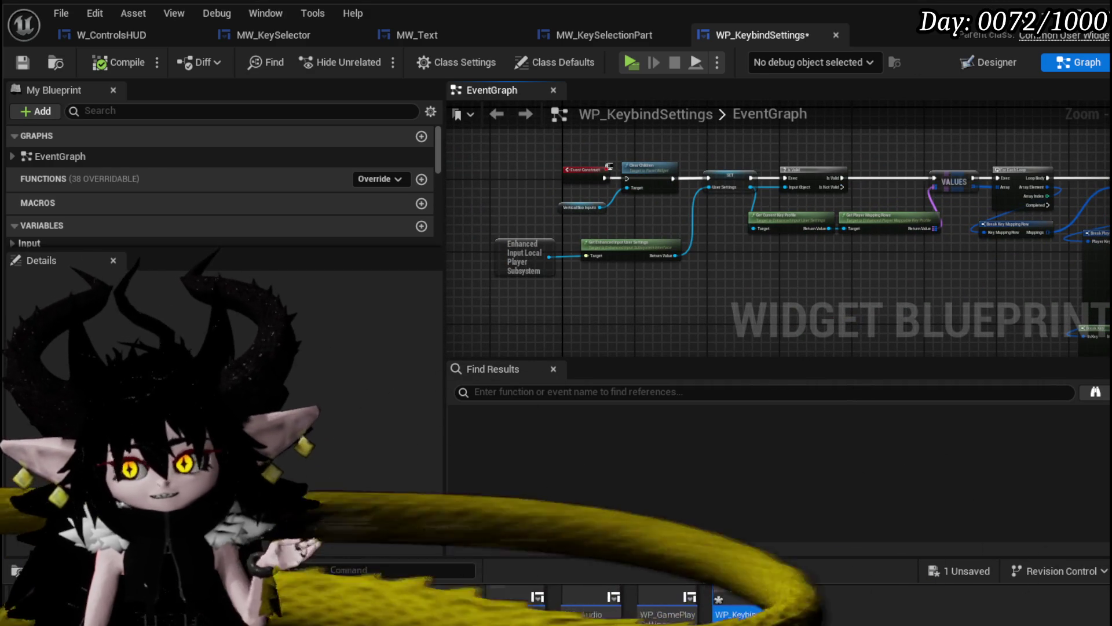
{"action": "key", "text": "alt+Tab"}
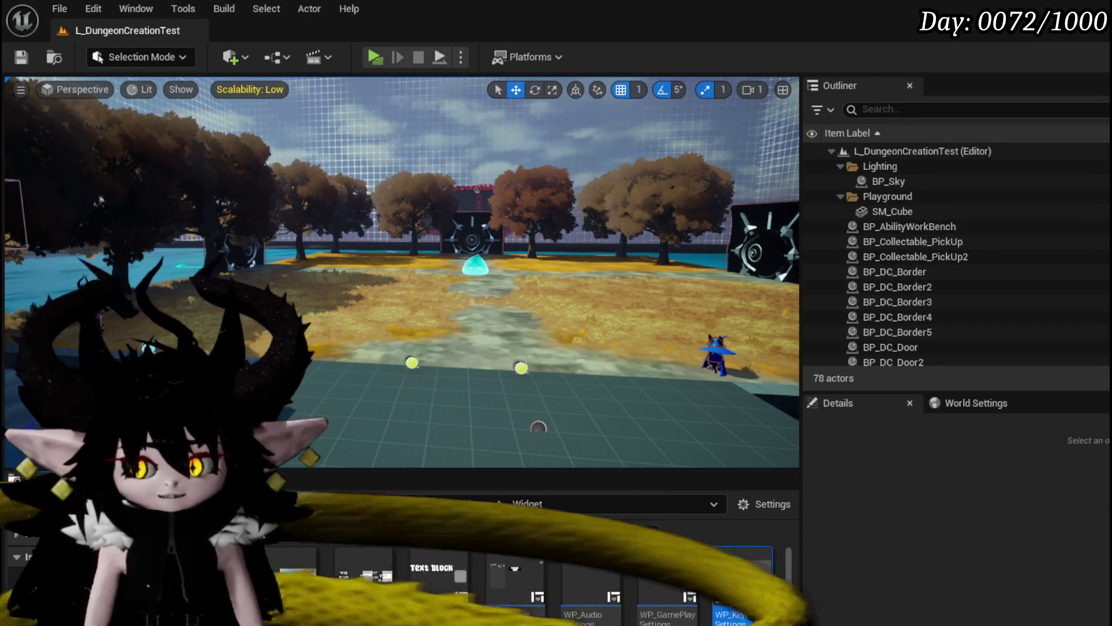
- Save WP_KeybindSettings and start a play-in-editor test with the in-game menu open
{"action": "key", "text": "ctrl+shift+s"}
{"action": "left_click", "coordinate": [822, 568]}
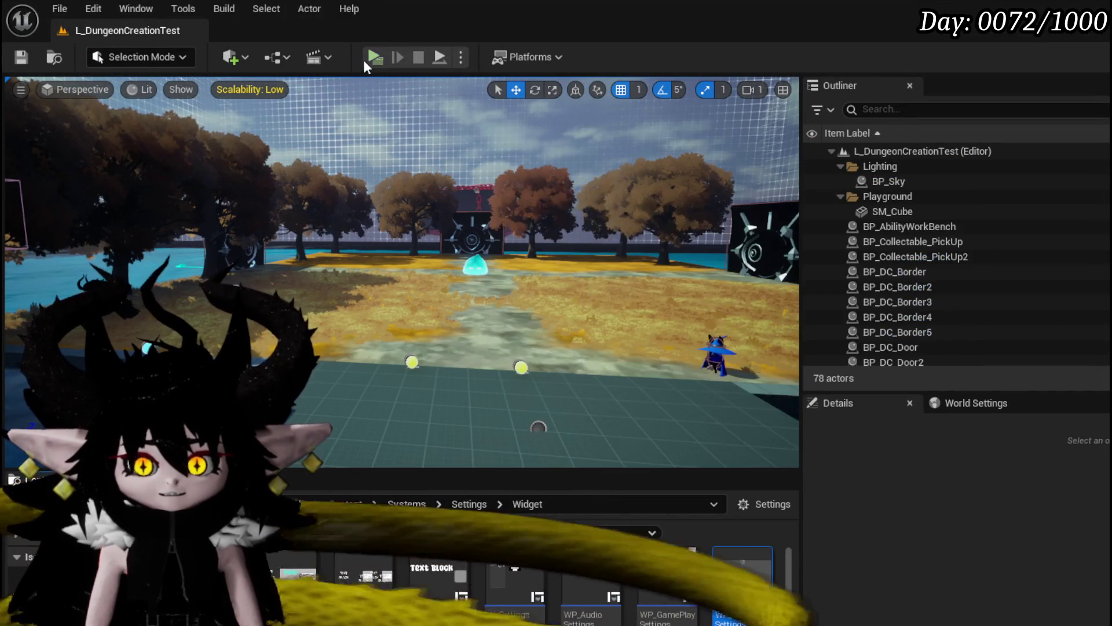
{"action": "left_click", "coordinate": [375, 57]}
{"action": "key", "text": "Tab"}
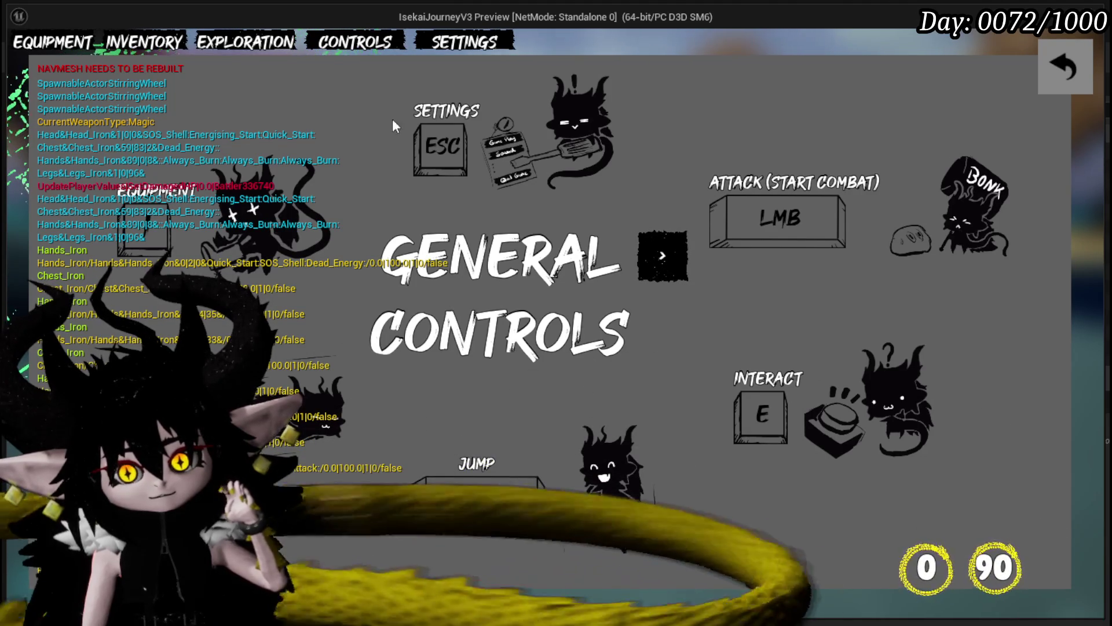
- View the in-game Settings > Keybinds panel, then close menus, stop play and save all
{"action": "left_click", "coordinate": [1052, 69]}
{"action": "left_click", "coordinate": [434, 34]}
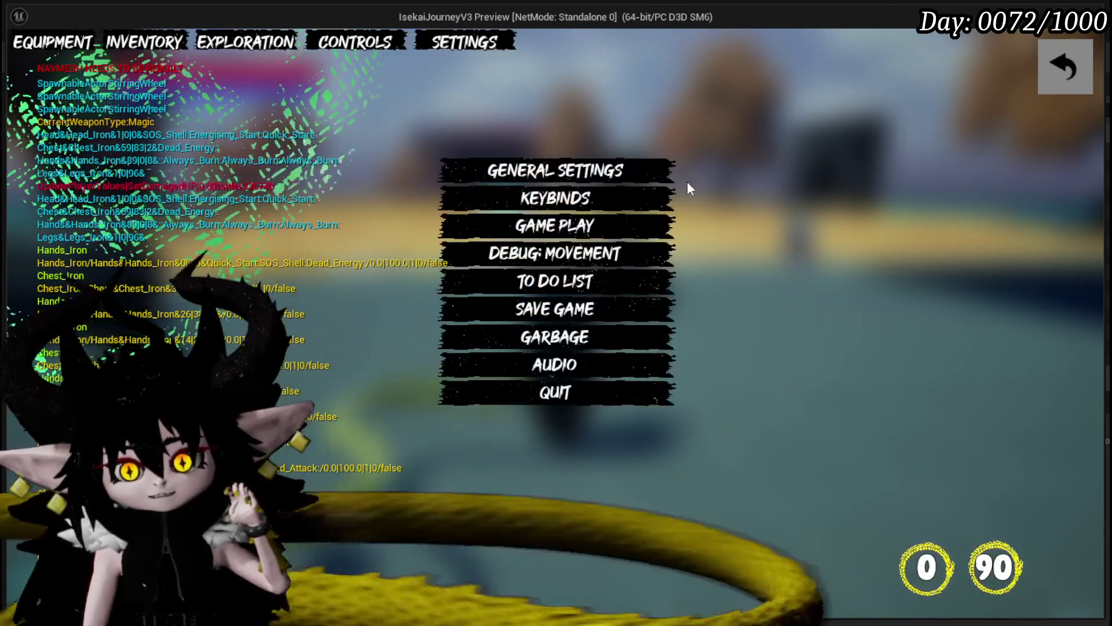
{"action": "left_click", "coordinate": [607, 197]}
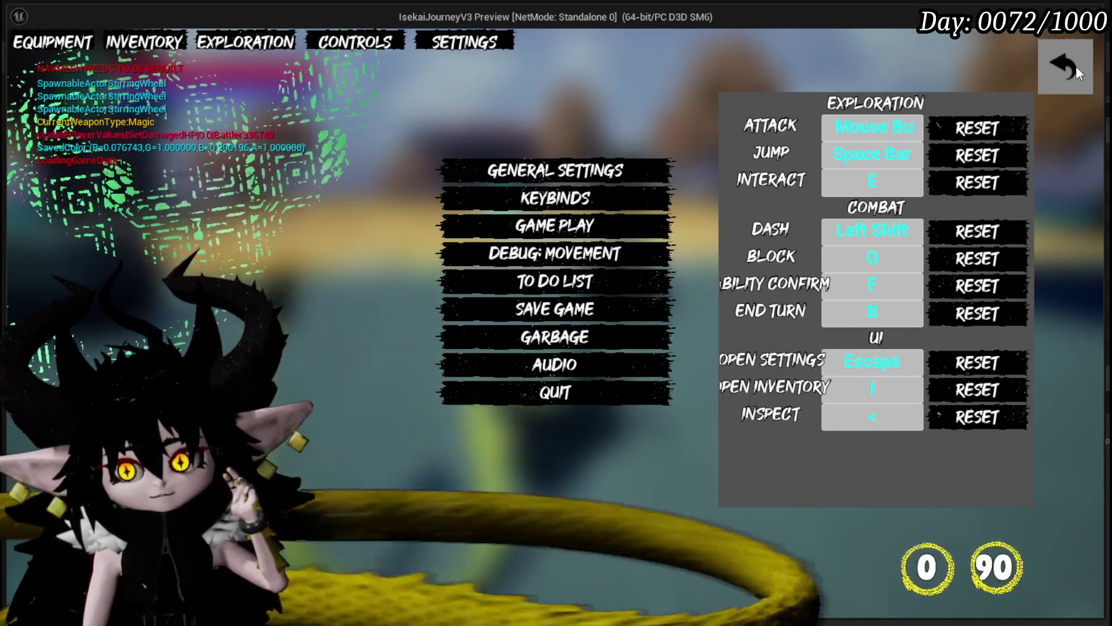
{"action": "left_click", "coordinate": [1076, 66]}
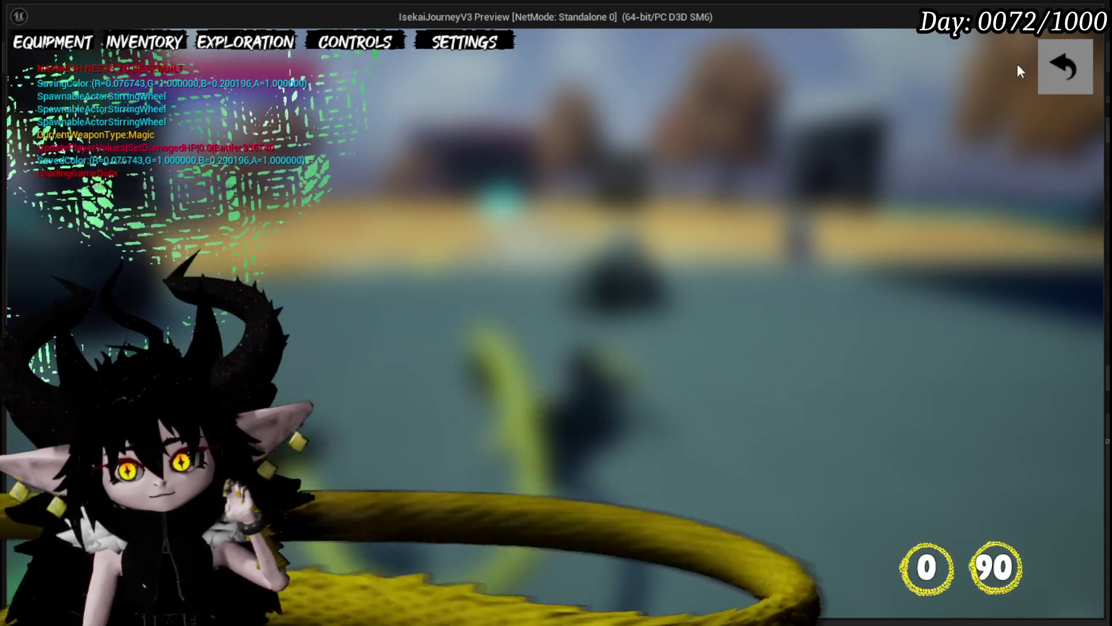
{"action": "left_click", "coordinate": [1051, 65]}
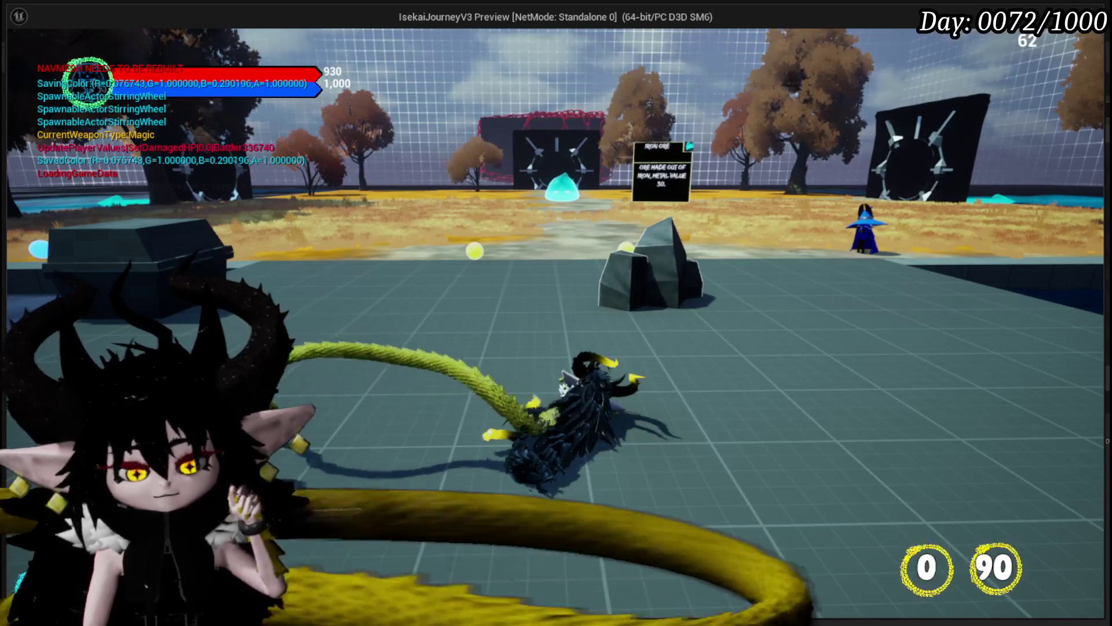
{"action": "key", "text": "Escape"}
{"action": "left_click", "coordinate": [22, 57]}
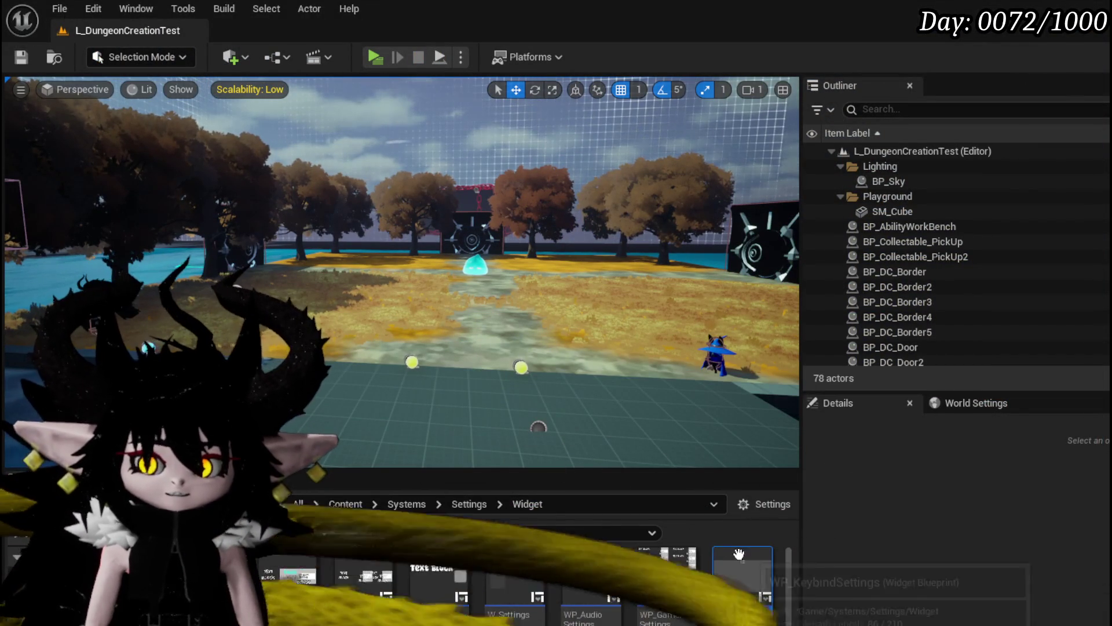
- Reopen WP_KeybindSettings and review its SET User Settings, Break Player Key Mapping and loop nodes
{"action": "double_click", "coordinate": [742, 575]}
{"action": "scroll", "coordinate": [654, 277], "scroll_direction": "up", "scroll_amount": 5}
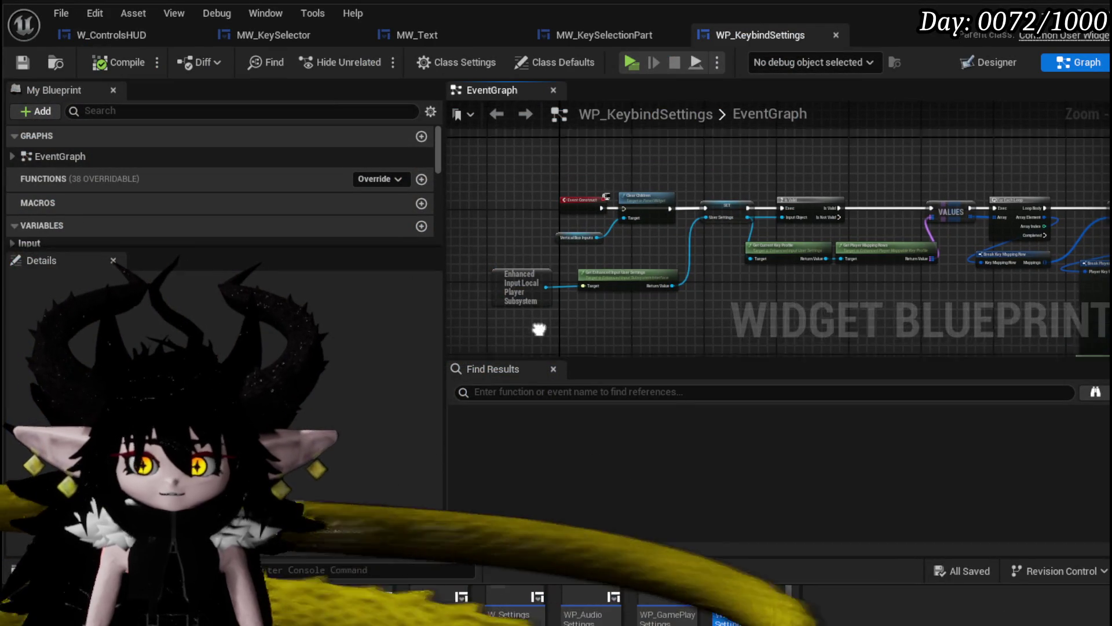
{"action": "left_click", "coordinate": [667, 197]}
{"action": "mouse_move", "coordinate": [656, 310]}
{"action": "left_mouse_down"}
{"action": "mouse_move", "coordinate": [720, 272]}
{"action": "mouse_move", "coordinate": [520, 262]}
{"action": "left_mouse_up"}
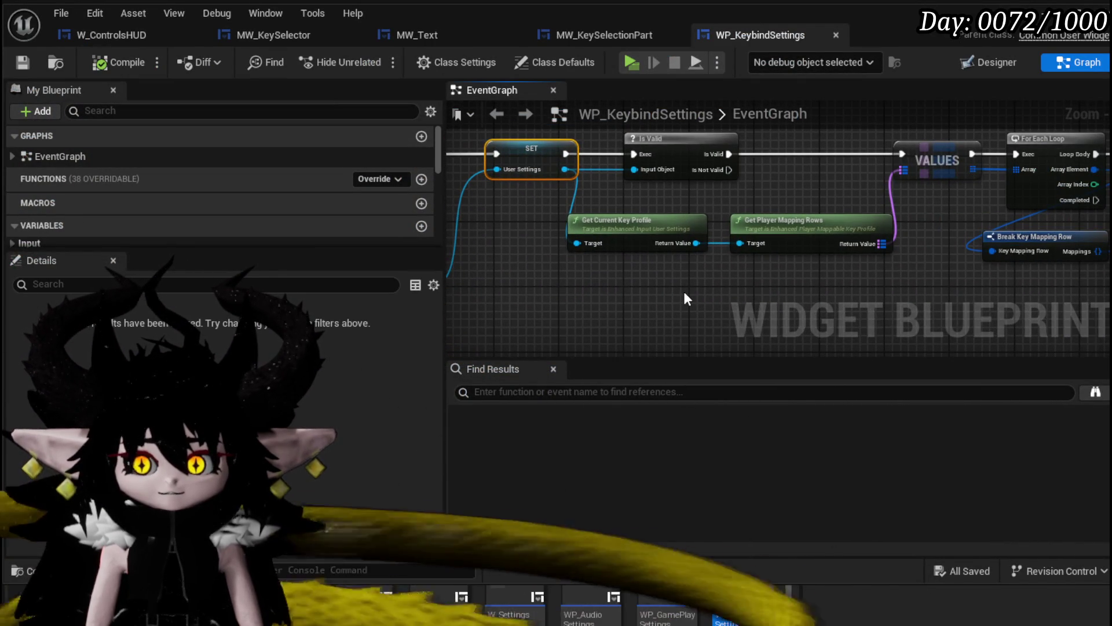
{"action": "left_click_drag", "start_coordinate": [606, 293], "coordinate": [521, 292]}
{"action": "mouse_move", "coordinate": [735, 299]}
{"action": "left_mouse_down"}
{"action": "mouse_move", "coordinate": [503, 290]}
{"action": "mouse_move", "coordinate": [695, 269]}
{"action": "mouse_move", "coordinate": [776, 286]}
{"action": "left_mouse_up"}
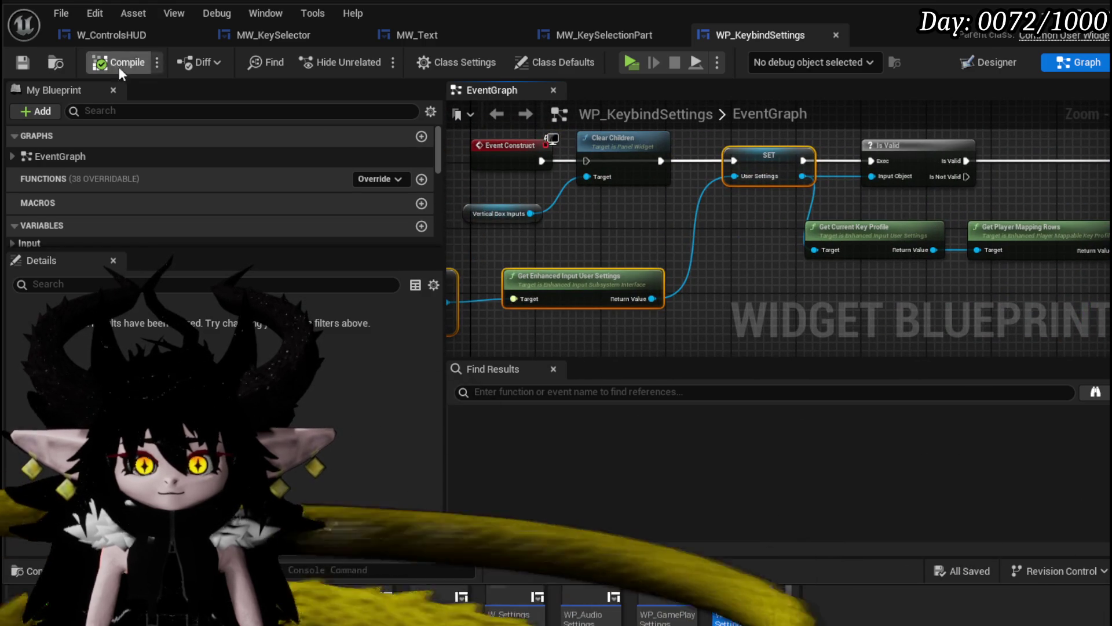
{"action": "scroll", "coordinate": [717, 261], "scroll_direction": "down", "scroll_amount": 5}
{"action": "scroll", "coordinate": [717, 268], "scroll_direction": "up", "scroll_amount": 3}
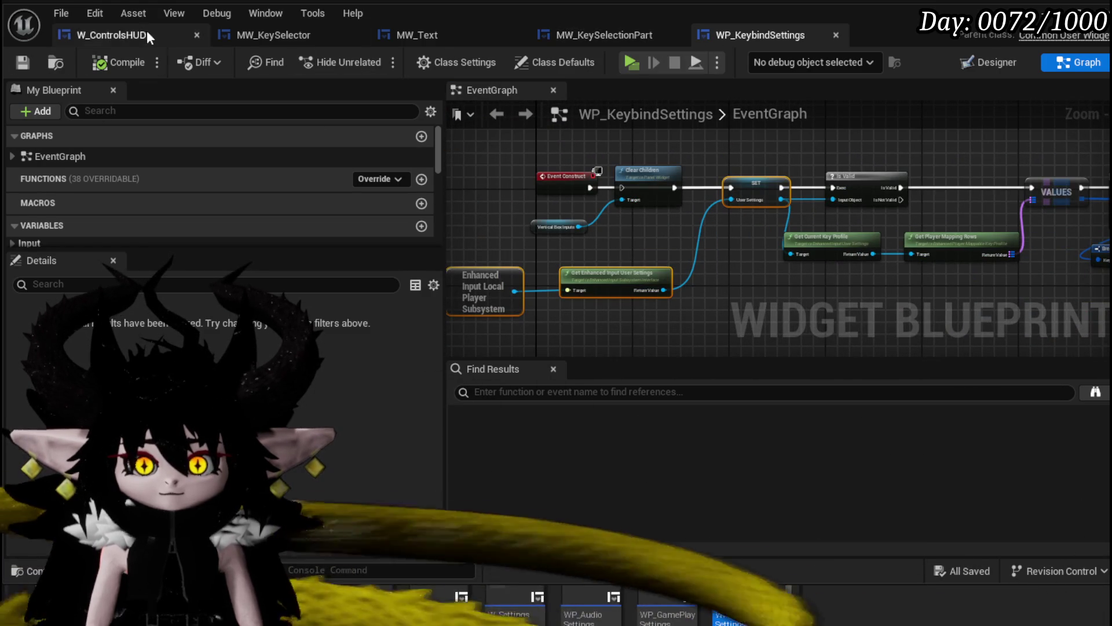
- Review W_ControlsHUD's event graph, then switch to MW_KeySelectionPart's EventGraph
{"action": "left_click", "coordinate": [110, 33]}
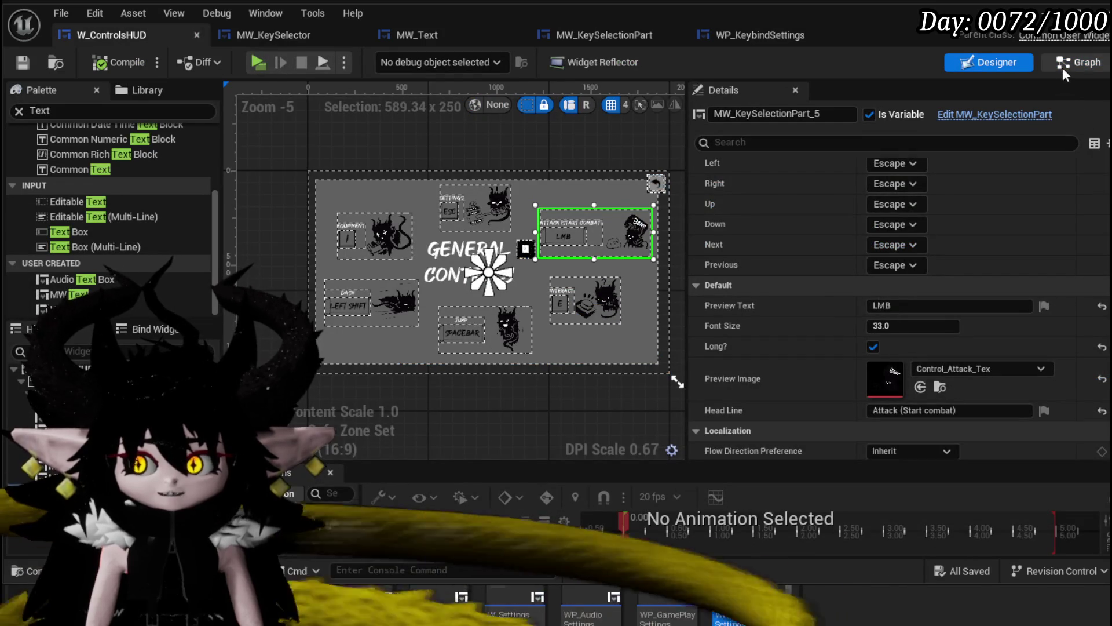
{"action": "left_click", "coordinate": [1063, 67]}
{"action": "scroll", "coordinate": [585, 224], "scroll_direction": "down", "scroll_amount": 4}
{"action": "scroll", "coordinate": [568, 244], "scroll_direction": "up", "scroll_amount": 5}
{"action": "mouse_move", "coordinate": [548, 262]}
{"action": "left_mouse_down"}
{"action": "mouse_move", "coordinate": [738, 269]}
{"action": "mouse_move", "coordinate": [598, 249]}
{"action": "mouse_move", "coordinate": [828, 257]}
{"action": "mouse_move", "coordinate": [638, 256]}
{"action": "left_mouse_up"}
{"action": "left_click_drag", "start_coordinate": [904, 261], "coordinate": [557, 256]}
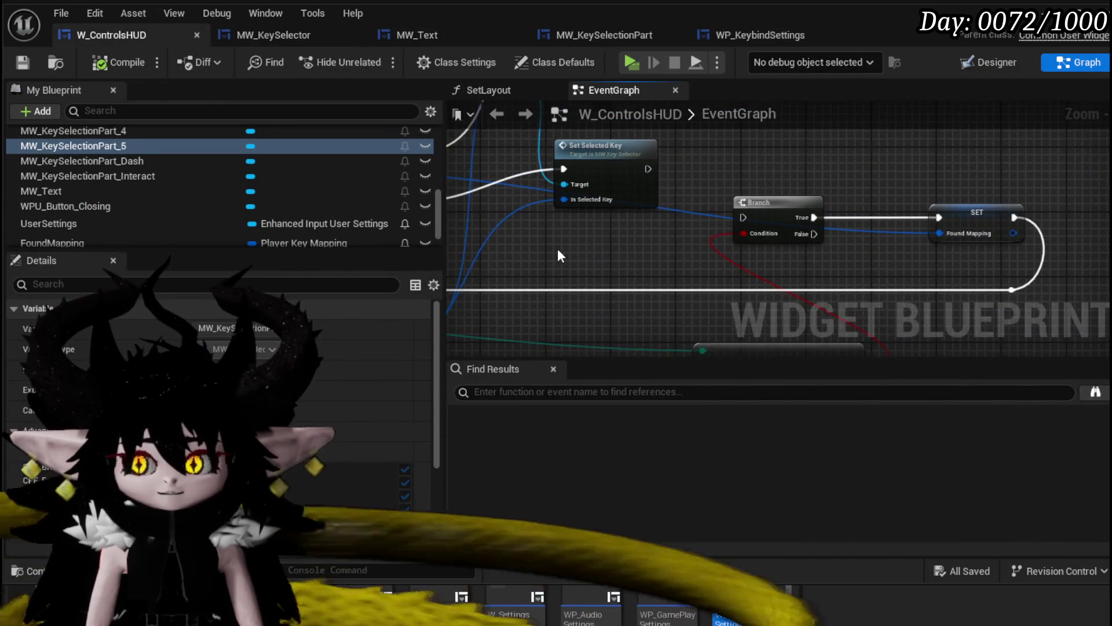
{"action": "scroll", "coordinate": [557, 255], "scroll_direction": "down", "scroll_amount": 2}
{"action": "left_click_drag", "start_coordinate": [582, 297], "coordinate": [994, 272]}
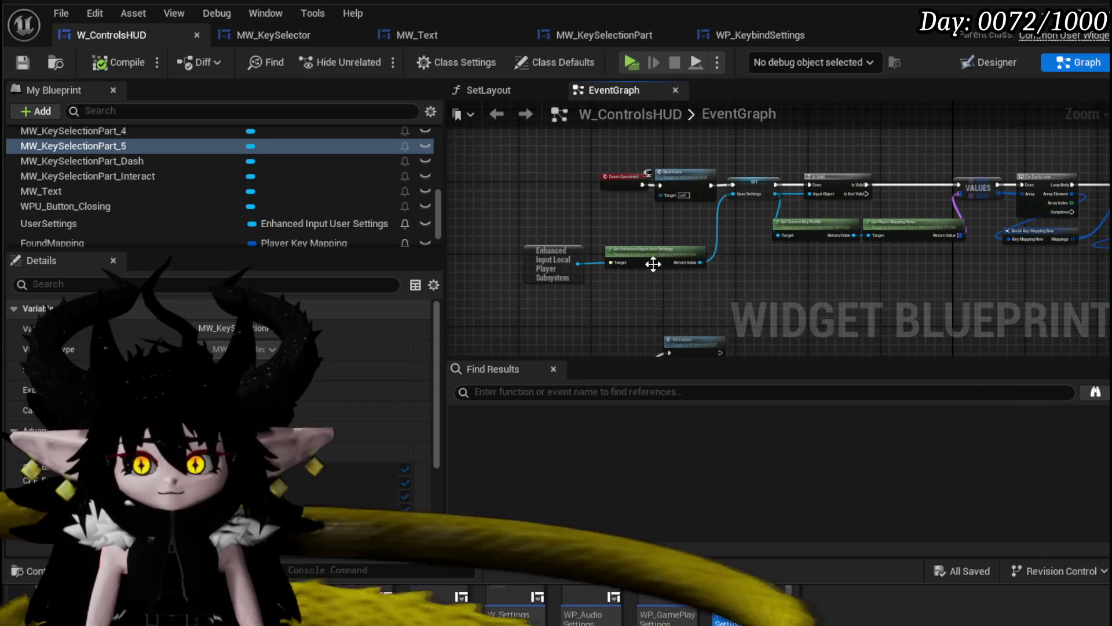
{"action": "left_click_drag", "start_coordinate": [538, 233], "coordinate": [744, 244]}
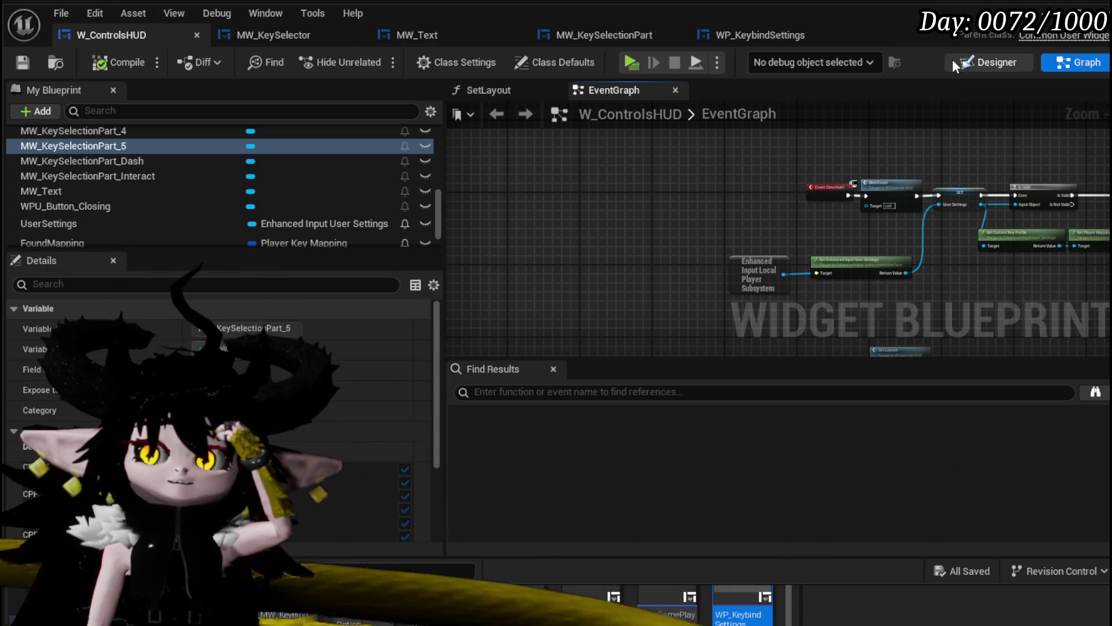
{"action": "left_click", "coordinate": [955, 67]}
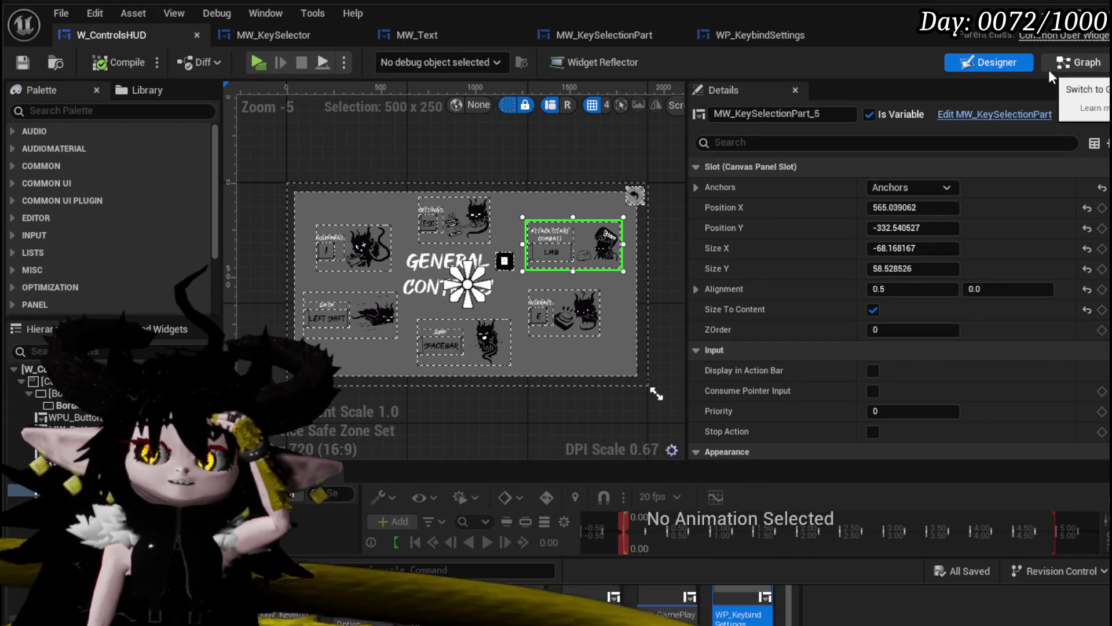
{"action": "left_click", "coordinate": [602, 34]}
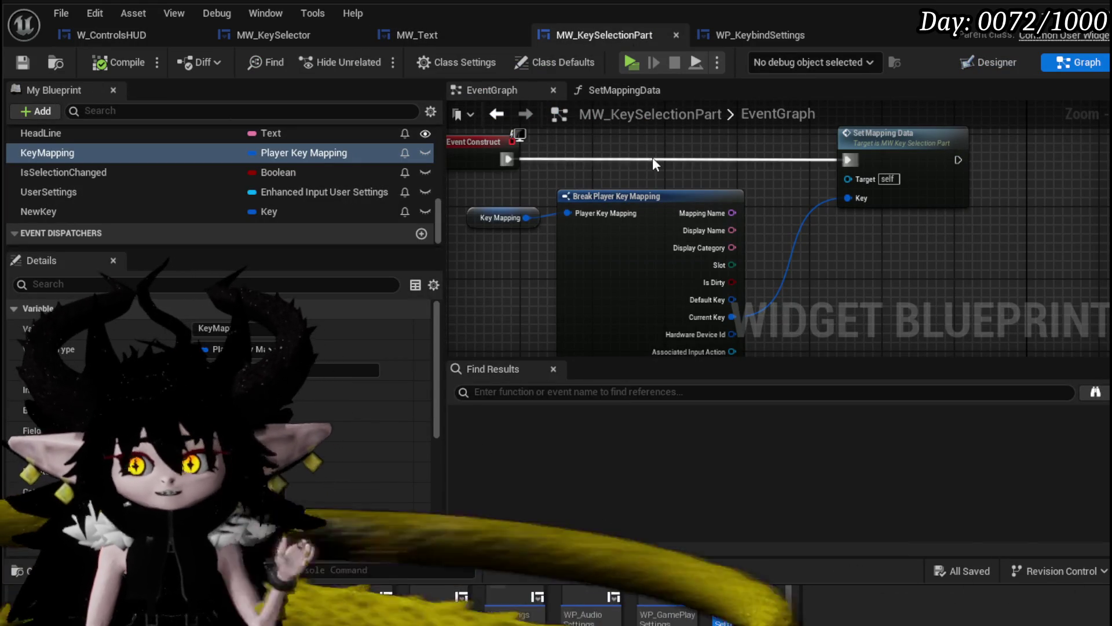
- Add a SET UserSettings node before Set Mapping Data and arrange the nodes
{"action": "left_click_drag", "start_coordinate": [658, 159], "coordinate": [695, 177]}
{"action": "left_click", "coordinate": [561, 177], "text": "alt"}
{"action": "left_click_drag", "start_coordinate": [116, 192], "coordinate": [662, 156]}
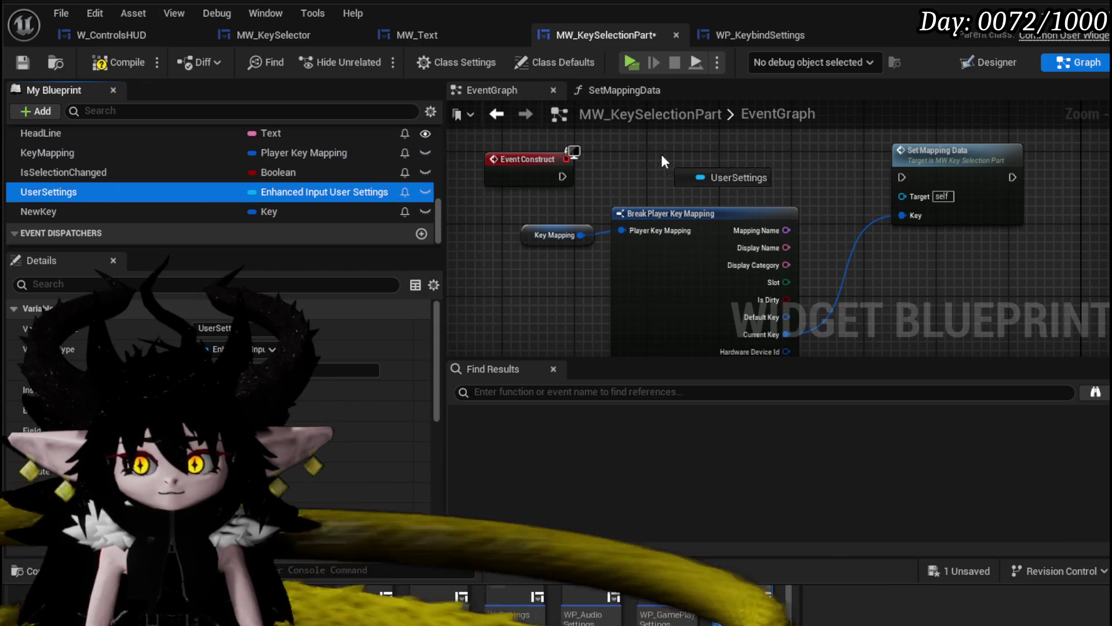
{"action": "left_click", "coordinate": [711, 203]}
{"action": "left_click_drag", "start_coordinate": [902, 179], "coordinate": [902, 178]}
{"action": "left_click_drag", "start_coordinate": [672, 213], "coordinate": [699, 231]}
{"action": "mouse_move", "coordinate": [722, 194]}
{"action": "left_mouse_down"}
{"action": "mouse_move", "coordinate": [769, 181]}
{"action": "mouse_move", "coordinate": [779, 190]}
{"action": "left_mouse_up"}
{"action": "left_click_drag", "start_coordinate": [723, 222], "coordinate": [812, 246]}
{"action": "mouse_move", "coordinate": [525, 269]}
{"action": "left_mouse_down"}
{"action": "mouse_move", "coordinate": [695, 232]}
{"action": "mouse_move", "coordinate": [794, 249]}
{"action": "left_mouse_up"}
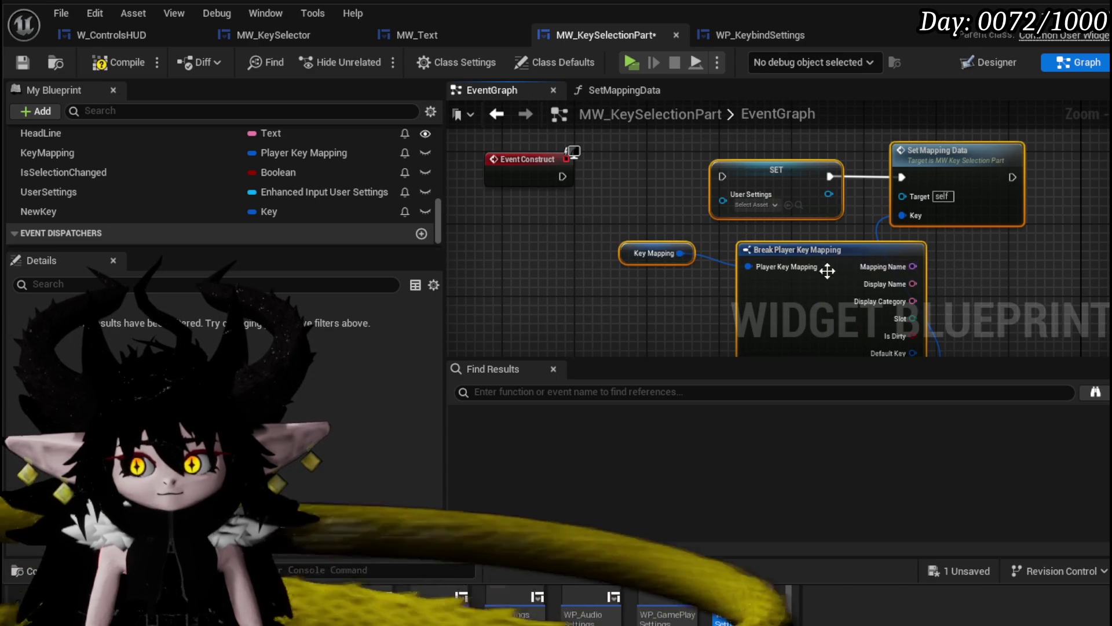
- Collapse the selected nodes into a new function named SetData
{"action": "right_click", "coordinate": [837, 273]}
{"action": "left_click", "coordinate": [892, 475]}
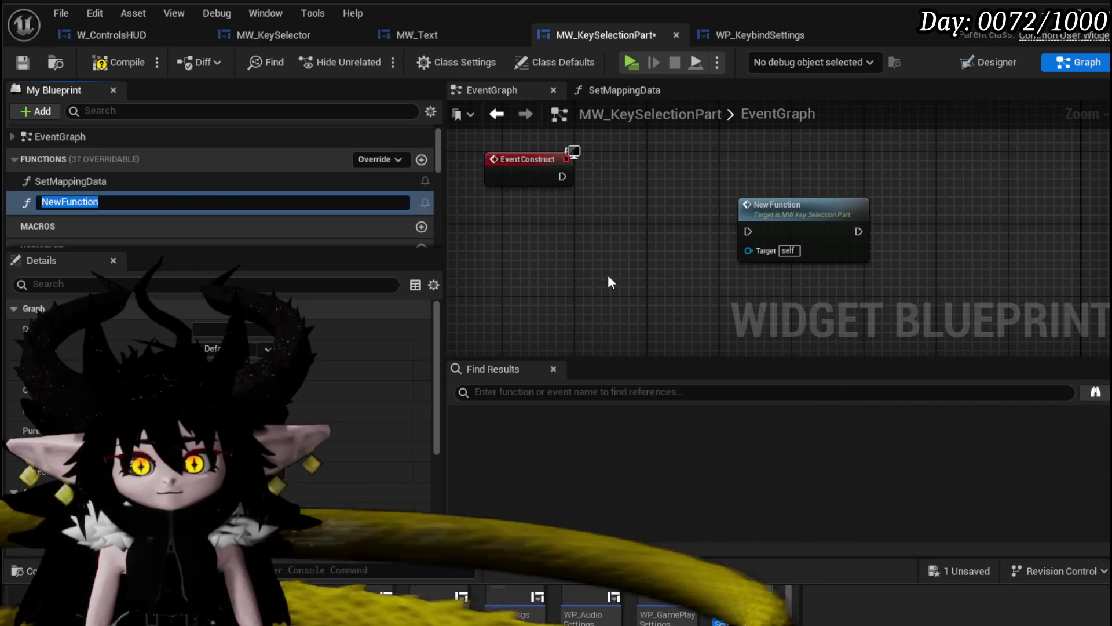
{"action": "type", "text": "SetData"}
{"action": "key", "text": "Return"}
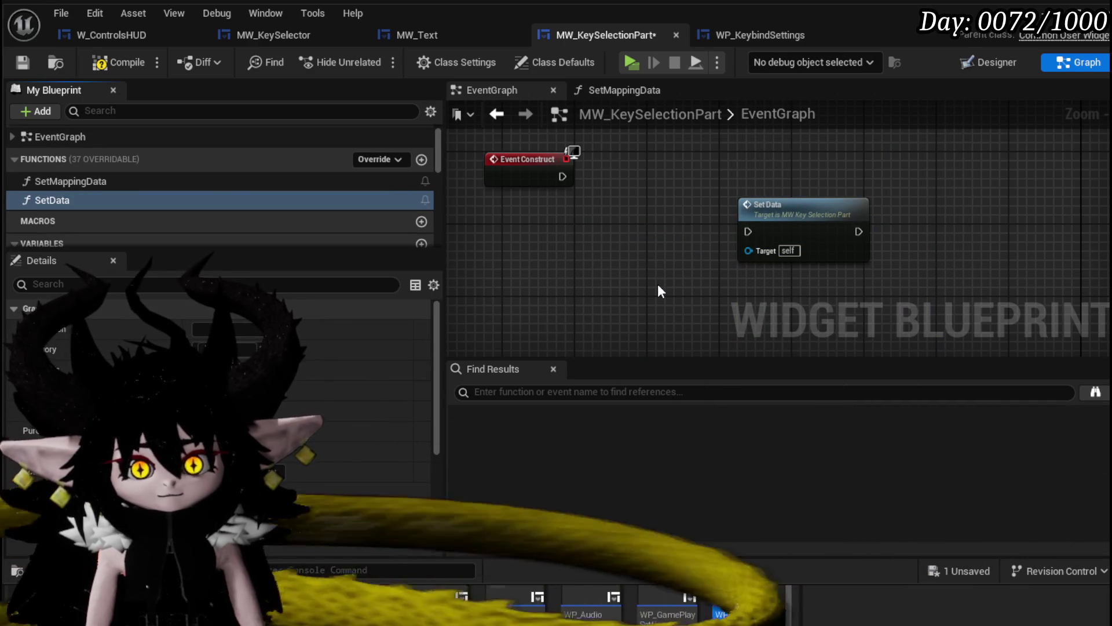
{"action": "double_click", "coordinate": [130, 181]}
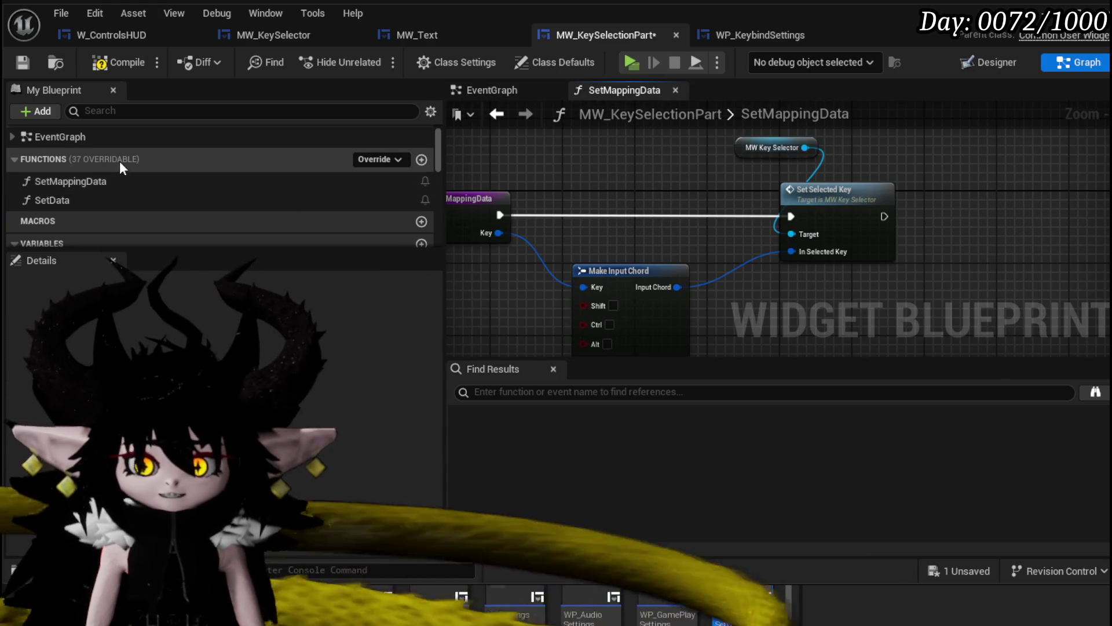
{"action": "double_click", "coordinate": [72, 199]}
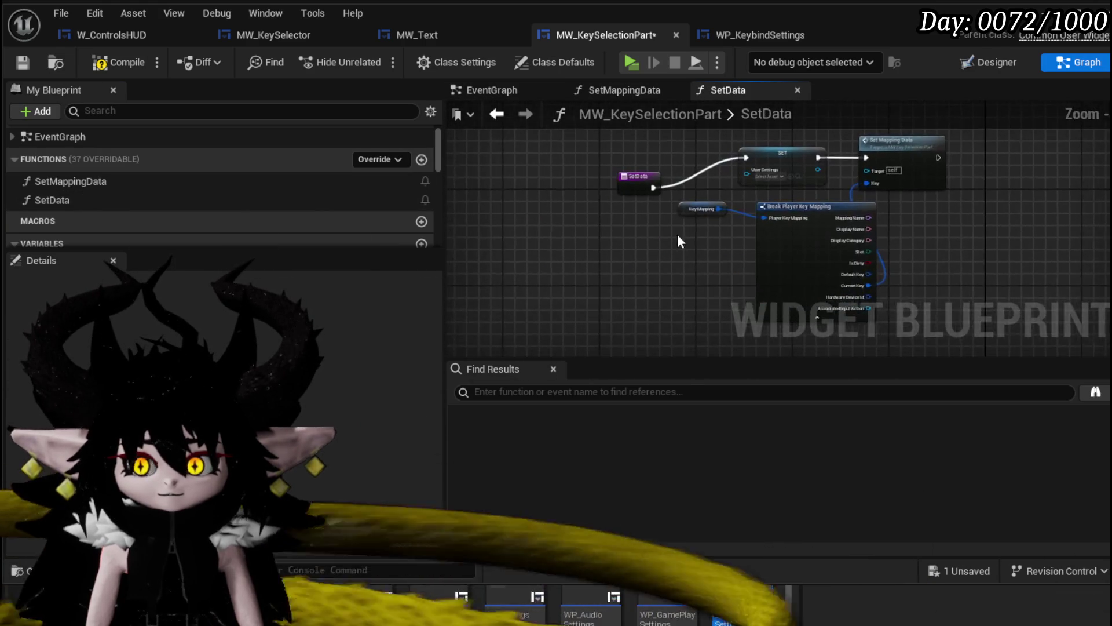
- Give SetData a Player Key Mapping input, then compile and save MW_KeySelectionPart
{"action": "scroll", "coordinate": [570, 269], "scroll_direction": "up", "scroll_amount": 3}
{"action": "left_click", "coordinate": [531, 181]}
{"action": "mouse_move", "coordinate": [531, 179]}
{"action": "left_mouse_down"}
{"action": "mouse_move", "coordinate": [531, 158]}
{"action": "mouse_move", "coordinate": [507, 190]}
{"action": "left_mouse_up"}
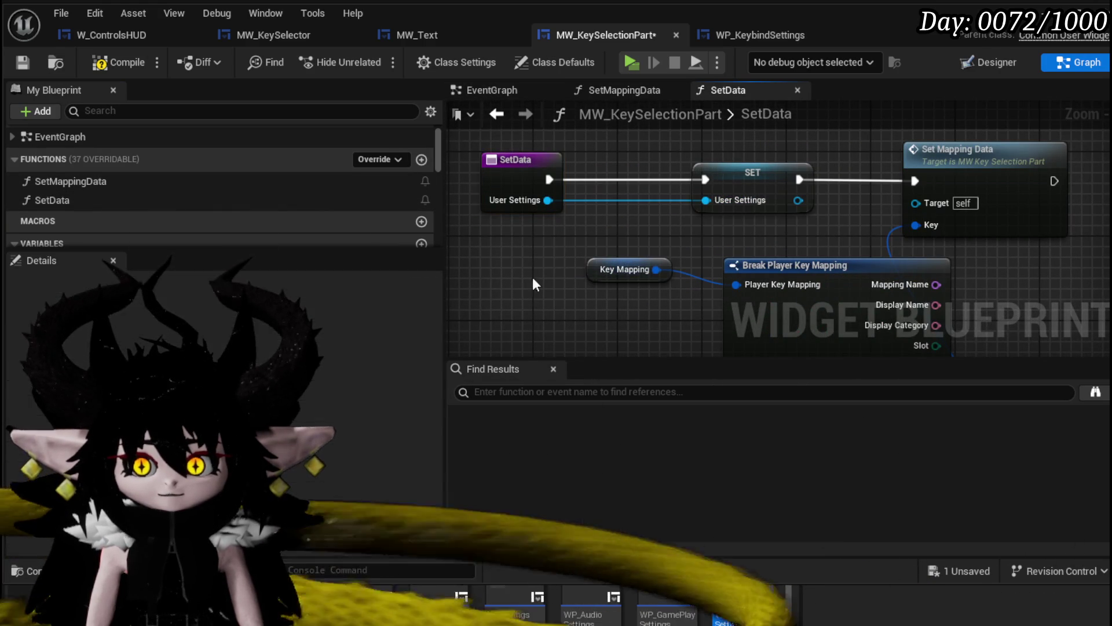
{"action": "mouse_move", "coordinate": [636, 273]}
{"action": "left_mouse_down"}
{"action": "mouse_move", "coordinate": [574, 130]}
{"action": "mouse_move", "coordinate": [552, 128]}
{"action": "left_mouse_up"}
{"action": "scroll", "coordinate": [773, 204], "scroll_direction": "down", "scroll_amount": 2}
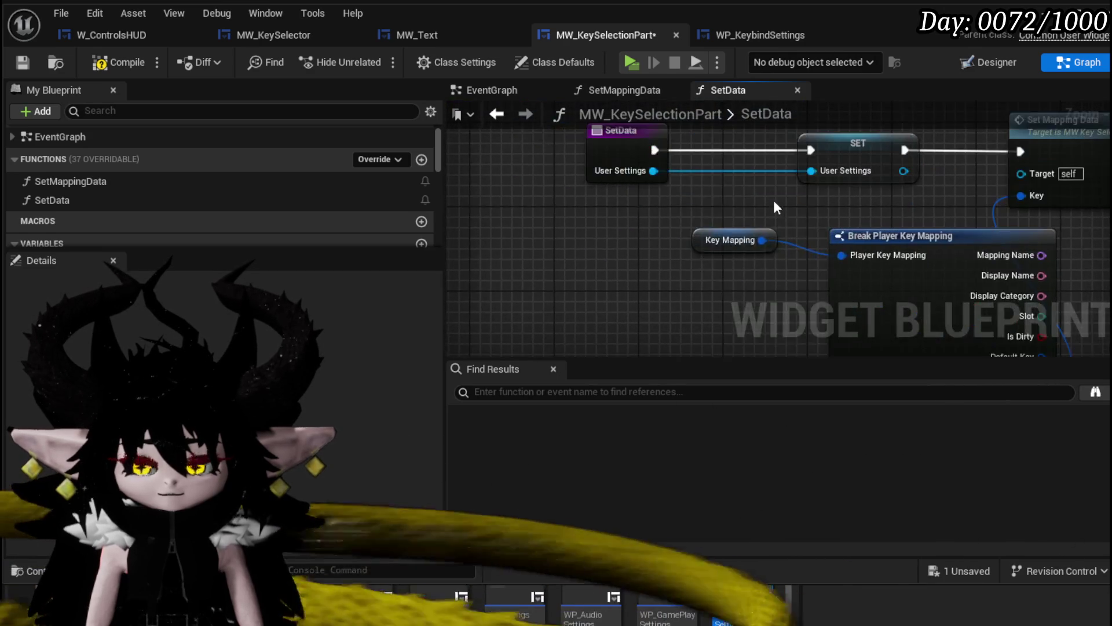
{"action": "left_click_drag", "start_coordinate": [753, 232], "coordinate": [669, 234]}
{"action": "left_click_drag", "start_coordinate": [827, 242], "coordinate": [660, 168]}
{"action": "left_click", "coordinate": [106, 61]}
{"action": "left_click", "coordinate": [20, 62]}
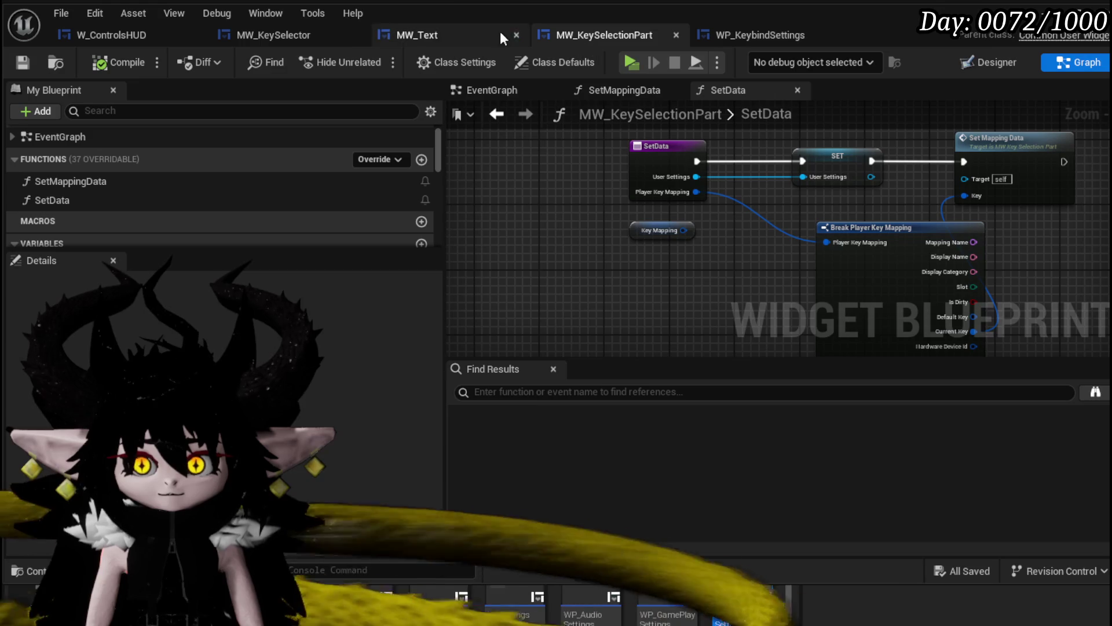
{"action": "left_click", "coordinate": [110, 35]}
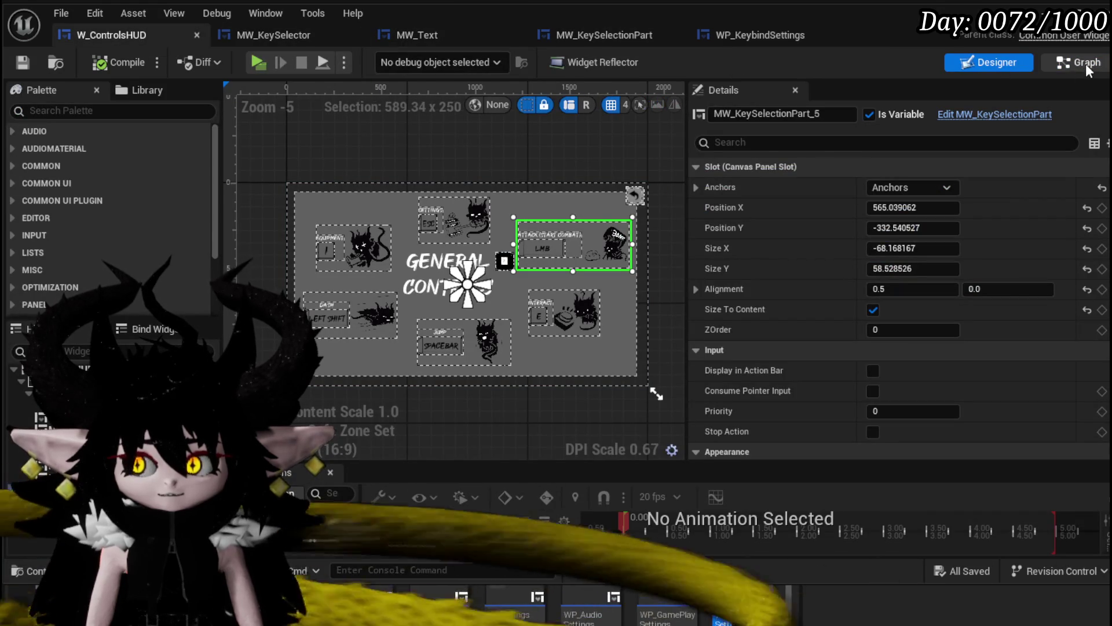
- In W_ControlsHUD's EventGraph, add a Set Data call on Key Selection Part Dash beside Set Selected Key
{"action": "left_click", "coordinate": [1087, 67]}
{"action": "mouse_move", "coordinate": [937, 144]}
{"action": "left_mouse_down"}
{"action": "mouse_move", "coordinate": [643, 186]}
{"action": "mouse_move", "coordinate": [742, 213]}
{"action": "left_mouse_up"}
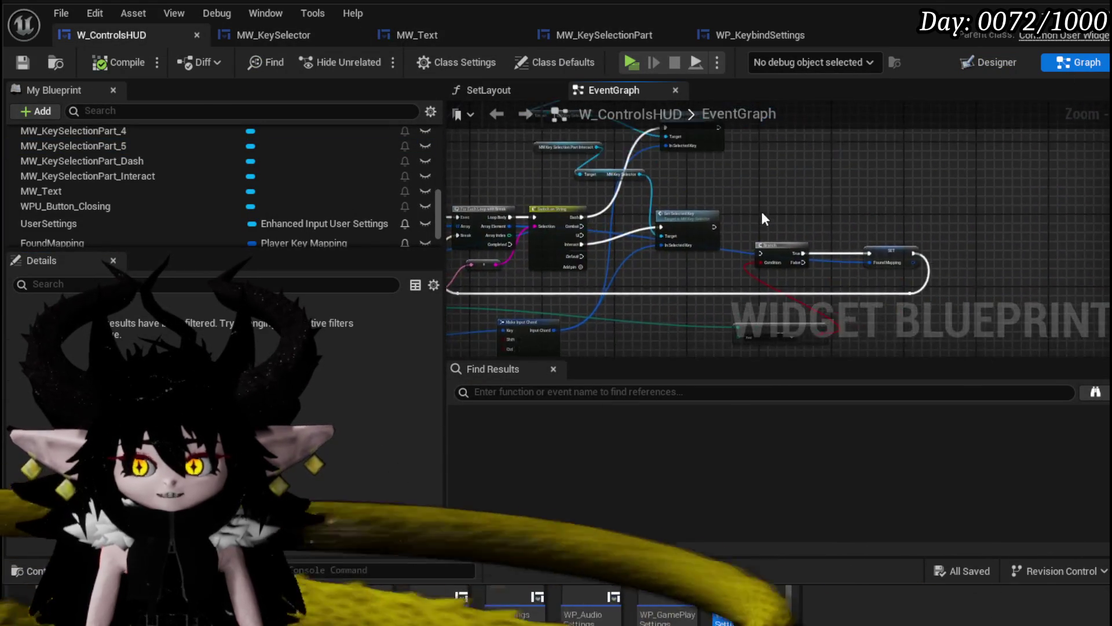
{"action": "scroll", "coordinate": [744, 216], "scroll_direction": "up", "scroll_amount": 4}
{"action": "scroll", "coordinate": [175, 177], "scroll_direction": "up", "scroll_amount": 3}
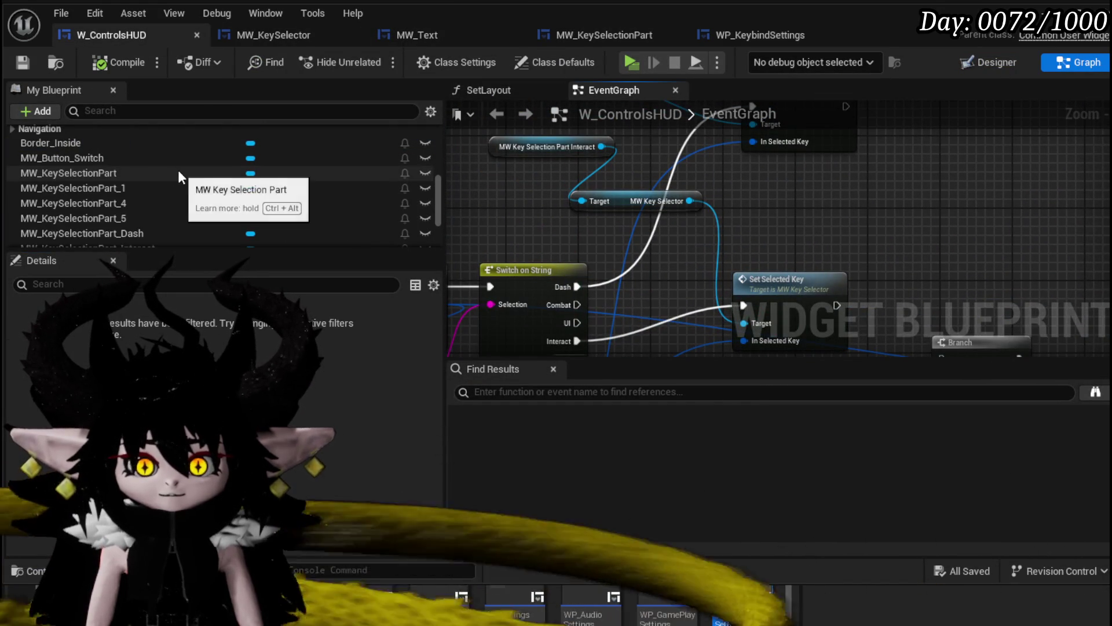
{"action": "mouse_move", "coordinate": [602, 166]}
{"action": "left_mouse_down"}
{"action": "mouse_move", "coordinate": [542, 214]}
{"action": "mouse_move", "coordinate": [591, 169]}
{"action": "left_mouse_up"}
{"action": "left_click_drag", "start_coordinate": [665, 160], "coordinate": [665, 160]}
{"action": "type", "text": "Set Data"}
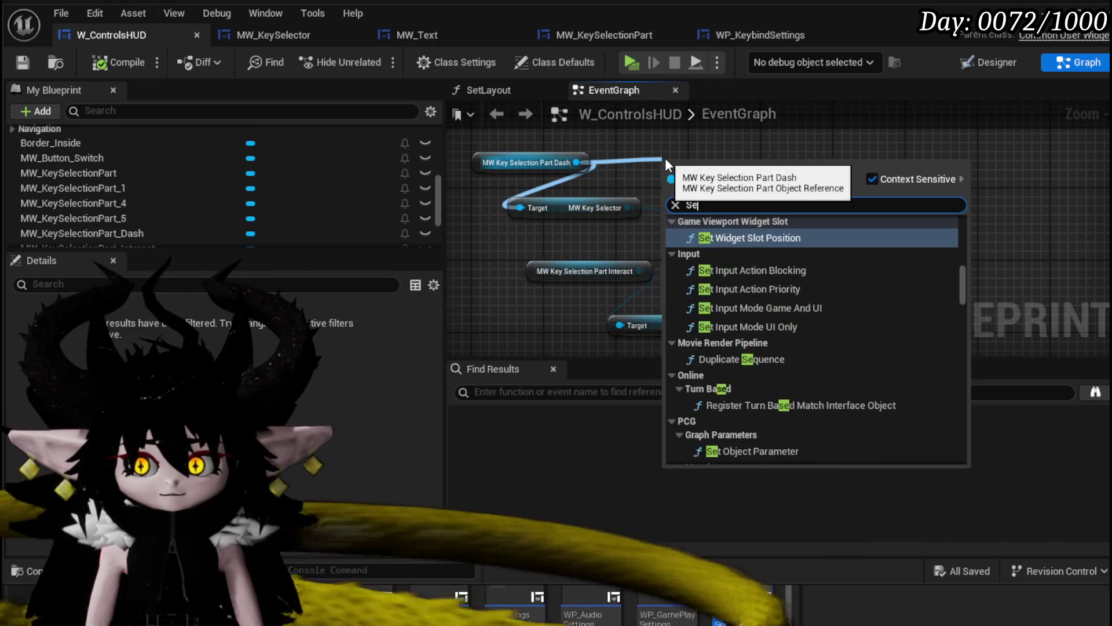
{"action": "left_click", "coordinate": [718, 275]}
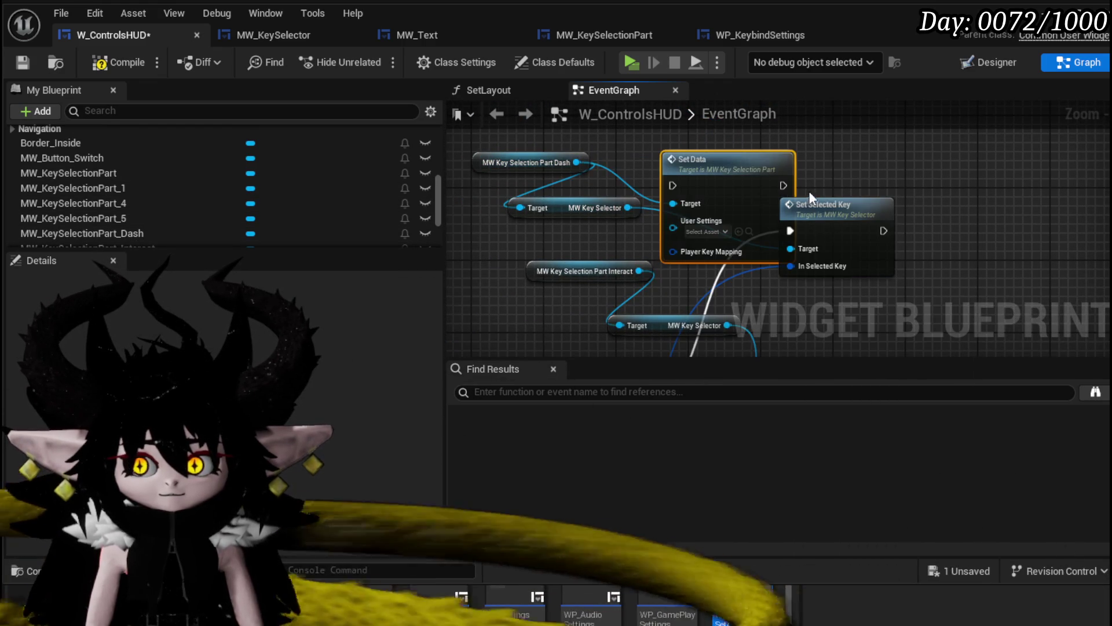
{"action": "left_click_drag", "start_coordinate": [551, 161], "coordinate": [867, 168]}
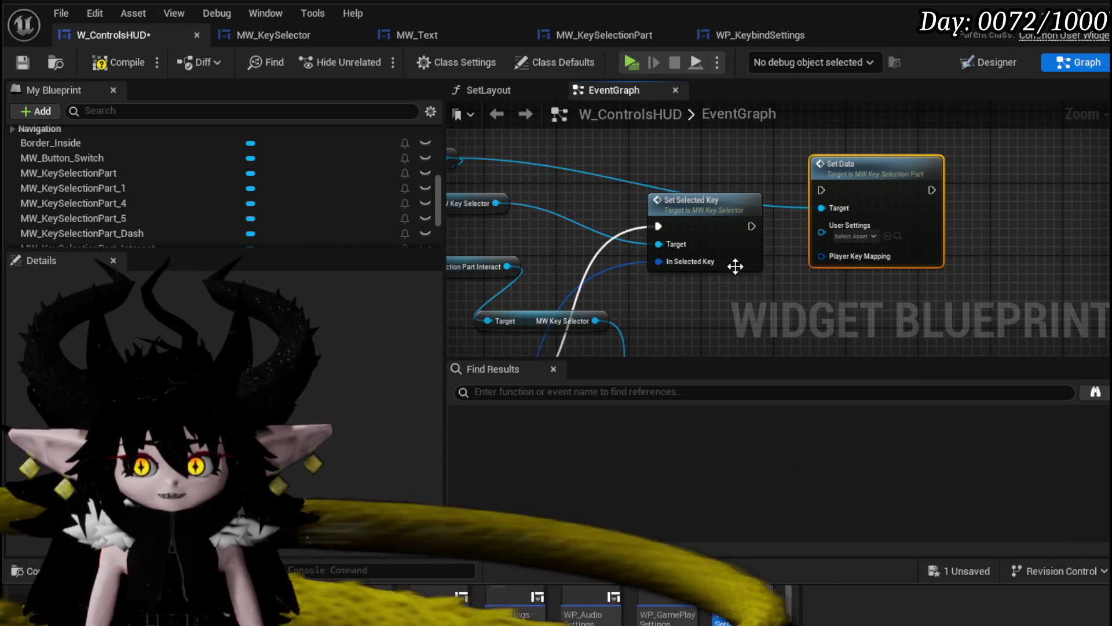
- Wire UserSettings and the loop's Array Element into Set Data's inputs
{"action": "left_click_drag", "start_coordinate": [658, 261], "coordinate": [833, 259]}
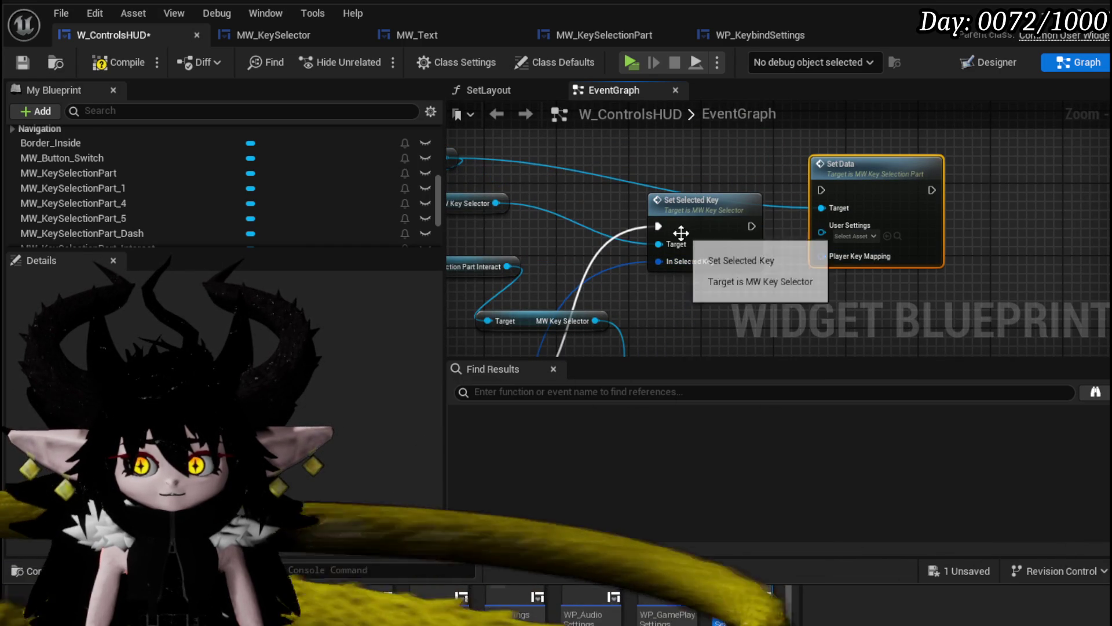
{"action": "scroll", "coordinate": [197, 180], "scroll_direction": "down", "scroll_amount": 3}
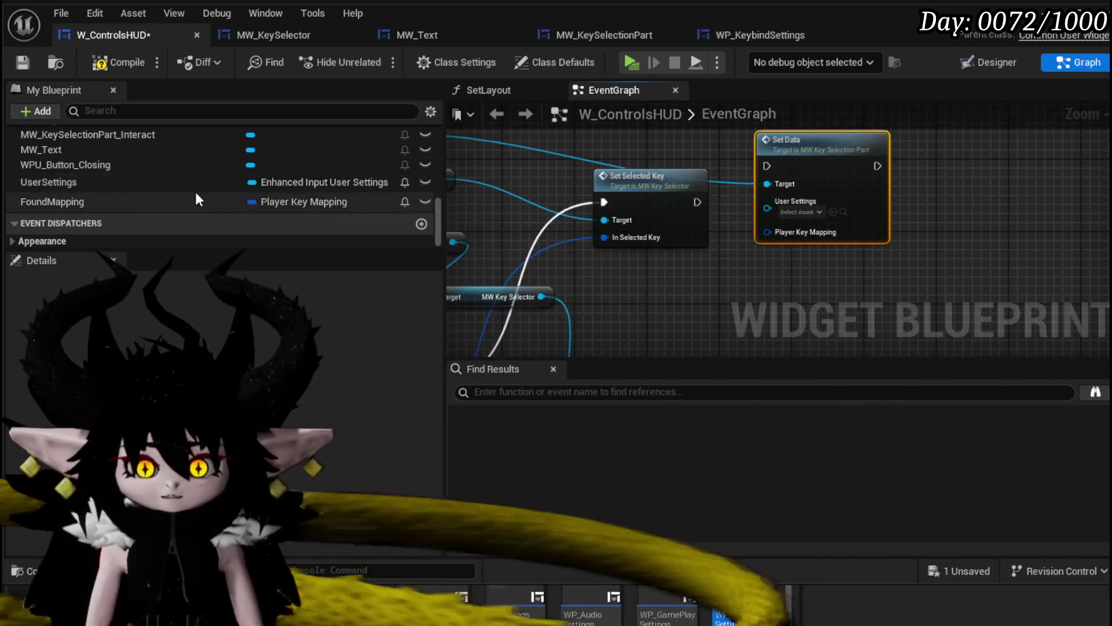
{"action": "mouse_move", "coordinate": [197, 182]}
{"action": "left_mouse_down"}
{"action": "mouse_move", "coordinate": [767, 213]}
{"action": "mouse_move", "coordinate": [732, 164]}
{"action": "mouse_move", "coordinate": [818, 164]}
{"action": "left_mouse_up"}
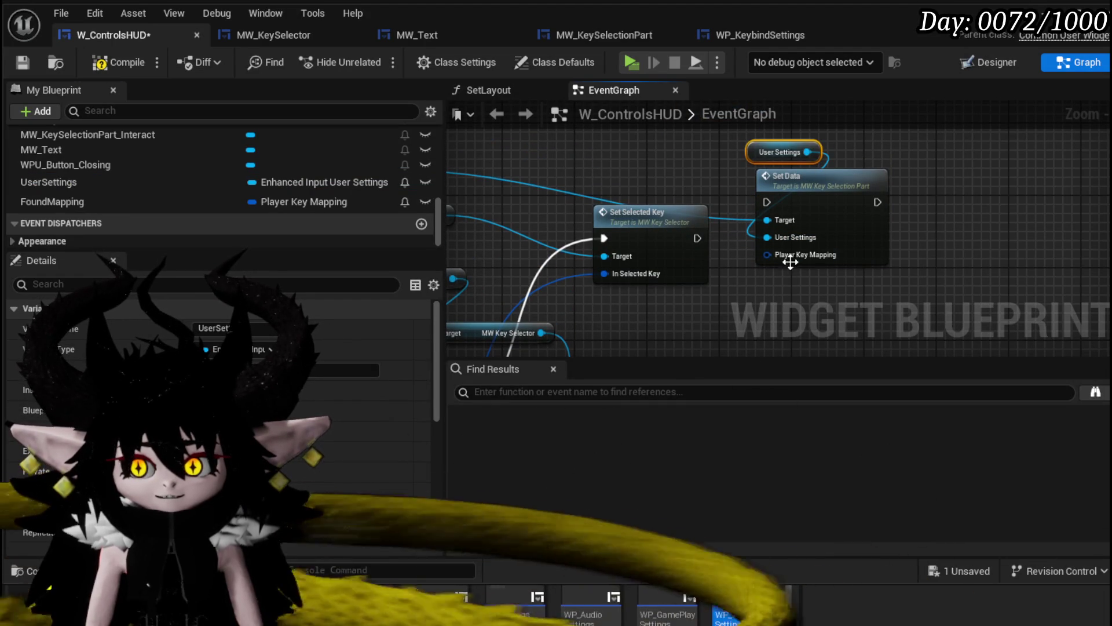
{"action": "scroll", "coordinate": [824, 198], "scroll_direction": "down", "scroll_amount": 3}
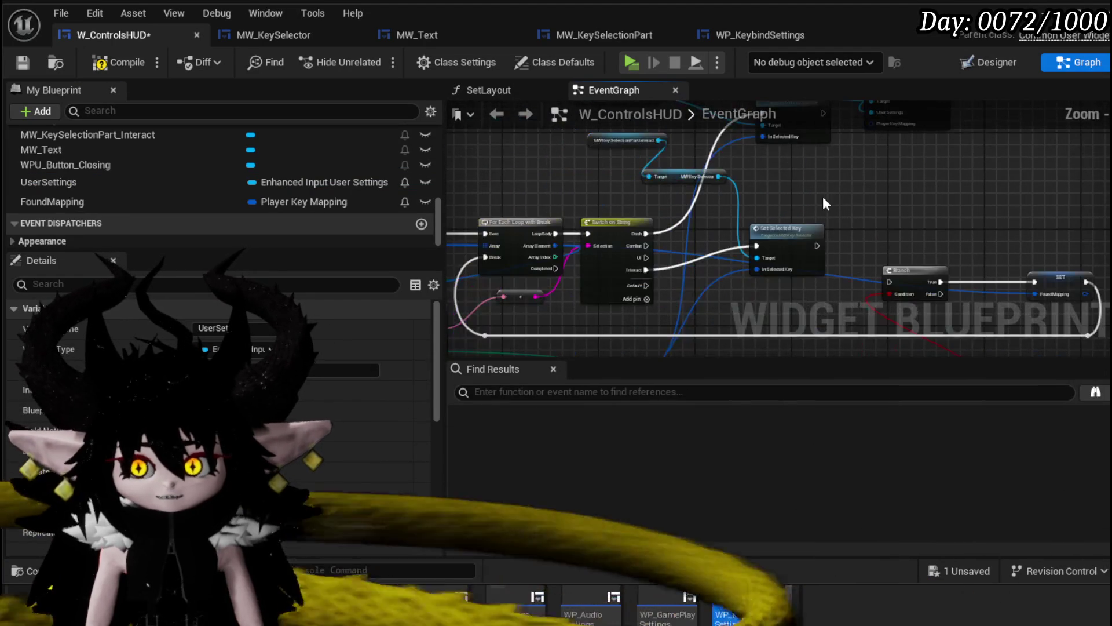
{"action": "mouse_move", "coordinate": [756, 208]}
{"action": "left_mouse_down"}
{"action": "mouse_move", "coordinate": [815, 115]}
{"action": "mouse_move", "coordinate": [781, 223]}
{"action": "left_mouse_up"}
{"action": "left_click_drag", "start_coordinate": [578, 255], "coordinate": [921, 146]}
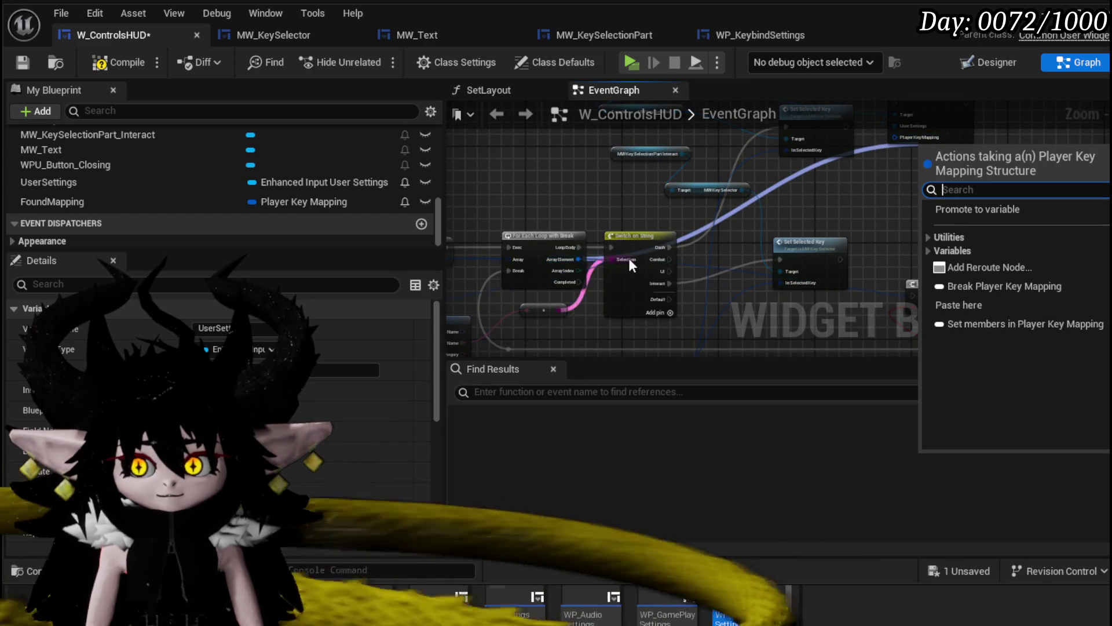
{"action": "left_click_drag", "start_coordinate": [578, 259], "coordinate": [895, 137]}
- Reposition the Break Player Key Mapping node near Make Input Chord
{"action": "left_click_drag", "start_coordinate": [871, 178], "coordinate": [978, 66]}
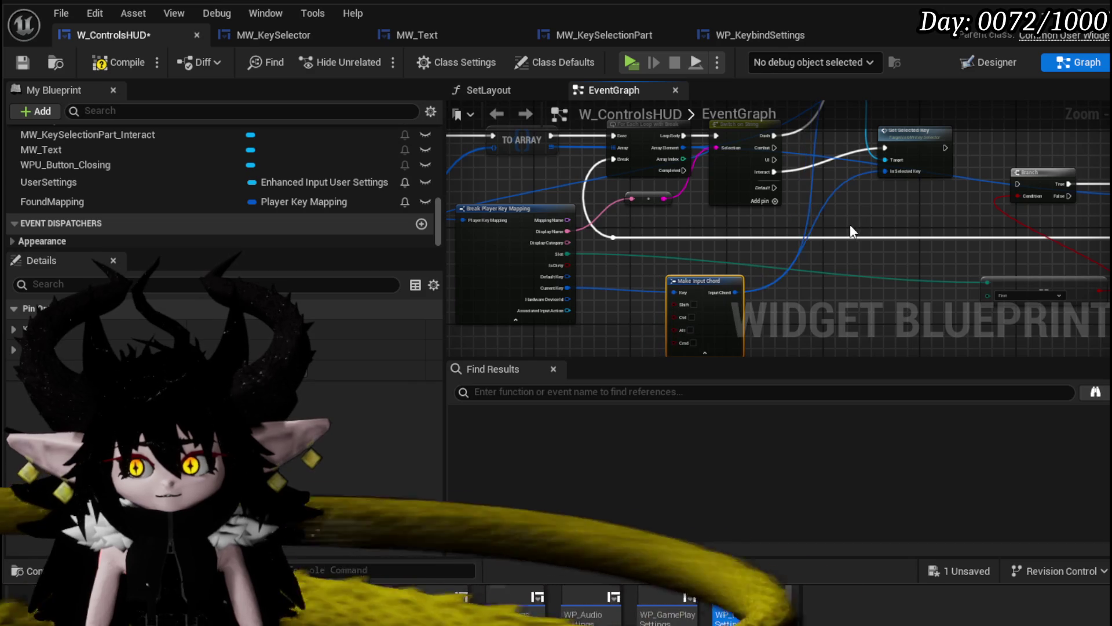
{"action": "scroll", "coordinate": [851, 232], "scroll_direction": "up", "scroll_amount": 4}
{"action": "left_click", "coordinate": [622, 234]}
{"action": "mouse_move", "coordinate": [625, 234]}
{"action": "left_mouse_down"}
{"action": "mouse_move", "coordinate": [835, 217]}
{"action": "mouse_move", "coordinate": [565, 230]}
{"action": "left_mouse_up"}
{"action": "mouse_move", "coordinate": [725, 264]}
{"action": "left_mouse_down"}
{"action": "mouse_move", "coordinate": [712, 175]}
{"action": "mouse_move", "coordinate": [693, 197]}
{"action": "mouse_move", "coordinate": [743, 249]}
{"action": "mouse_move", "coordinate": [845, 214]}
{"action": "mouse_move", "coordinate": [727, 277]}
{"action": "left_mouse_up"}
{"action": "scroll", "coordinate": [693, 197], "scroll_direction": "down", "scroll_amount": 1}
{"action": "scroll", "coordinate": [692, 197], "scroll_direction": "up", "scroll_amount": 1}
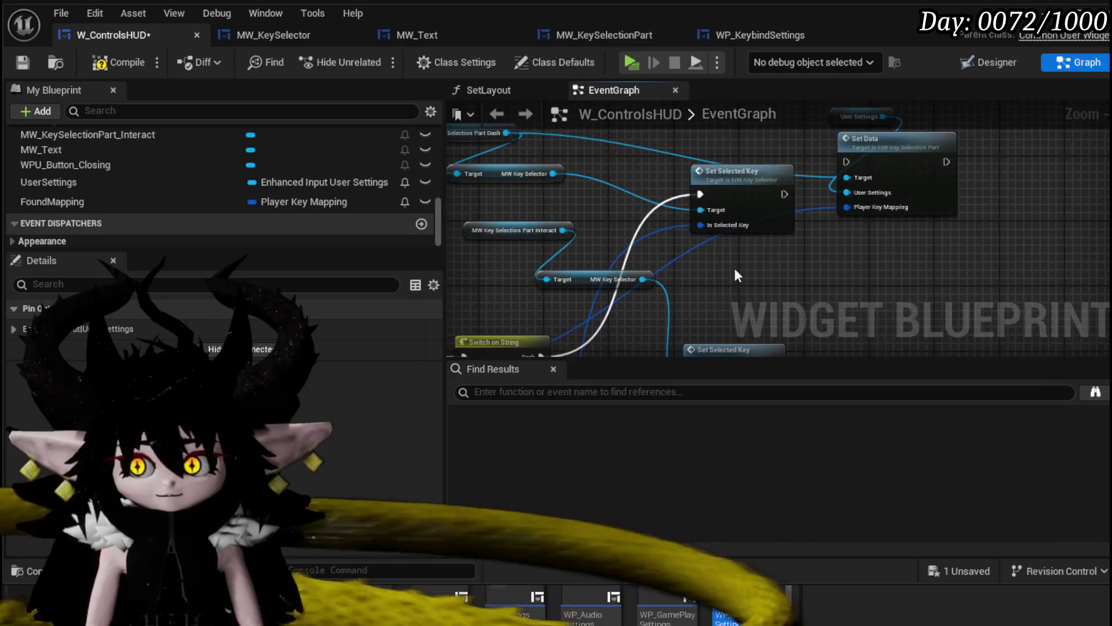
- Inspect the Set Data and SetMappingData function graphs and save MW_KeySelectionPart
{"action": "double_click", "coordinate": [899, 164]}
{"action": "left_click_drag", "start_coordinate": [773, 224], "coordinate": [596, 198]}
{"action": "left_click_drag", "start_coordinate": [683, 195], "coordinate": [646, 184]}
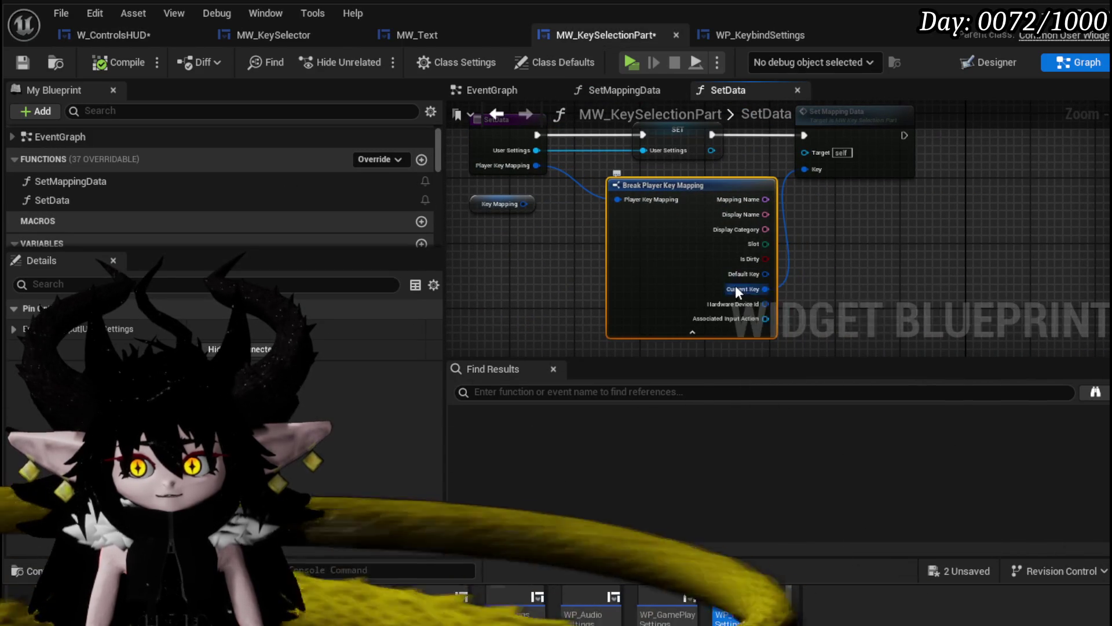
{"action": "double_click", "coordinate": [862, 142]}
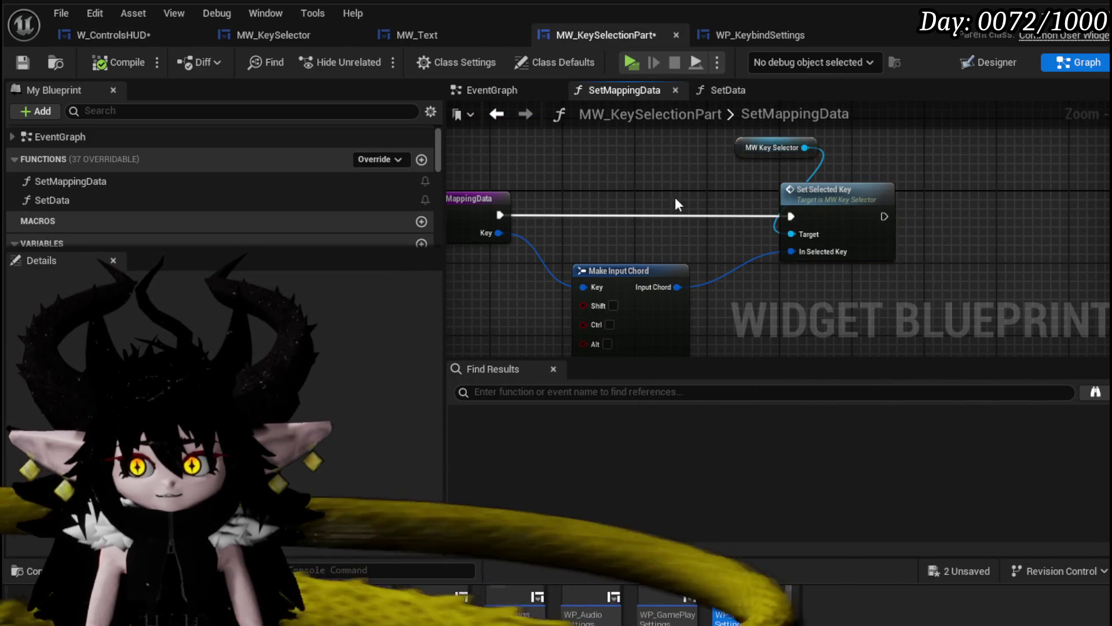
{"action": "key", "text": "ctrl+s"}
- Move the Dash, User Settings and Set Data nodes next to Switch on String
{"action": "left_click", "coordinate": [144, 26]}
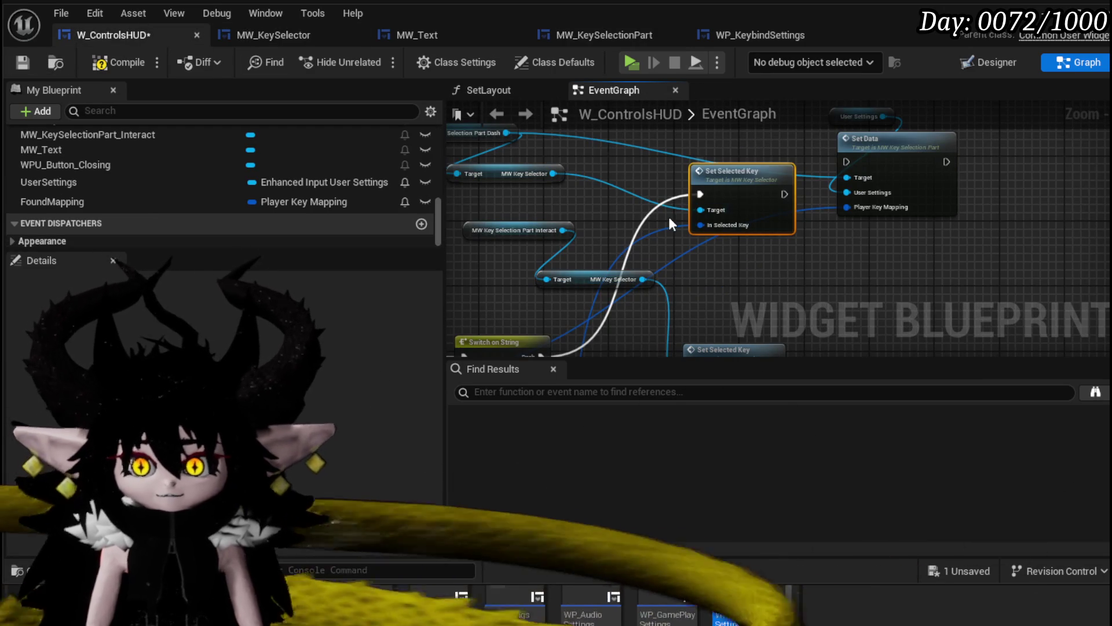
{"action": "mouse_move", "coordinate": [562, 352]}
{"action": "left_mouse_down"}
{"action": "mouse_move", "coordinate": [548, 265]}
{"action": "mouse_move", "coordinate": [603, 379]}
{"action": "left_mouse_up"}
{"action": "mouse_move", "coordinate": [665, 139]}
{"action": "left_mouse_down"}
{"action": "mouse_move", "coordinate": [874, 117]}
{"action": "mouse_move", "coordinate": [960, 185]}
{"action": "mouse_move", "coordinate": [753, 354]}
{"action": "mouse_move", "coordinate": [846, 322]}
{"action": "mouse_move", "coordinate": [835, 279]}
{"action": "left_mouse_up"}
{"action": "left_click_drag", "start_coordinate": [695, 336], "coordinate": [681, 200]}
- Wire the Dash case to Set Data and add a Set Data call on the Interact part reference
{"action": "left_click_drag", "start_coordinate": [568, 304], "coordinate": [743, 175]}
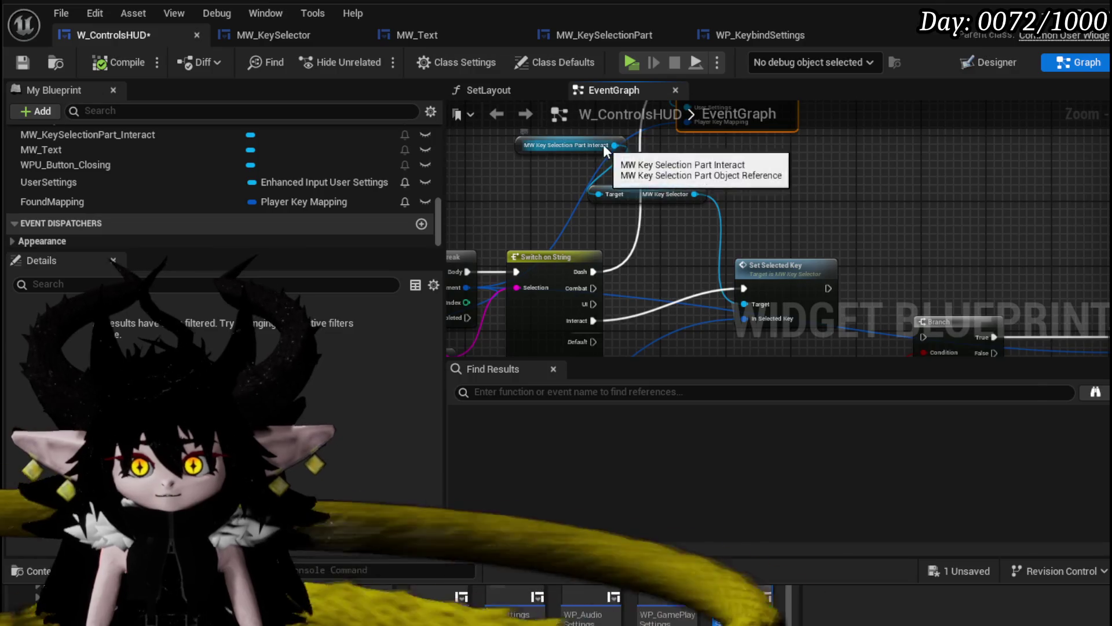
{"action": "left_click_drag", "start_coordinate": [615, 145], "coordinate": [748, 180]}
{"action": "type", "text": "Set Data"}
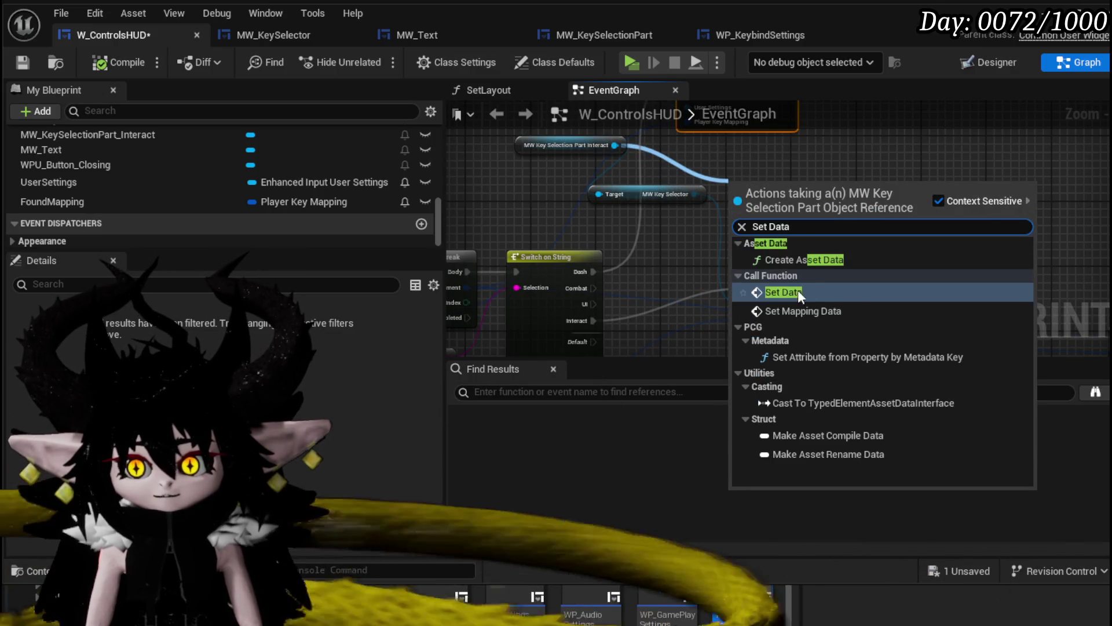
{"action": "left_click", "coordinate": [782, 289]}
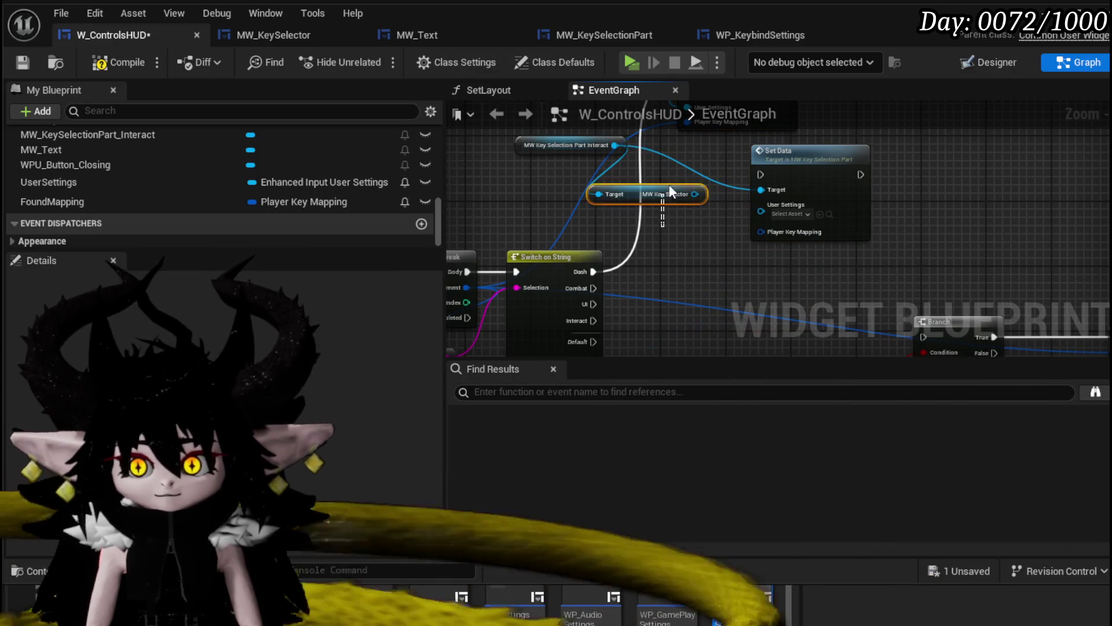
{"action": "left_click_drag", "start_coordinate": [799, 152], "coordinate": [767, 184]}
{"action": "left_click_drag", "start_coordinate": [658, 248], "coordinate": [856, 185]}
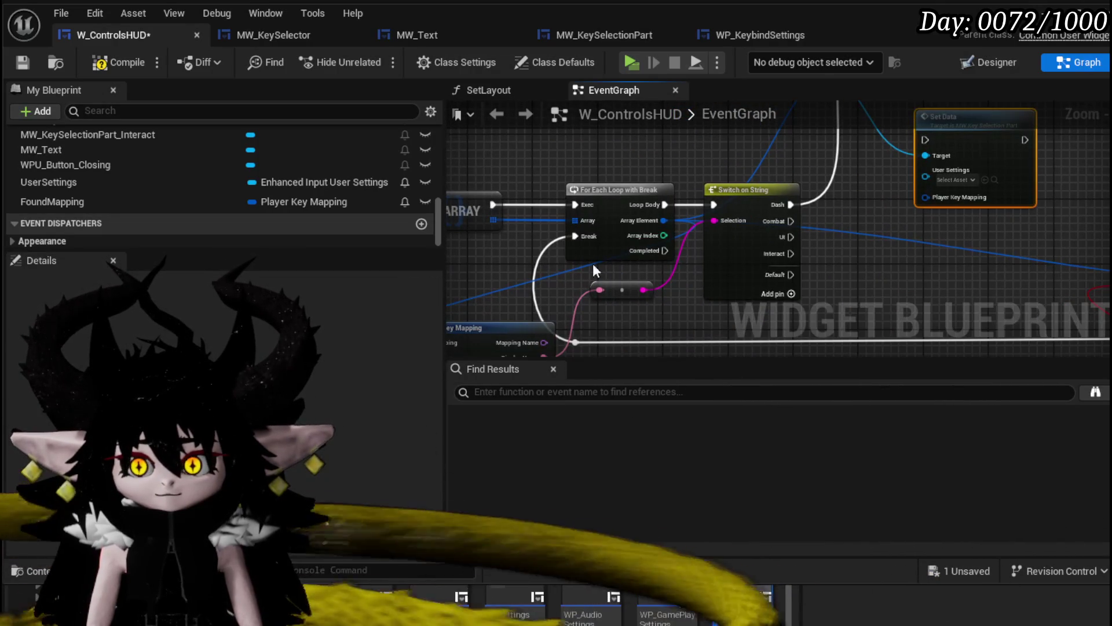
{"action": "mouse_move", "coordinate": [712, 238]}
{"action": "left_mouse_down"}
{"action": "mouse_move", "coordinate": [734, 187]}
{"action": "mouse_move", "coordinate": [560, 267]}
{"action": "left_mouse_up"}
- Connect UserSettings, the loop's Array Element and the Interact case exec to the new Set Data
{"action": "left_click", "coordinate": [180, 184]}
{"action": "mouse_move", "coordinate": [180, 185]}
{"action": "left_mouse_down"}
{"action": "mouse_move", "coordinate": [791, 200]}
{"action": "mouse_move", "coordinate": [774, 200]}
{"action": "left_mouse_up"}
{"action": "left_click_drag", "start_coordinate": [764, 137], "coordinate": [964, 88]}
{"action": "mouse_move", "coordinate": [712, 202]}
{"action": "left_mouse_down"}
{"action": "mouse_move", "coordinate": [981, 155]}
{"action": "mouse_move", "coordinate": [719, 238]}
{"action": "left_mouse_up"}
{"action": "left_click_drag", "start_coordinate": [626, 270], "coordinate": [768, 159]}
{"action": "left_click_drag", "start_coordinate": [768, 159], "coordinate": [752, 222]}
- Delete the unused Make Input Chord node and hide unused pins on Break Player Key Mapping
{"action": "mouse_move", "coordinate": [700, 276]}
{"action": "left_mouse_down"}
{"action": "mouse_move", "coordinate": [801, 187]}
{"action": "mouse_move", "coordinate": [778, 245]}
{"action": "left_mouse_up"}
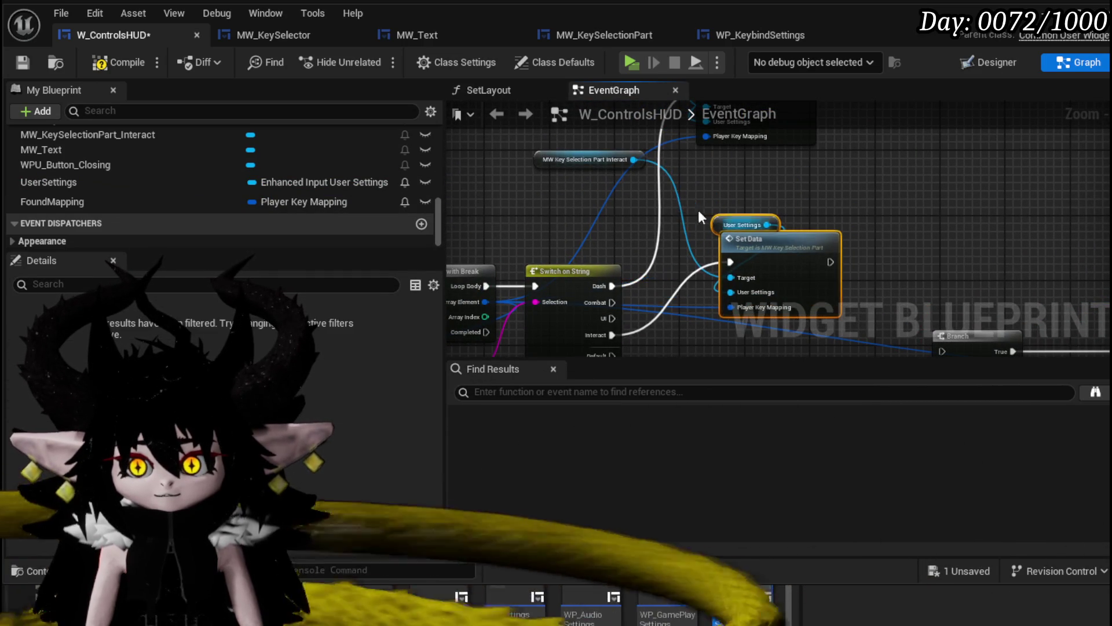
{"action": "scroll", "coordinate": [735, 196], "scroll_direction": "down", "scroll_amount": 2}
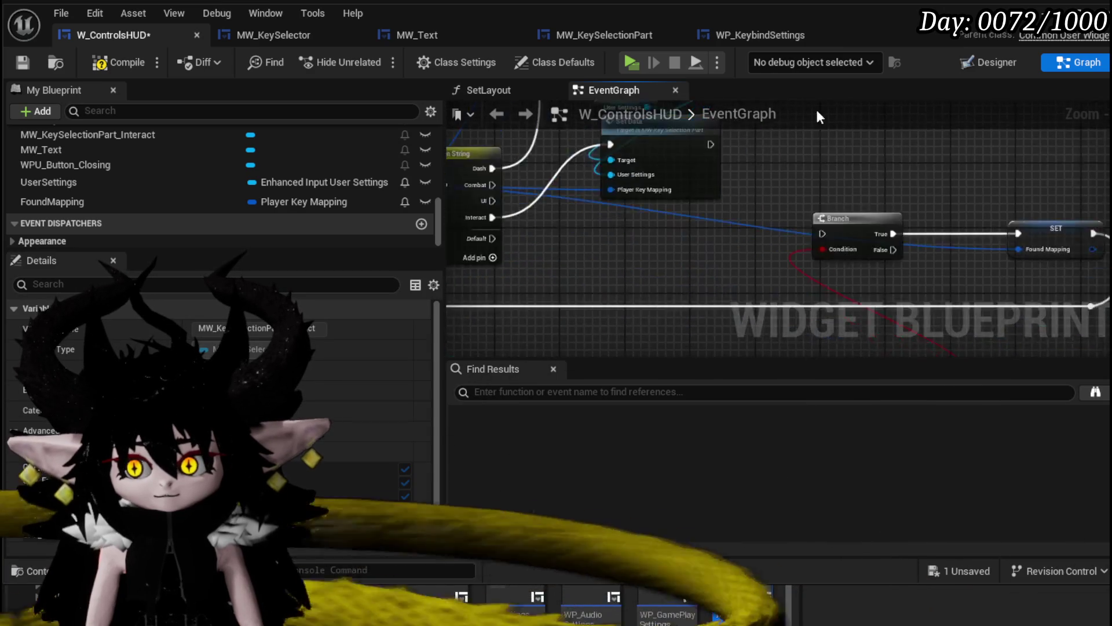
{"action": "left_click_drag", "start_coordinate": [833, 172], "coordinate": [1013, 225]}
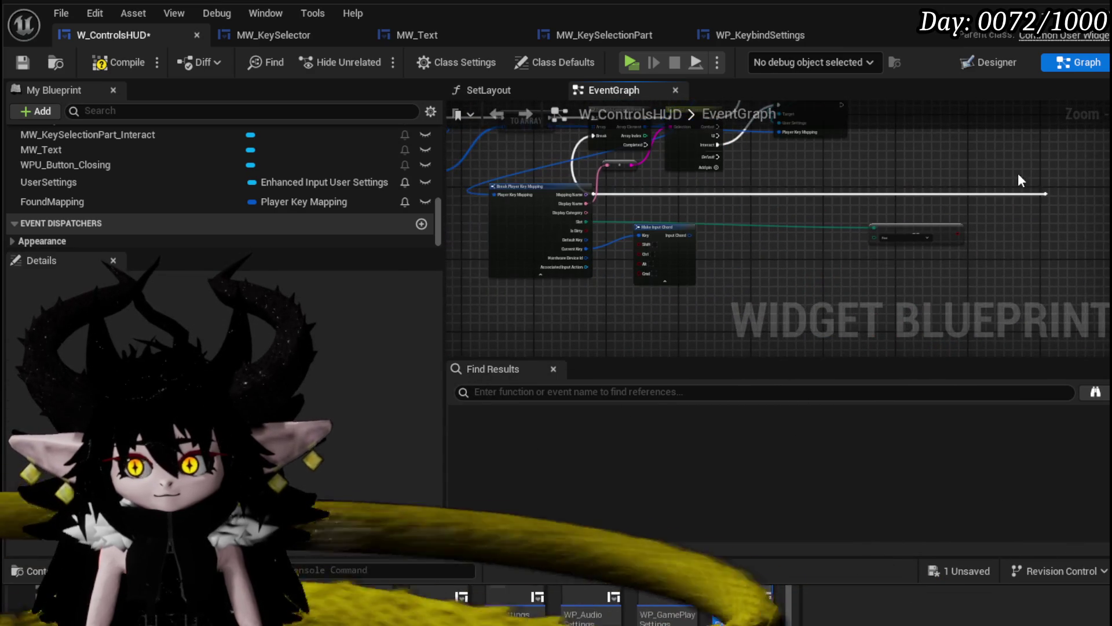
{"action": "scroll", "coordinate": [774, 185], "scroll_direction": "up", "scroll_amount": 2}
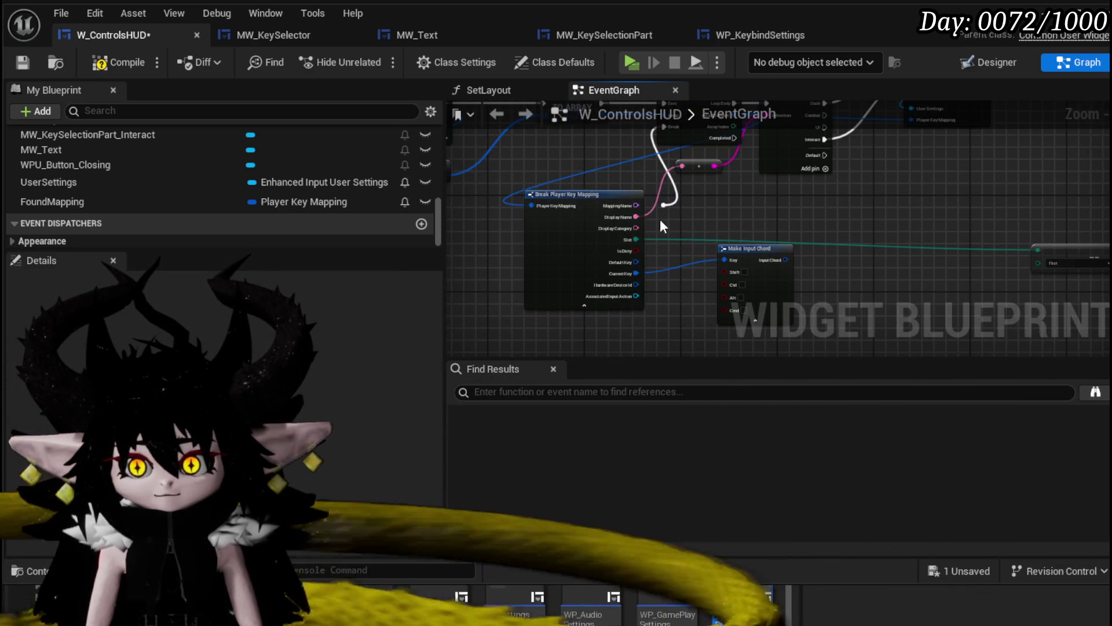
{"action": "scroll", "coordinate": [741, 243], "scroll_direction": "down", "scroll_amount": 2}
{"action": "scroll", "coordinate": [547, 294], "scroll_direction": "up", "scroll_amount": 2}
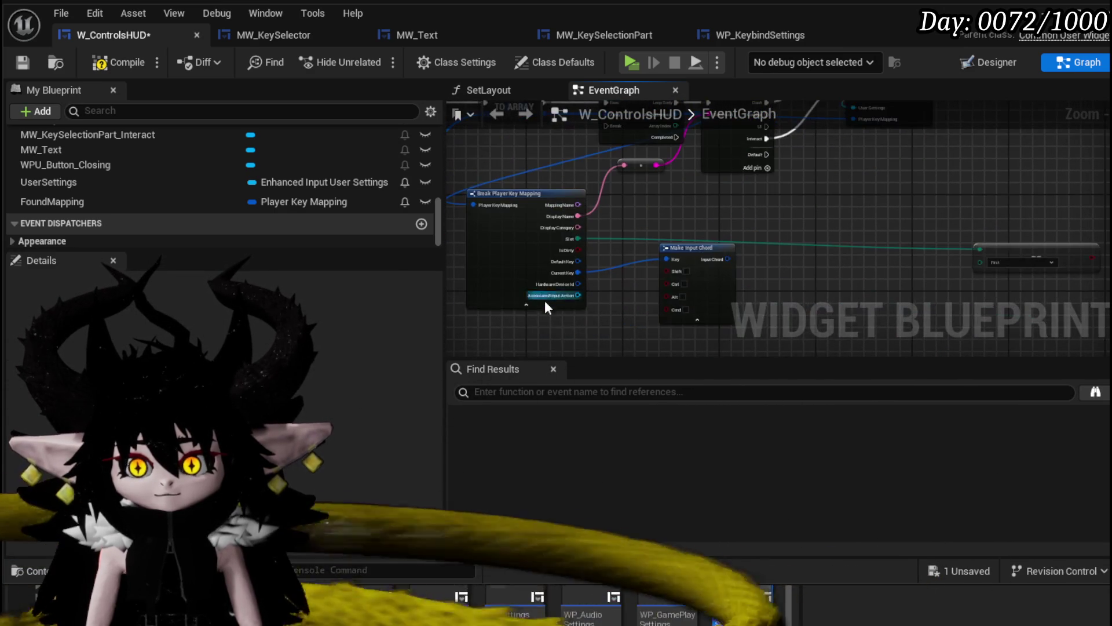
{"action": "left_click", "coordinate": [533, 304]}
{"action": "left_click", "coordinate": [719, 284]}
{"action": "key", "text": "Delete"}
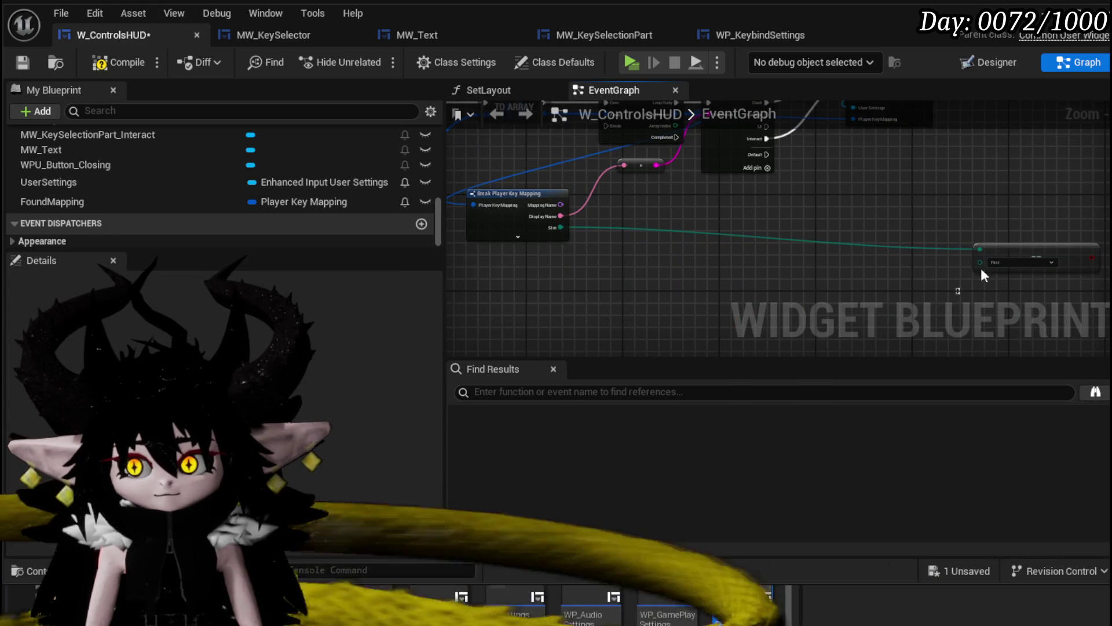
{"action": "scroll", "coordinate": [960, 295], "scroll_direction": "down", "scroll_amount": 2}
{"action": "scroll", "coordinate": [710, 301], "scroll_direction": "up", "scroll_amount": 2}
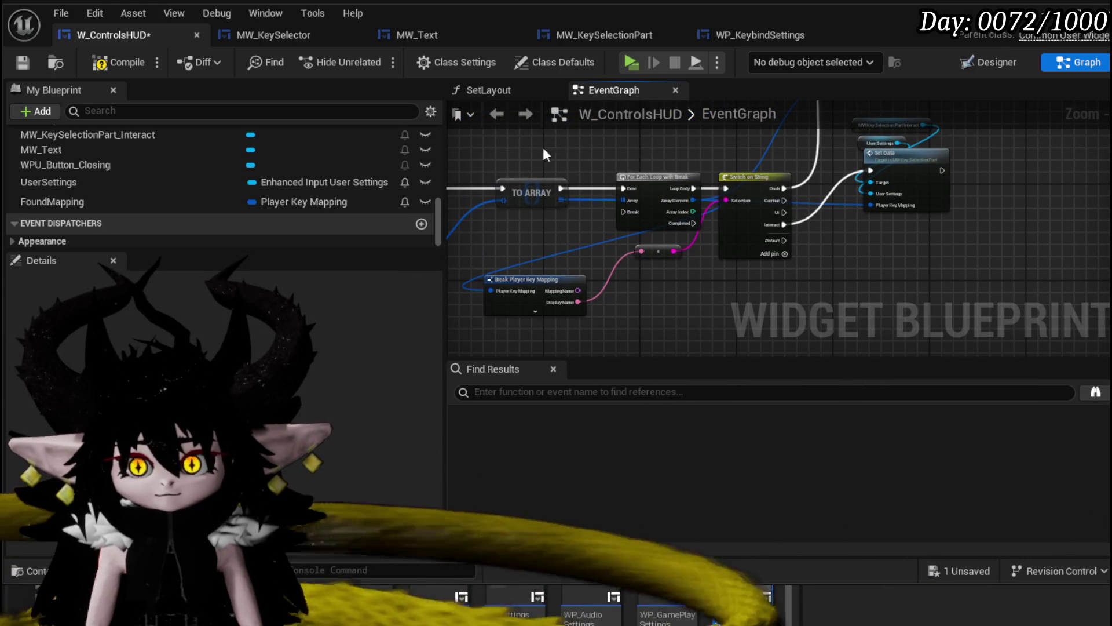
- Move the reroute node on the pink display-name wire slightly to the right
{"action": "left_click_drag", "start_coordinate": [567, 161], "coordinate": [666, 191]}
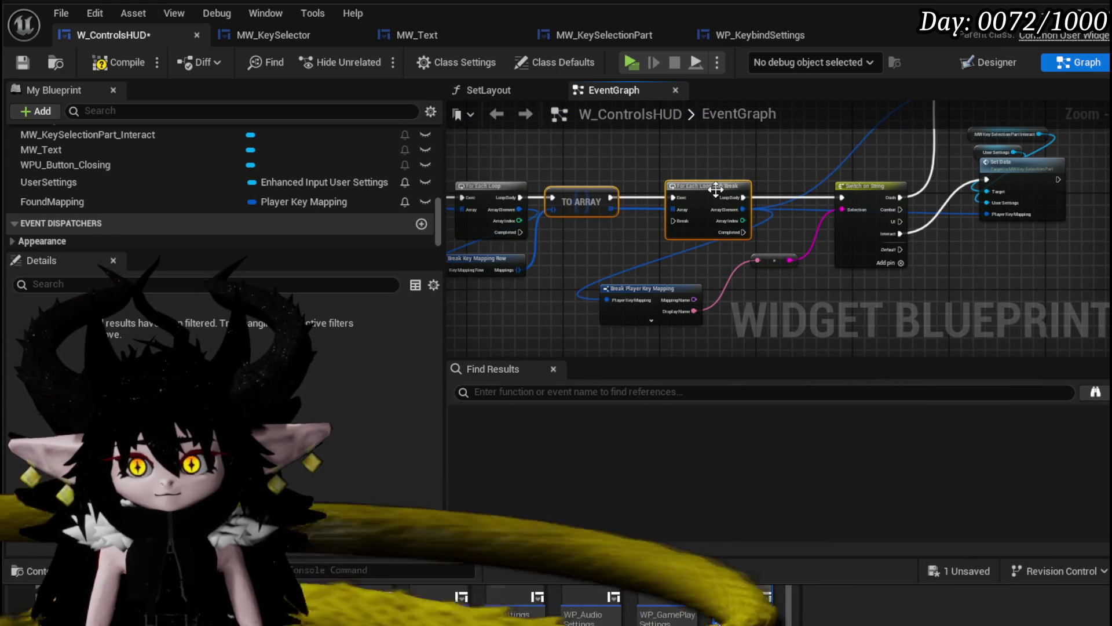
{"action": "left_click", "coordinate": [704, 198]}
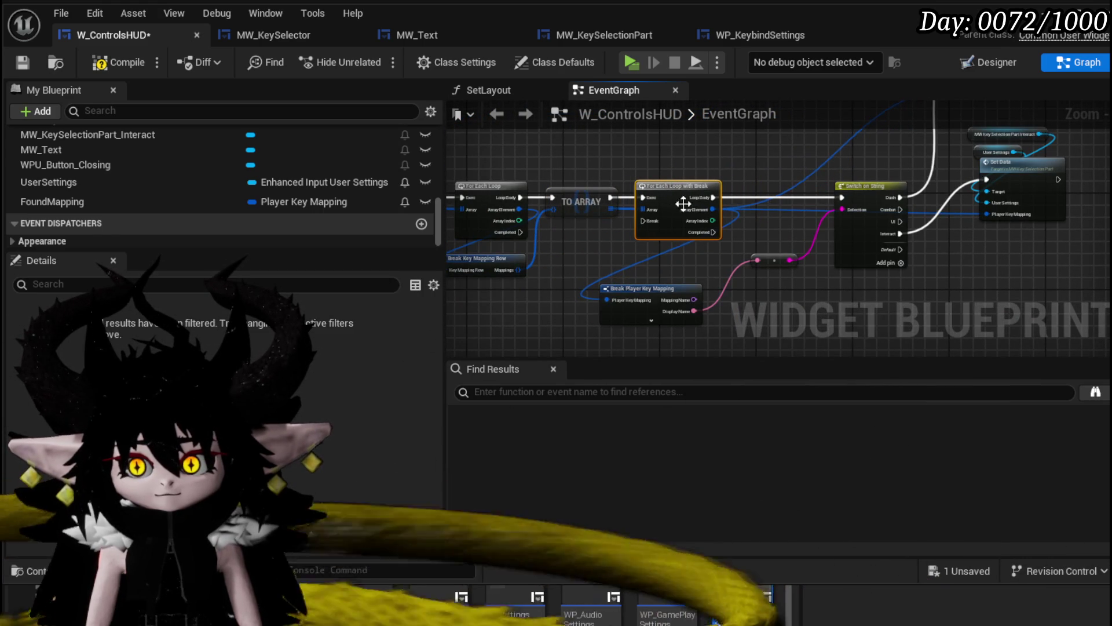
{"action": "left_click_drag", "start_coordinate": [777, 261], "coordinate": [808, 267]}
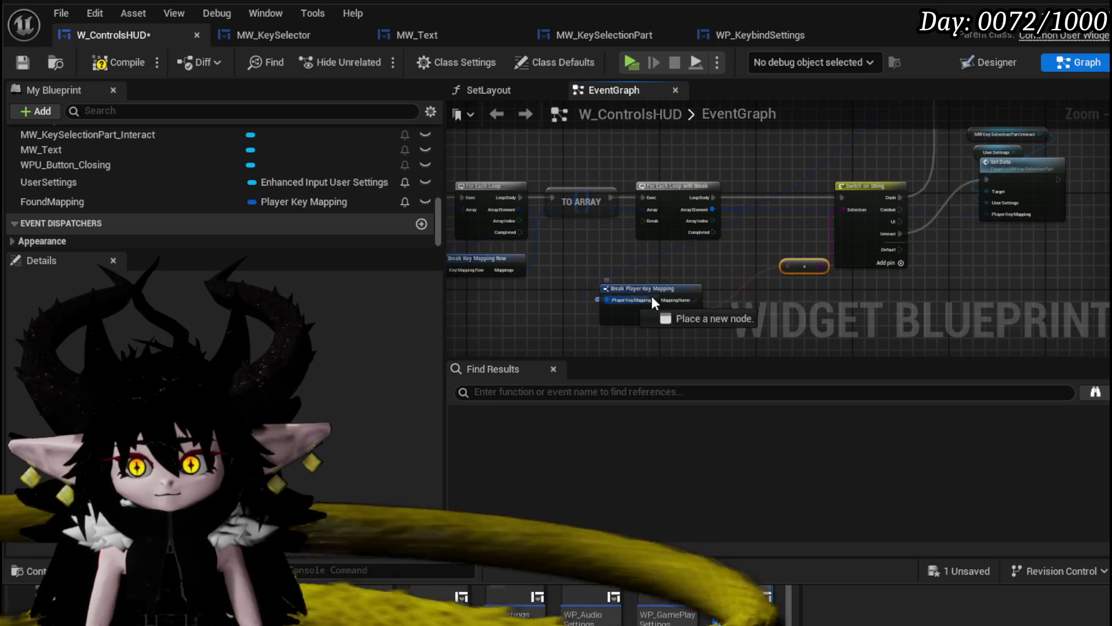
{"action": "left_click_drag", "start_coordinate": [673, 293], "coordinate": [618, 278]}
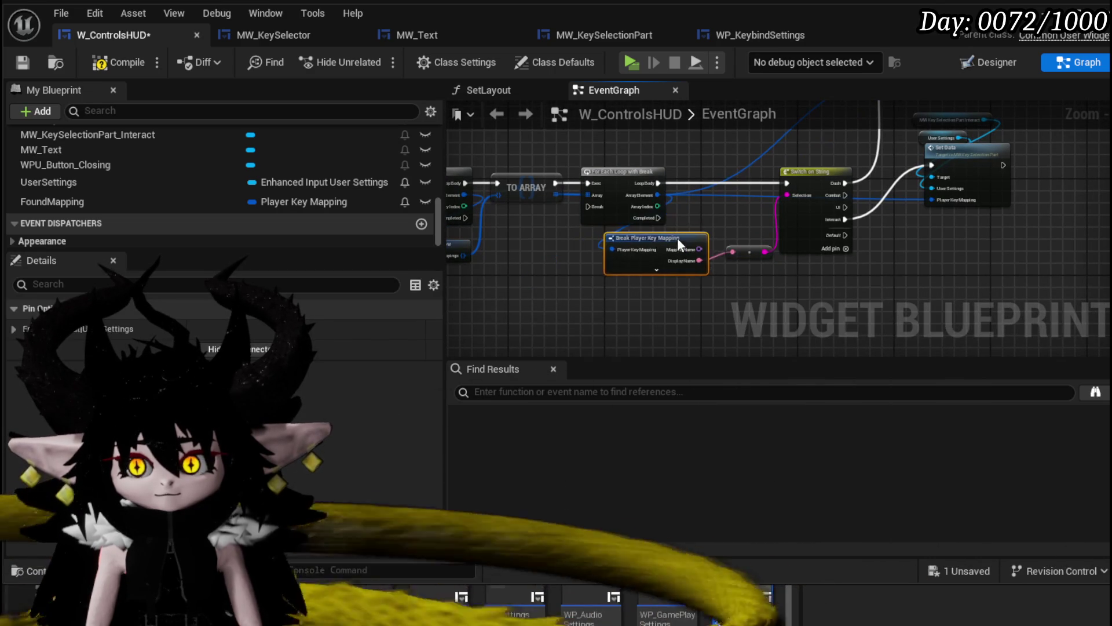
- Review the Is Valid, Get Current Key Profile, TO ARRAY and For Each Loop nodes
{"action": "left_click_drag", "start_coordinate": [743, 268], "coordinate": [1060, 246]}
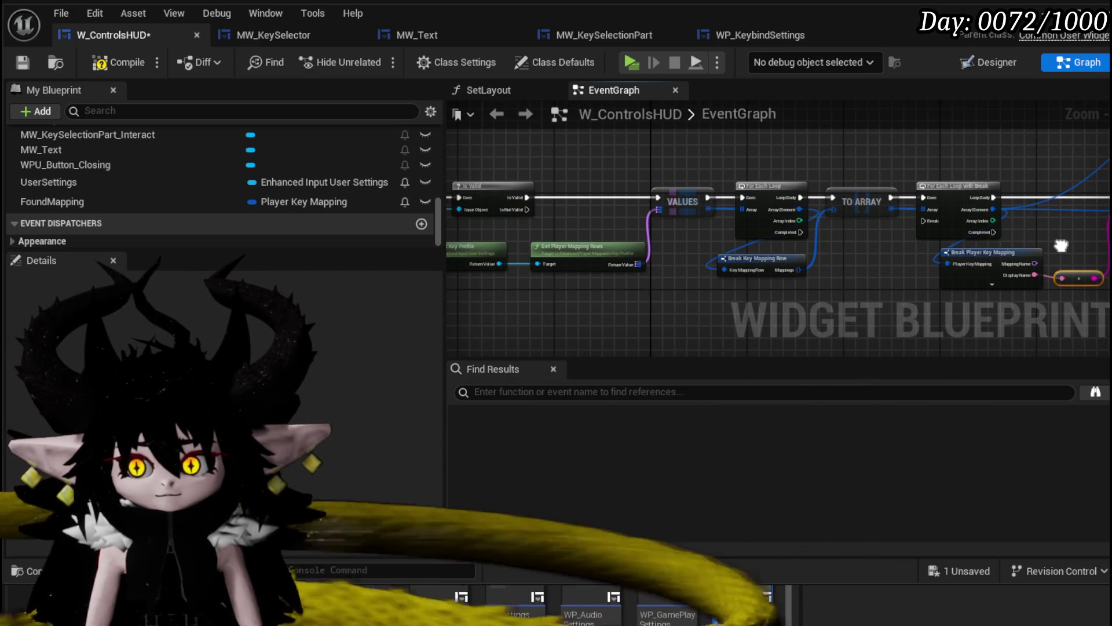
{"action": "left_click_drag", "start_coordinate": [579, 225], "coordinate": [726, 218]}
{"action": "left_click_drag", "start_coordinate": [867, 247], "coordinate": [1046, 258]}
{"action": "left_click_drag", "start_coordinate": [877, 282], "coordinate": [527, 281]}
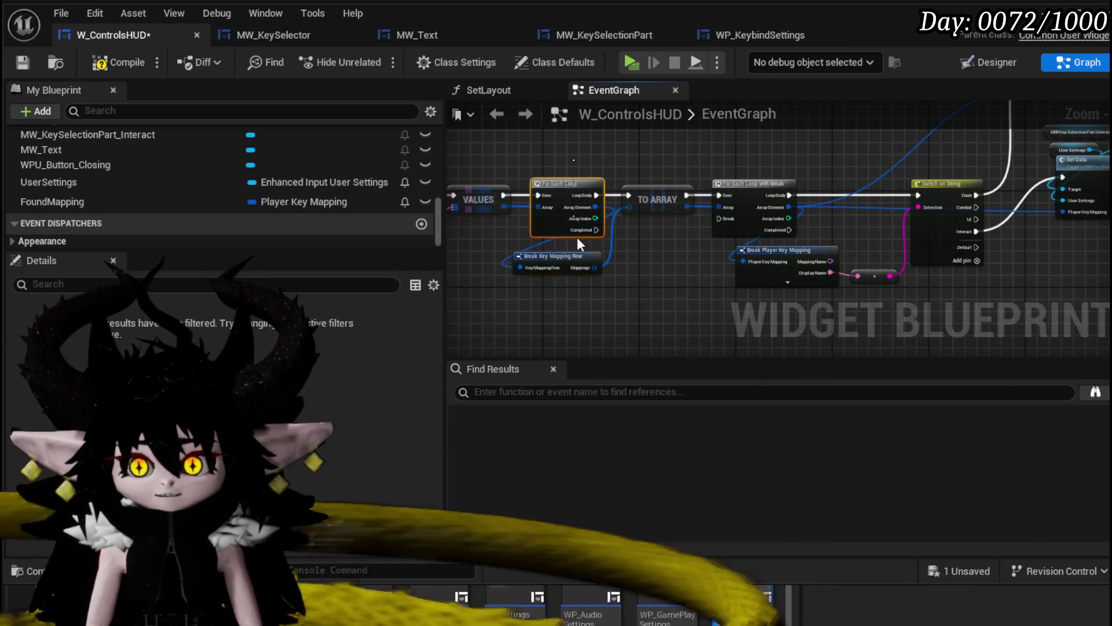
{"action": "scroll", "coordinate": [651, 292], "scroll_direction": "up", "scroll_amount": 3}
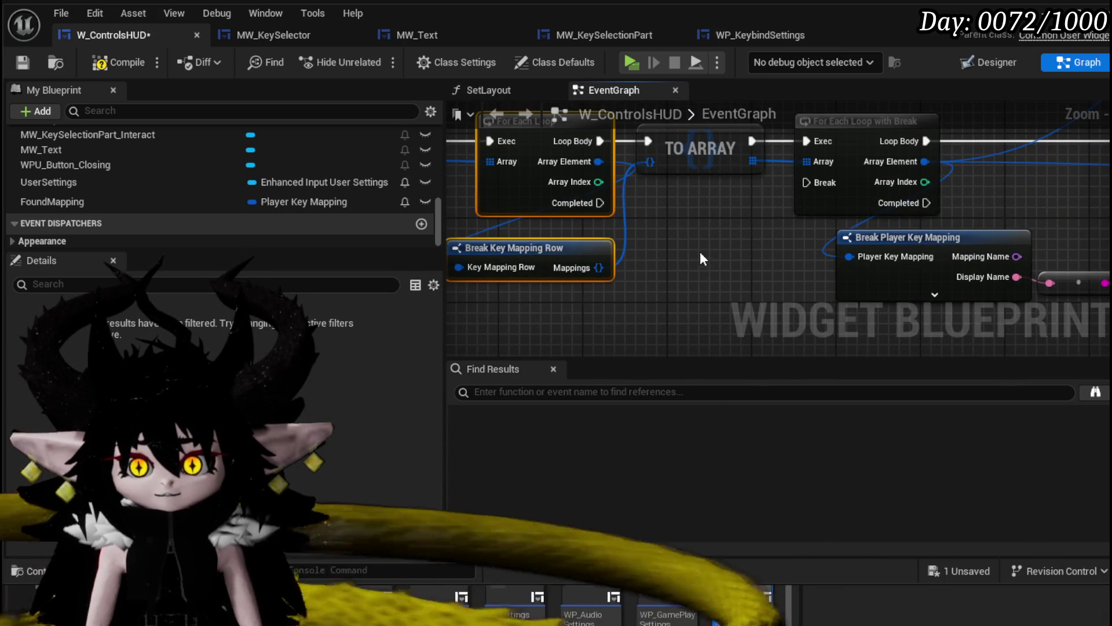
{"action": "scroll", "coordinate": [704, 262], "scroll_direction": "down", "scroll_amount": 2}
{"action": "left_click_drag", "start_coordinate": [704, 262], "coordinate": [737, 272]}
- Look over the Bind Event and Switch on String sections, then compile and save W_ControlsHUD
{"action": "mouse_move", "coordinate": [851, 187]}
{"action": "left_mouse_down"}
{"action": "mouse_move", "coordinate": [494, 211]}
{"action": "mouse_move", "coordinate": [885, 230]}
{"action": "left_mouse_up"}
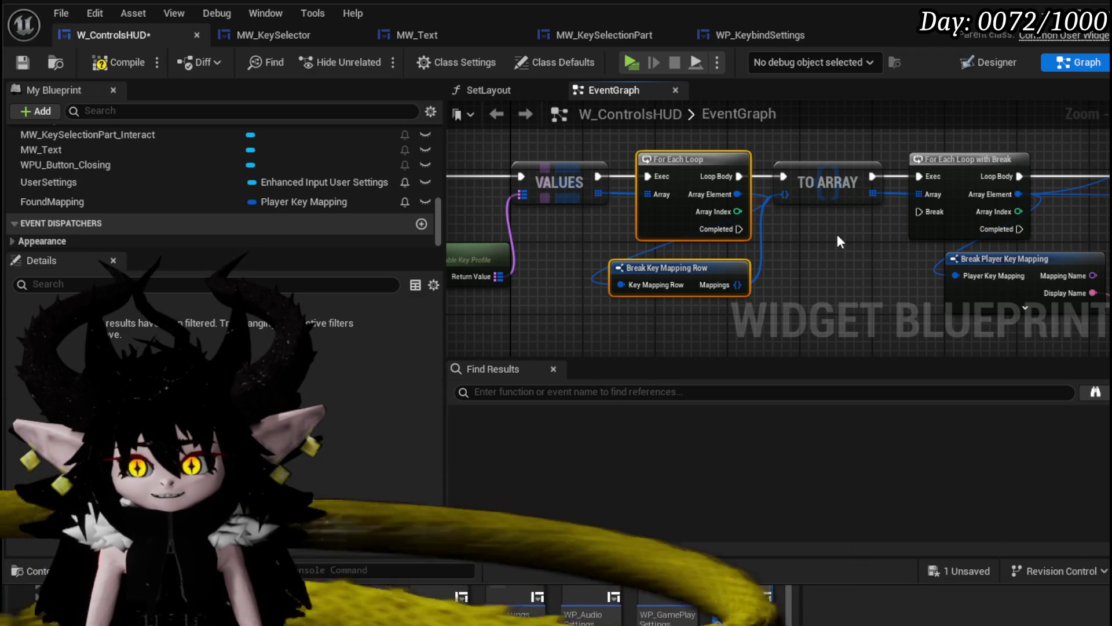
{"action": "left_click_drag", "start_coordinate": [590, 239], "coordinate": [817, 226]}
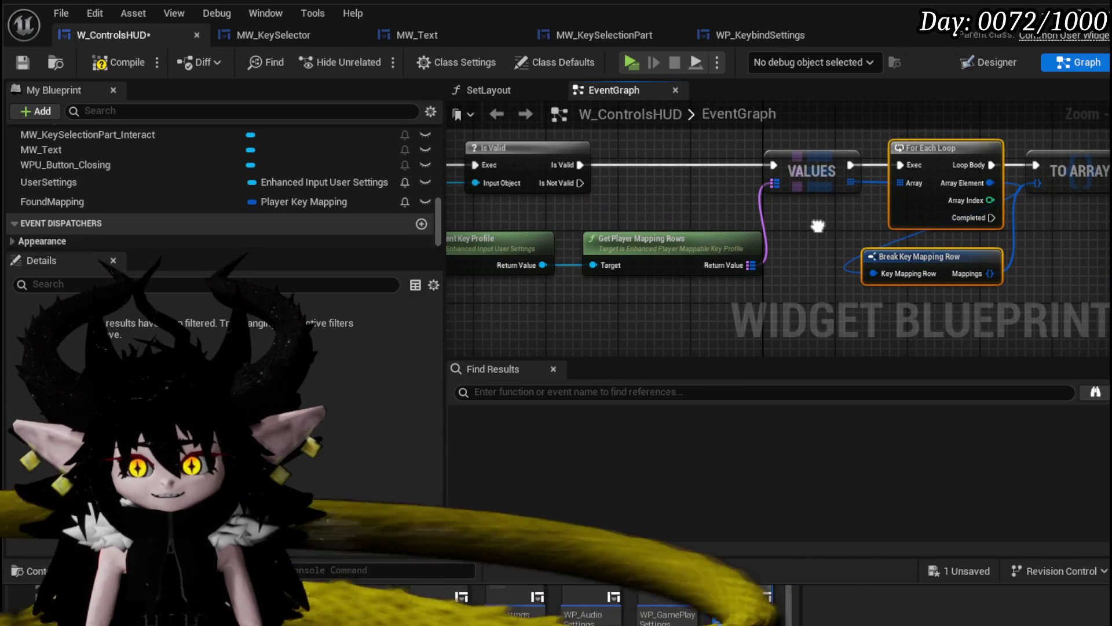
{"action": "mouse_move", "coordinate": [640, 210]}
{"action": "left_mouse_down"}
{"action": "mouse_move", "coordinate": [943, 225]}
{"action": "mouse_move", "coordinate": [559, 248]}
{"action": "left_mouse_up"}
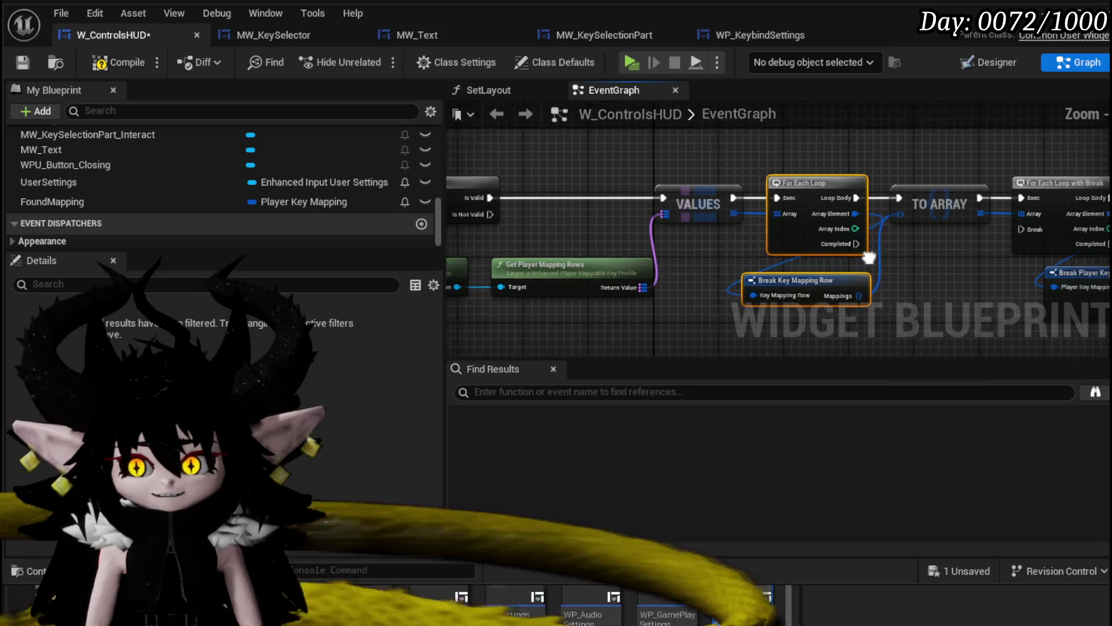
{"action": "left_click_drag", "start_coordinate": [885, 258], "coordinate": [536, 217]}
{"action": "left_click", "coordinate": [37, 62]}
{"action": "left_click_drag", "start_coordinate": [869, 157], "coordinate": [447, 231]}
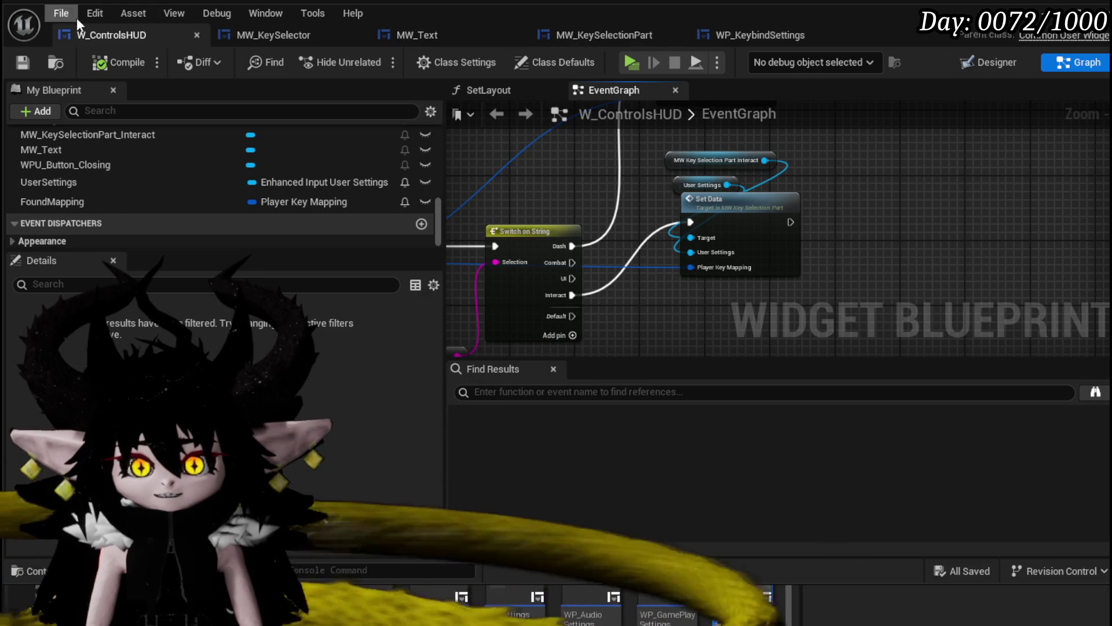
- In the Designer, change the Interact key part's Preview Text from E to o and compile
{"action": "left_click", "coordinate": [997, 62]}
{"action": "scroll", "coordinate": [541, 261], "scroll_direction": "up", "scroll_amount": 3}
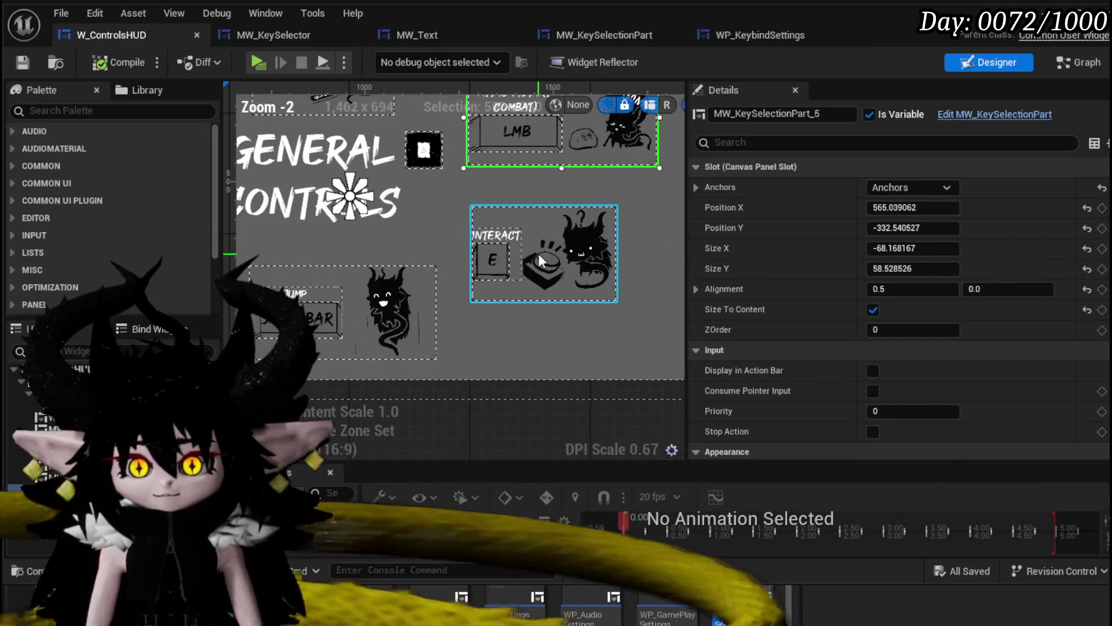
{"action": "left_click", "coordinate": [540, 261]}
{"action": "scroll", "coordinate": [999, 367], "scroll_direction": "down", "scroll_amount": 10}
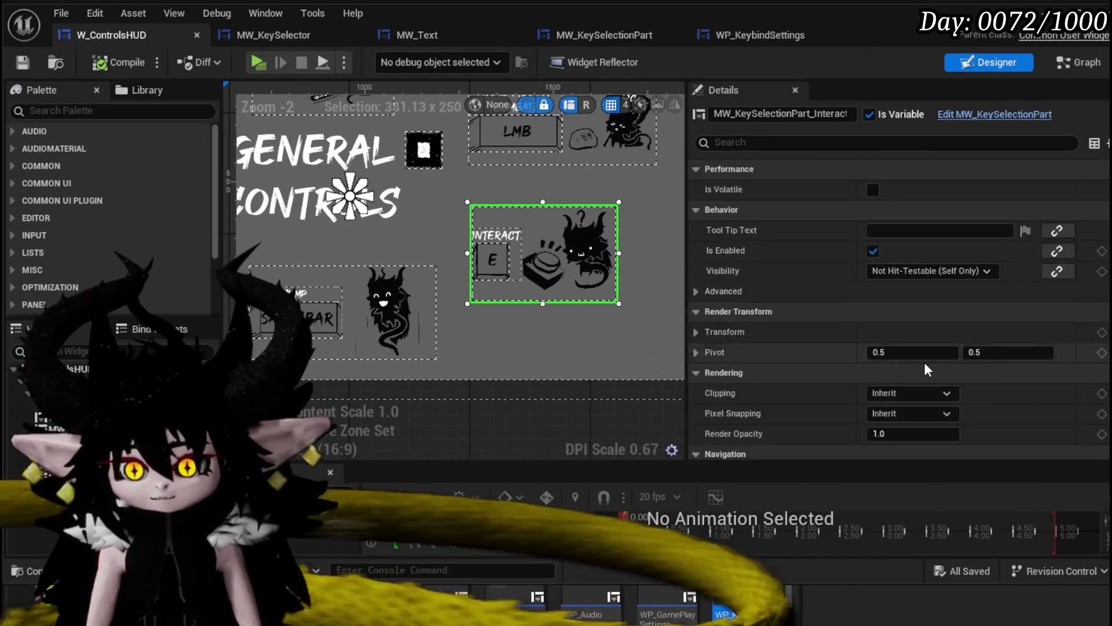
{"action": "scroll", "coordinate": [923, 359], "scroll_direction": "down", "scroll_amount": 10}
{"action": "left_click", "coordinate": [900, 262]}
{"action": "type", "text": "o"}
{"action": "key", "text": "Return"}
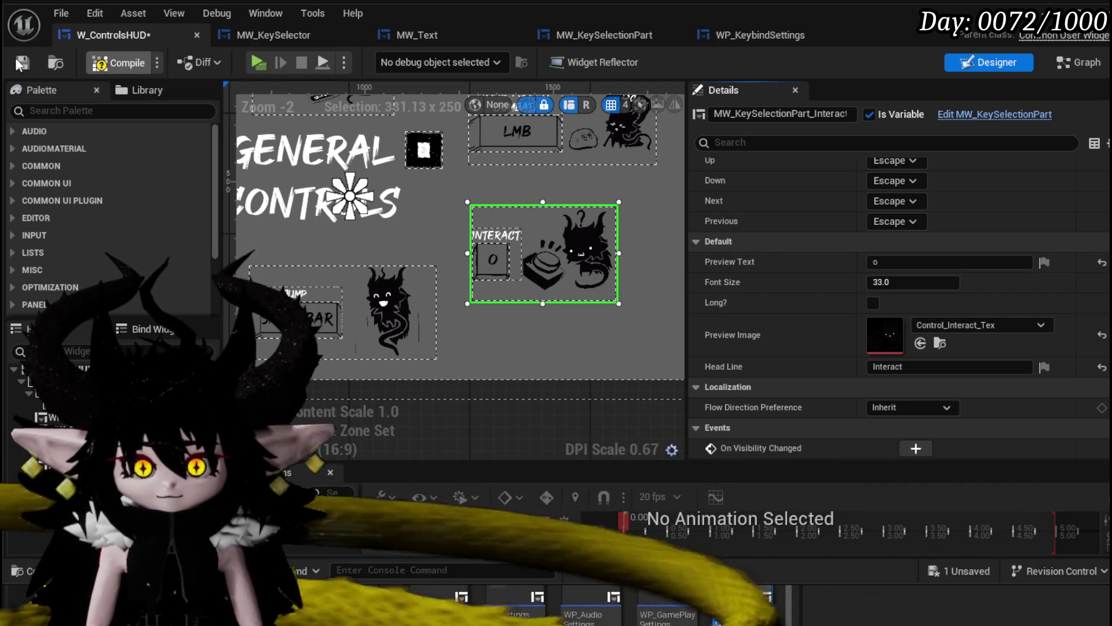
{"action": "left_click", "coordinate": [20, 62]}
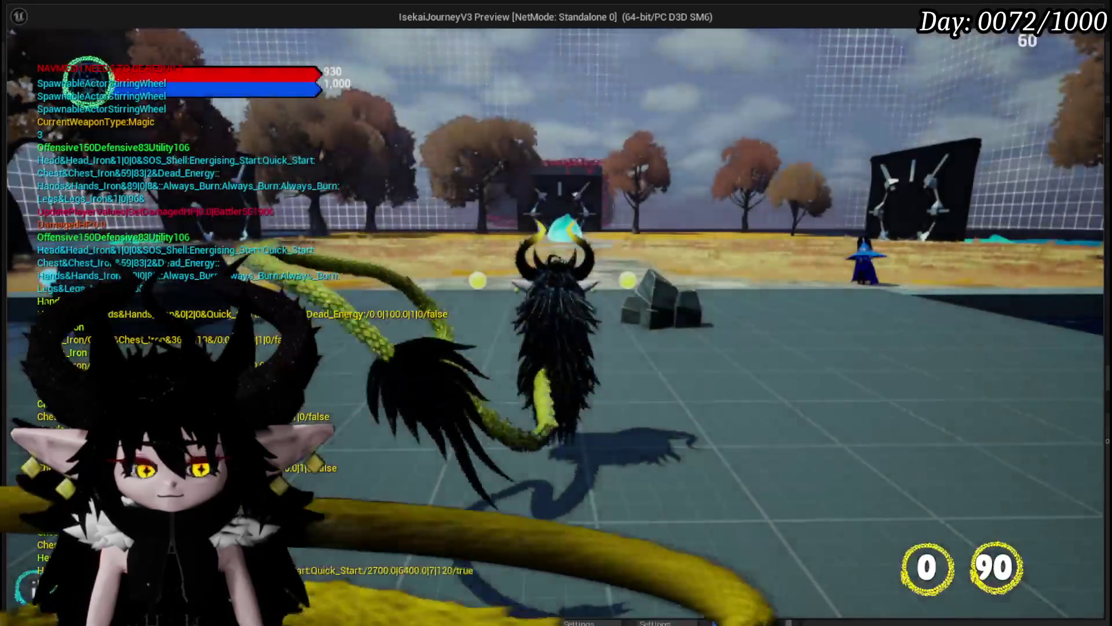
- In the play test, rebind Interact to O on the in-game Controls page
{"action": "key", "text": "Tab"}
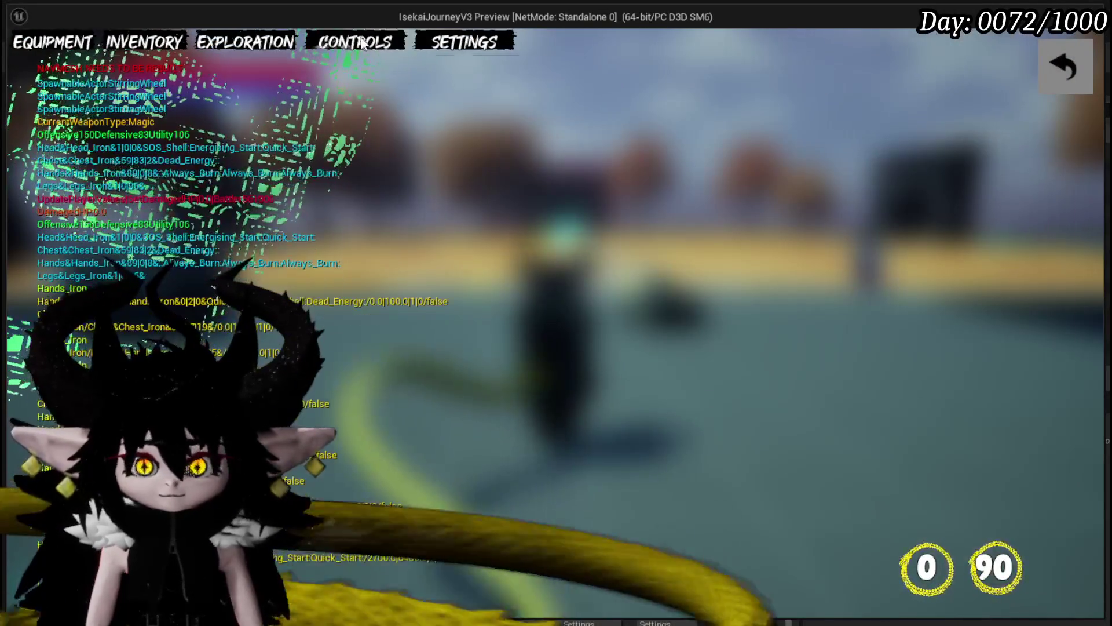
{"action": "left_click", "coordinate": [356, 42]}
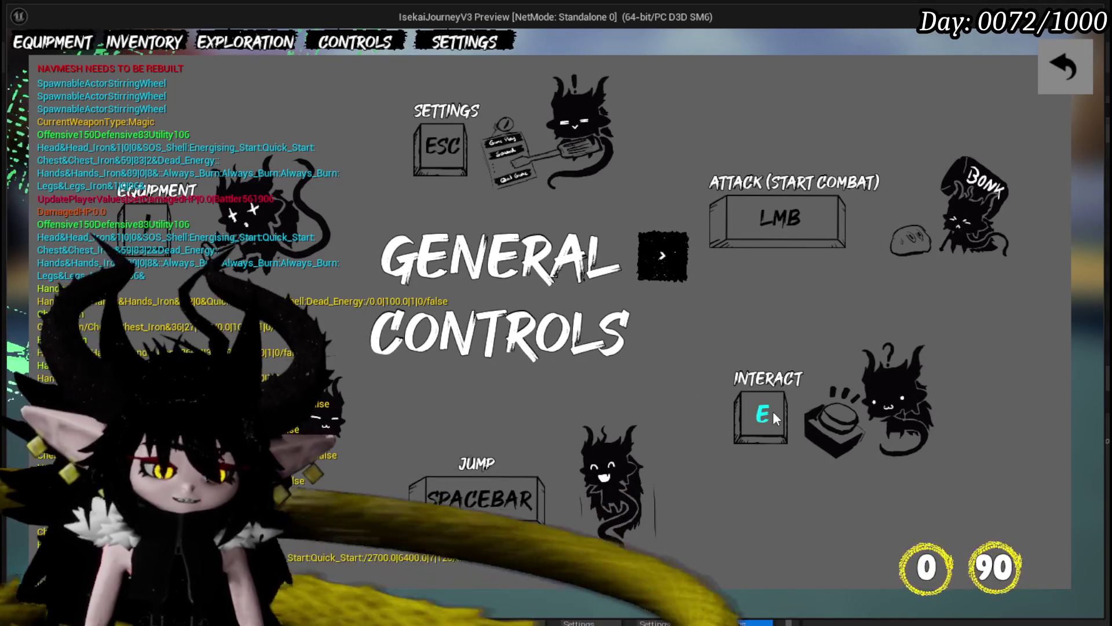
{"action": "left_click", "coordinate": [772, 411]}
{"action": "key", "text": "o"}
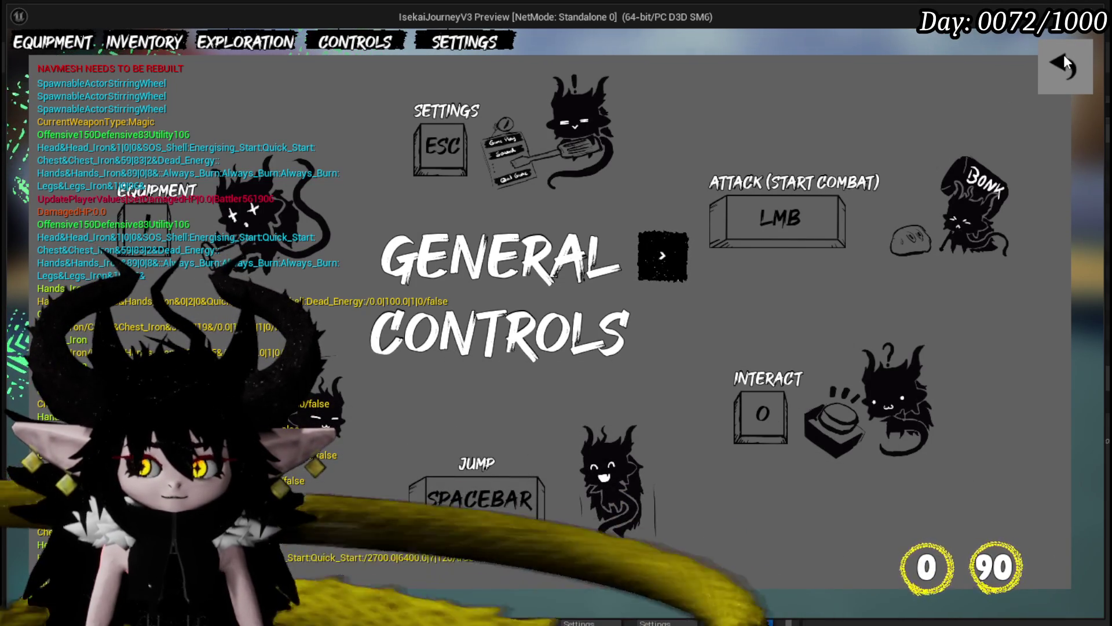
{"action": "left_click", "coordinate": [1064, 68]}
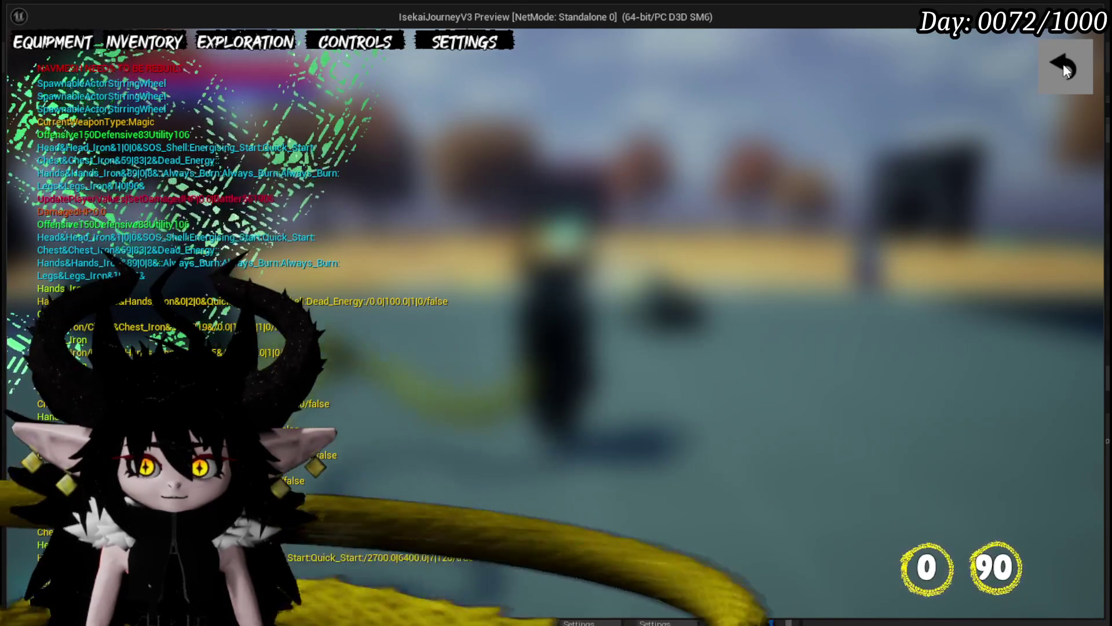
- Check the in-game Keybinds settings, end the play session, and save the level
{"action": "left_click", "coordinate": [464, 42]}
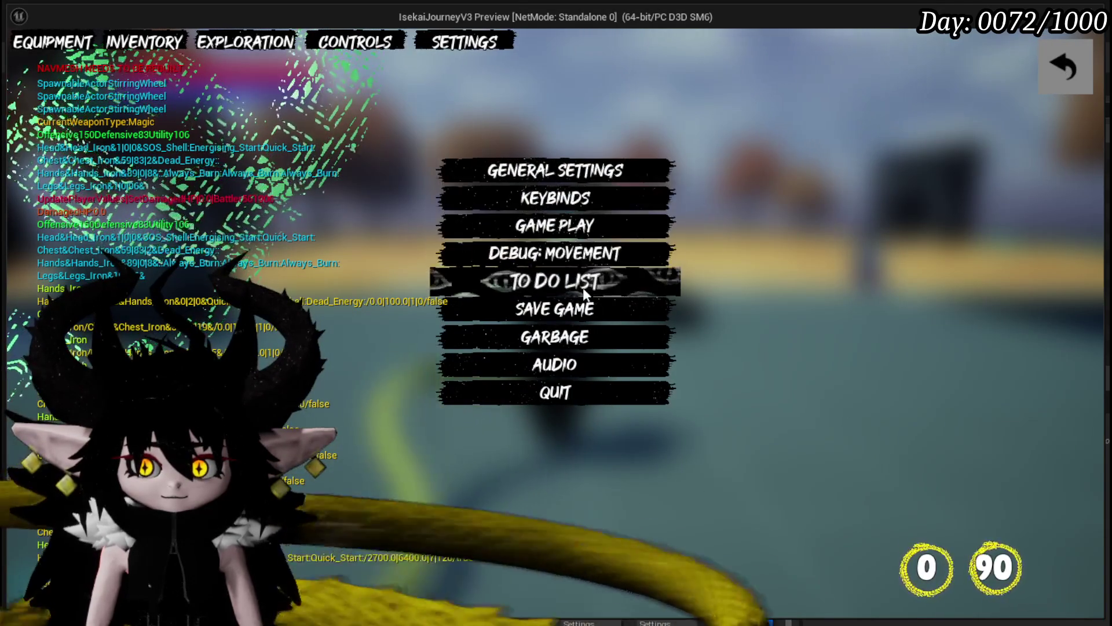
{"action": "left_click", "coordinate": [551, 210]}
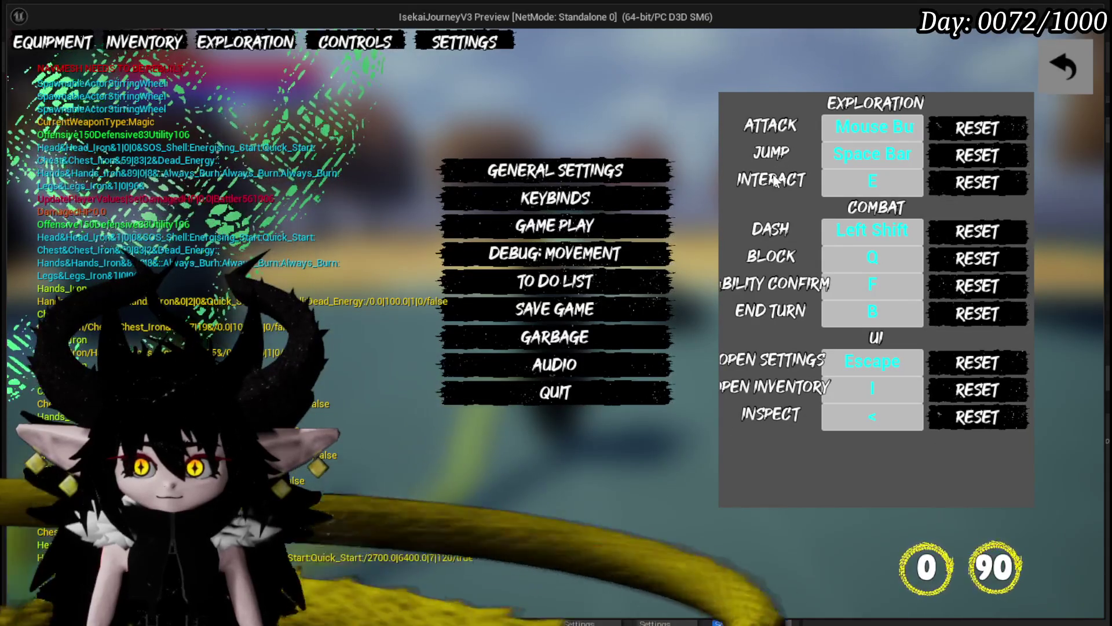
{"action": "key", "text": "Escape"}
{"action": "key", "text": "w"}
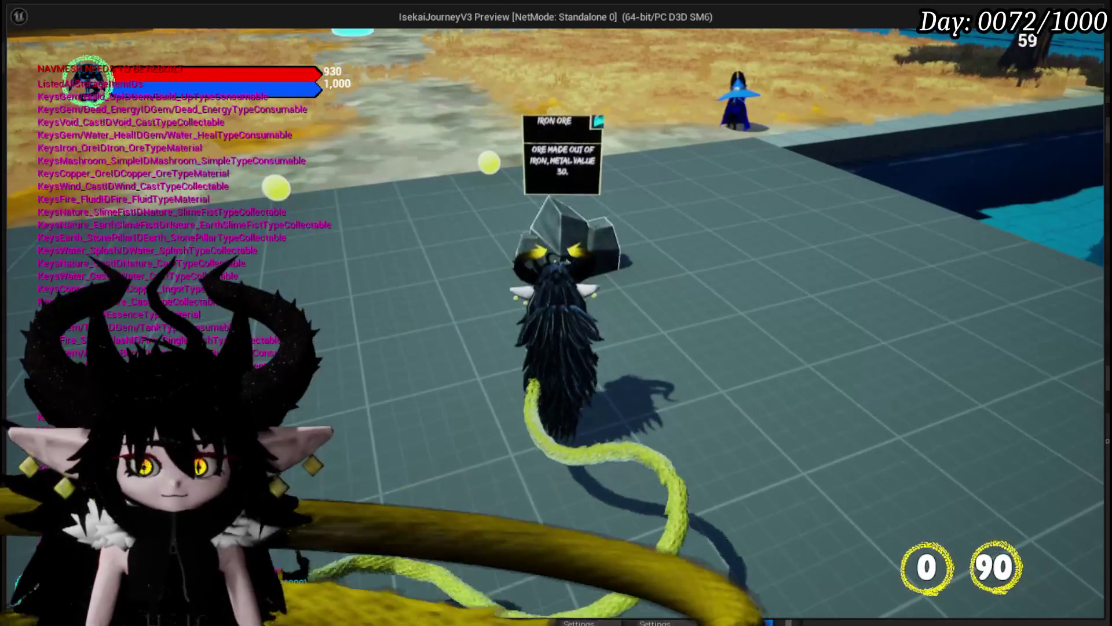
{"action": "key", "text": "Escape"}
{"action": "left_click", "coordinate": [12, 59]}
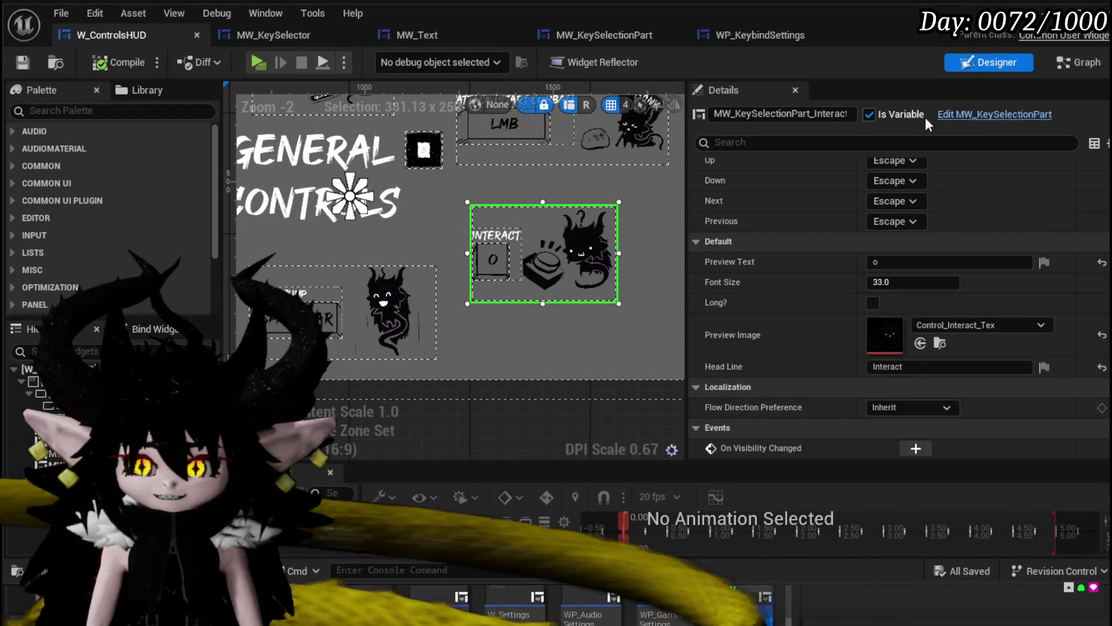
- Review W_ControlsHUD's Set Data calls, then open and compile MW_KeySelectionPart's EventGraph
{"action": "left_click", "coordinate": [1079, 56]}
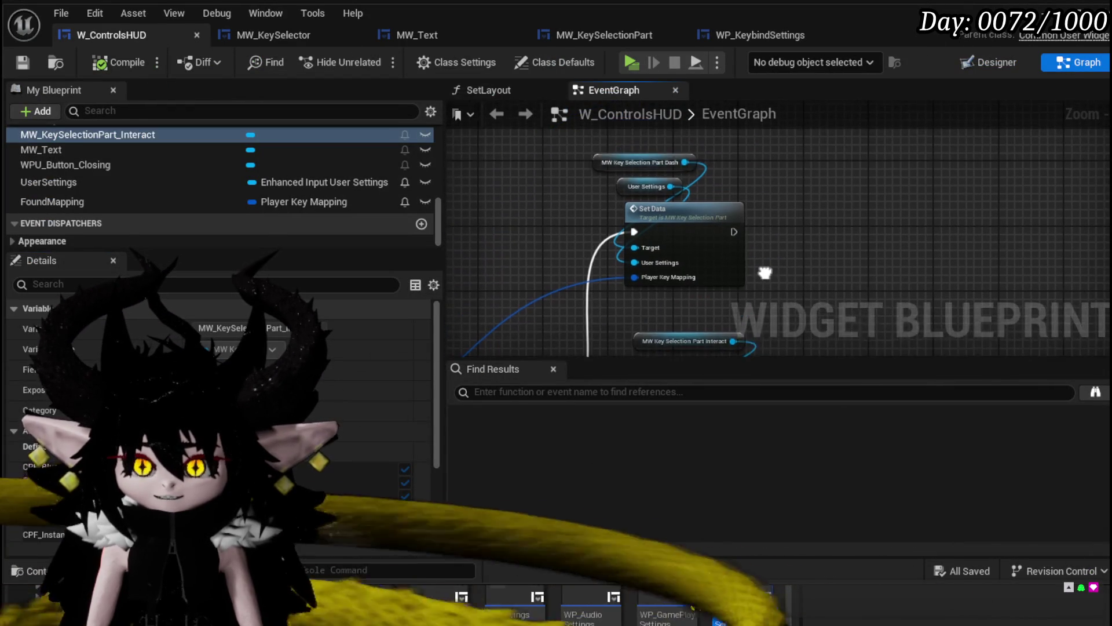
{"action": "left_click_drag", "start_coordinate": [755, 235], "coordinate": [721, 214]}
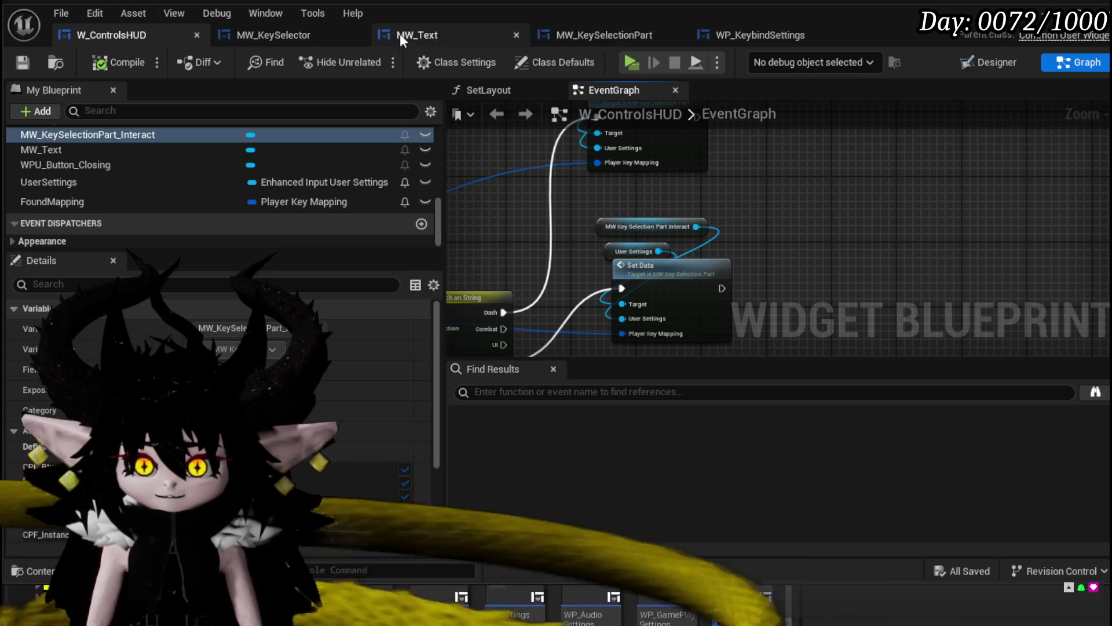
{"action": "left_click", "coordinate": [606, 33]}
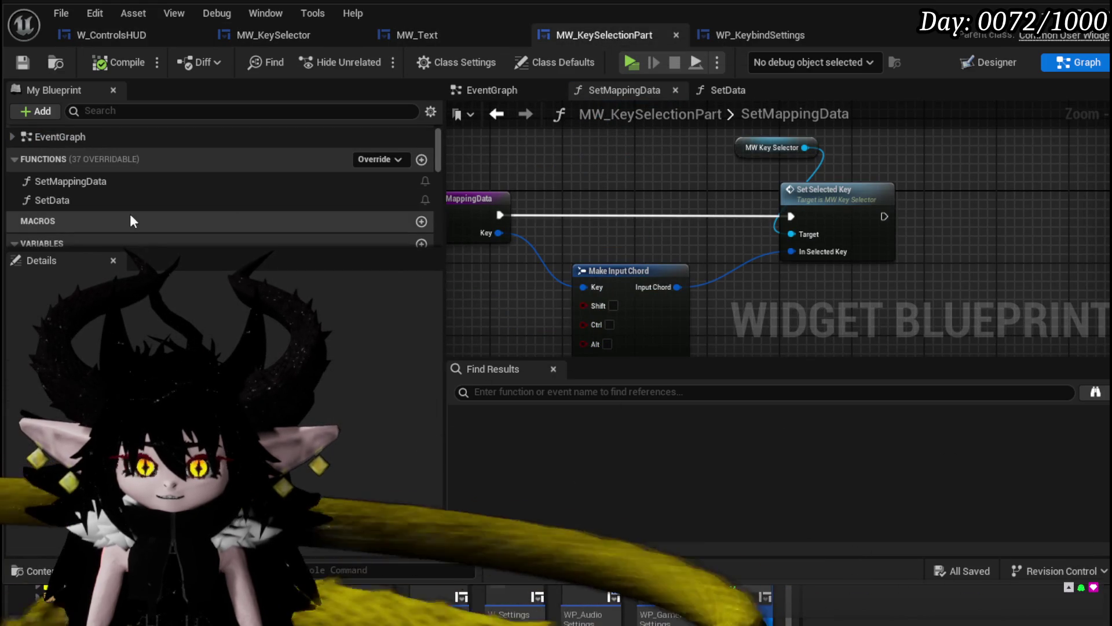
{"action": "left_click", "coordinate": [525, 114]}
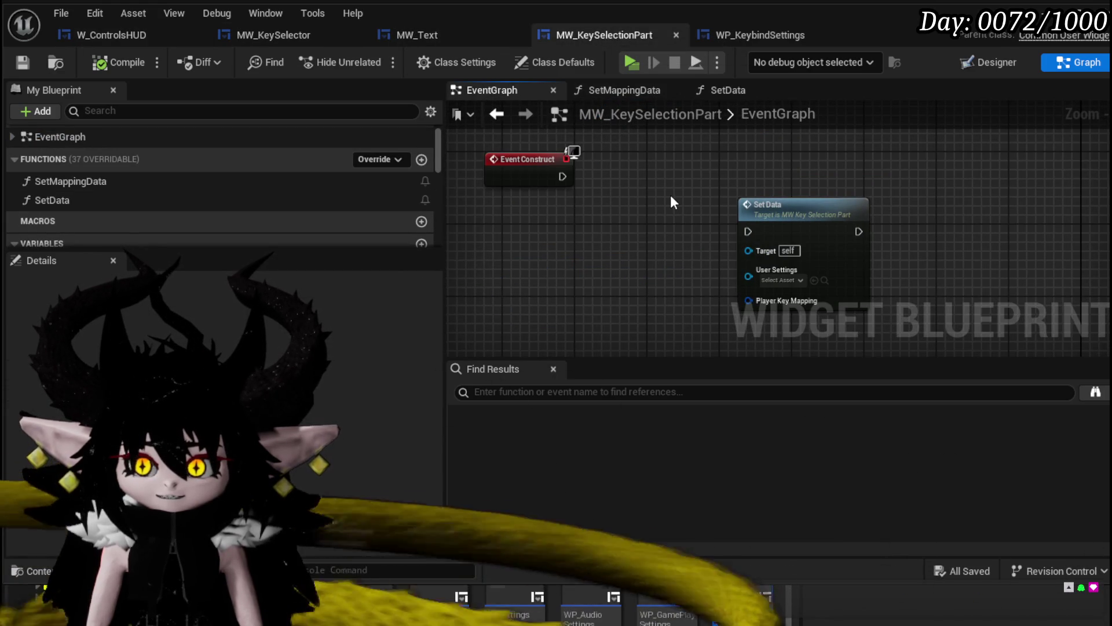
{"action": "scroll", "coordinate": [670, 195], "scroll_direction": "down", "scroll_amount": 3}
{"action": "left_click_drag", "start_coordinate": [537, 199], "coordinate": [623, 129]}
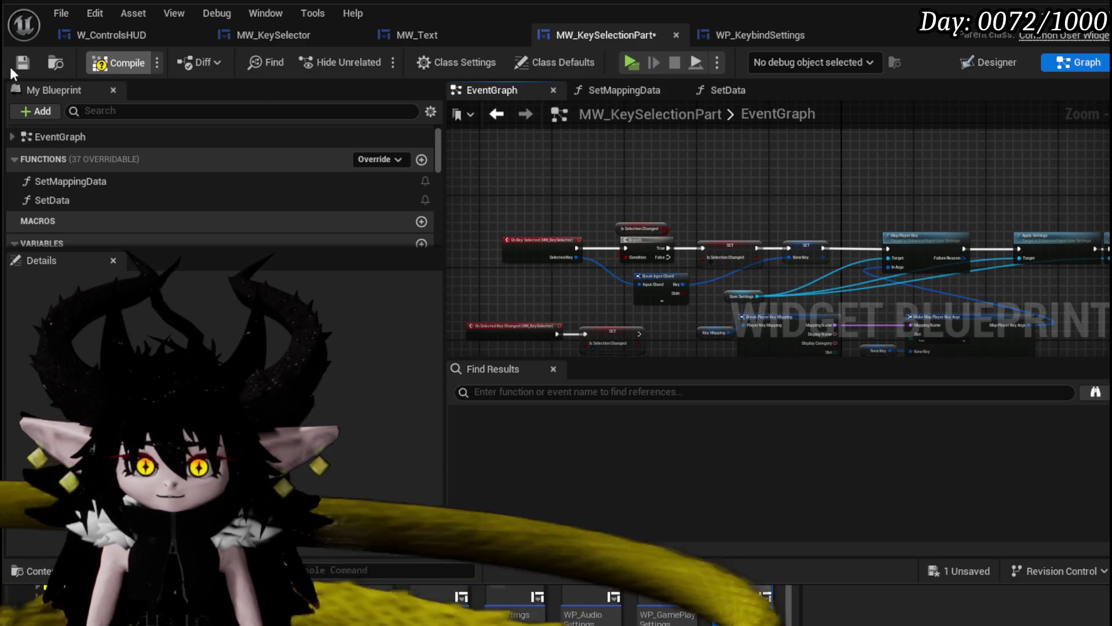
{"action": "left_click", "coordinate": [23, 62]}
- Inspect the On Key Selected, Branch, Break Input Chord, On Selected Key Changed and SET nodes
{"action": "scroll", "coordinate": [520, 271], "scroll_direction": "up", "scroll_amount": 4}
{"action": "mouse_move", "coordinate": [515, 296]}
{"action": "left_mouse_down"}
{"action": "mouse_move", "coordinate": [806, 147]}
{"action": "mouse_move", "coordinate": [933, 166]}
{"action": "left_mouse_up"}
{"action": "scroll", "coordinate": [674, 225], "scroll_direction": "down", "scroll_amount": 4}
{"action": "scroll", "coordinate": [580, 242], "scroll_direction": "up", "scroll_amount": 3}
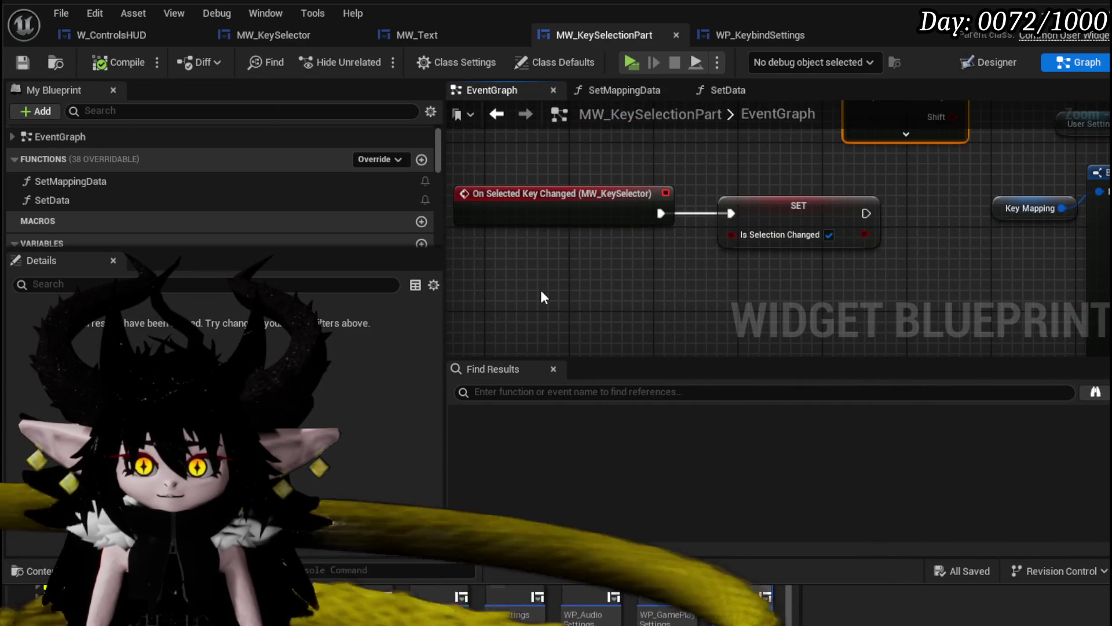
{"action": "left_click_drag", "start_coordinate": [541, 293], "coordinate": [759, 165]}
{"action": "scroll", "coordinate": [579, 318], "scroll_direction": "down", "scroll_amount": 3}
{"action": "scroll", "coordinate": [638, 323], "scroll_direction": "up", "scroll_amount": 3}
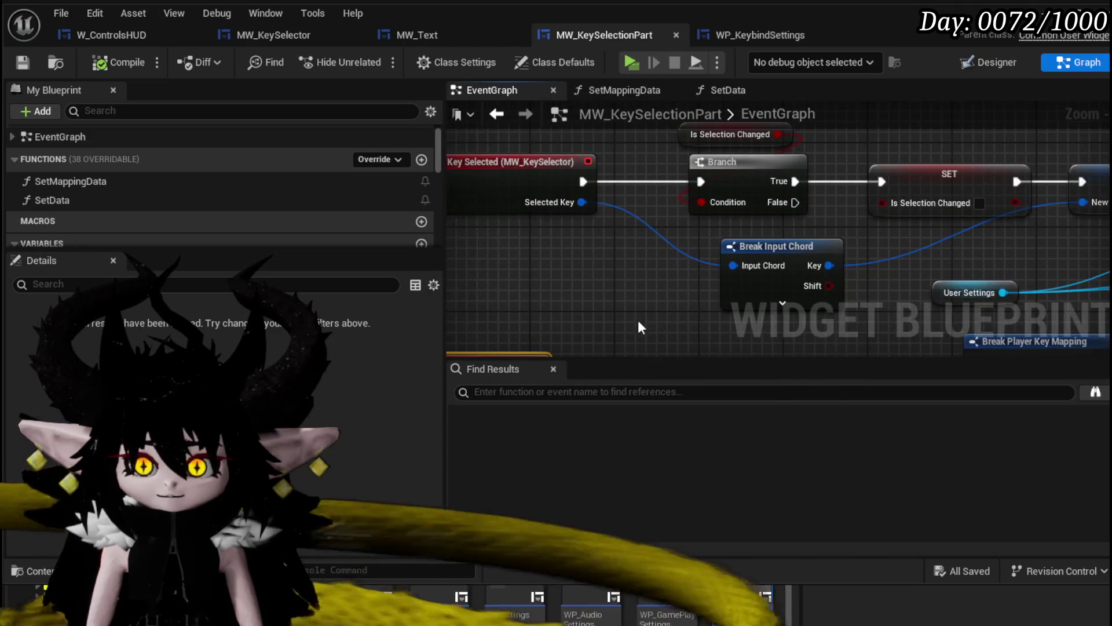
{"action": "scroll", "coordinate": [638, 323], "scroll_direction": "down", "scroll_amount": 2}
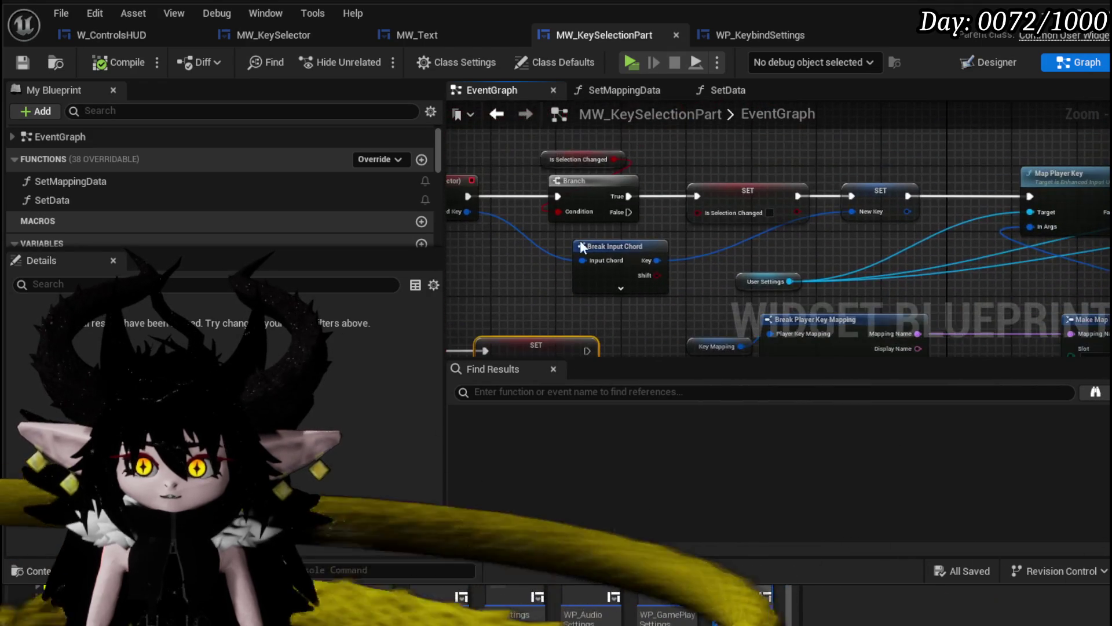
- Look over Map Player Key and Apply Settings and nudge the Key Mapping node upward
{"action": "left_click_drag", "start_coordinate": [953, 156], "coordinate": [643, 156]}
{"action": "left_click_drag", "start_coordinate": [620, 279], "coordinate": [942, 213]}
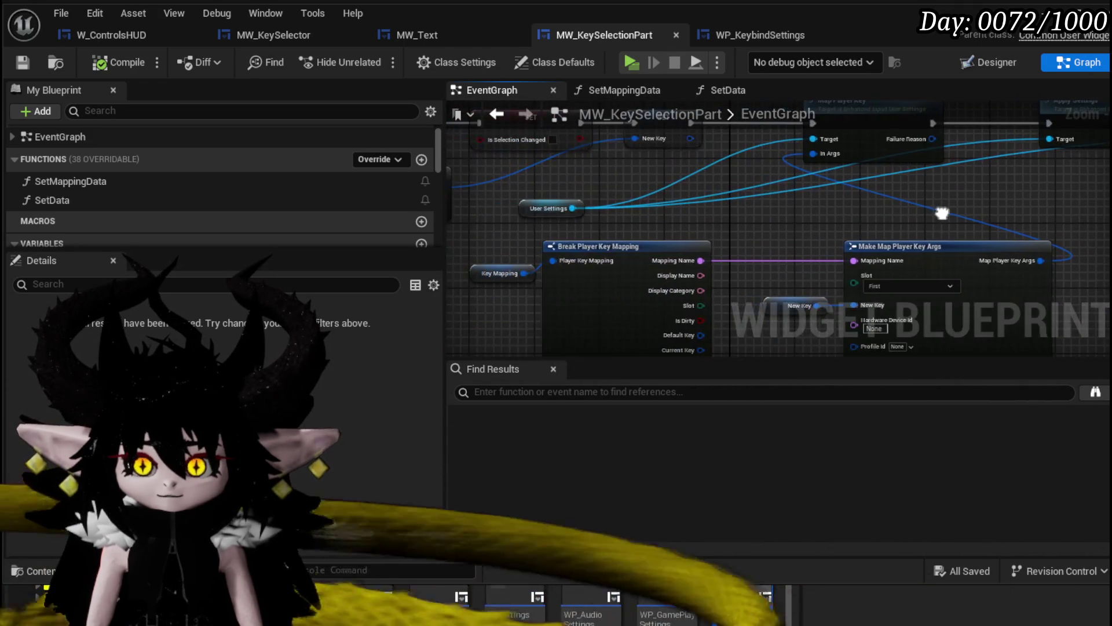
{"action": "left_click_drag", "start_coordinate": [498, 275], "coordinate": [493, 261]}
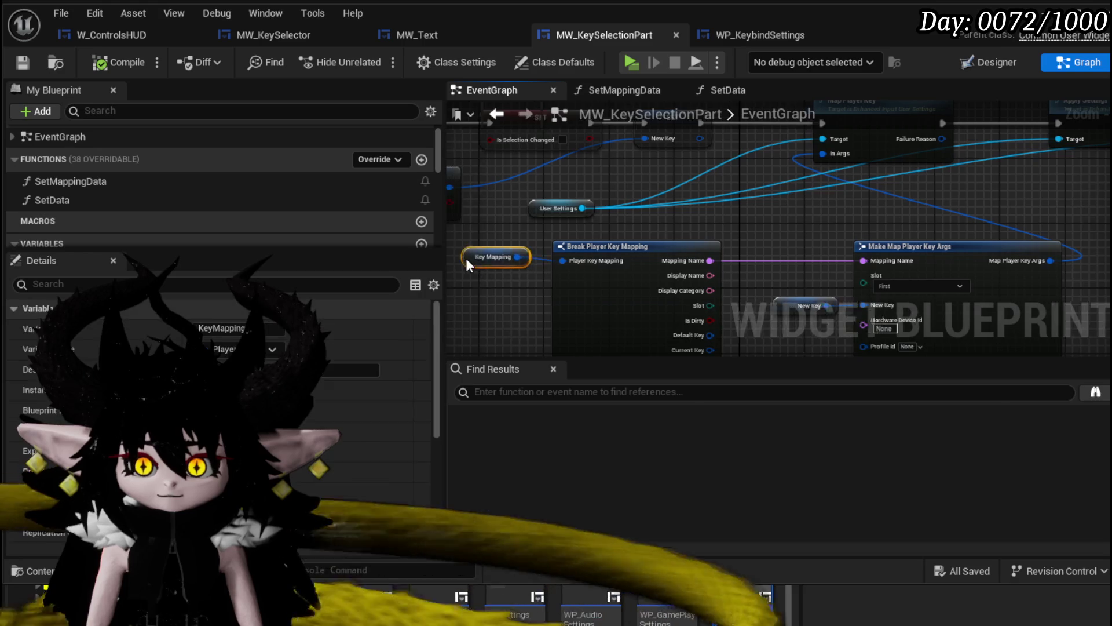
{"action": "mouse_move", "coordinate": [886, 219]}
{"action": "left_mouse_down"}
{"action": "mouse_move", "coordinate": [803, 181]}
{"action": "mouse_move", "coordinate": [828, 276]}
{"action": "left_mouse_up"}
{"action": "mouse_move", "coordinate": [521, 232]}
{"action": "left_mouse_down"}
{"action": "mouse_move", "coordinate": [720, 244]}
{"action": "mouse_move", "coordinate": [736, 229]}
{"action": "left_mouse_up"}
{"action": "right_click", "coordinate": [558, 218]}
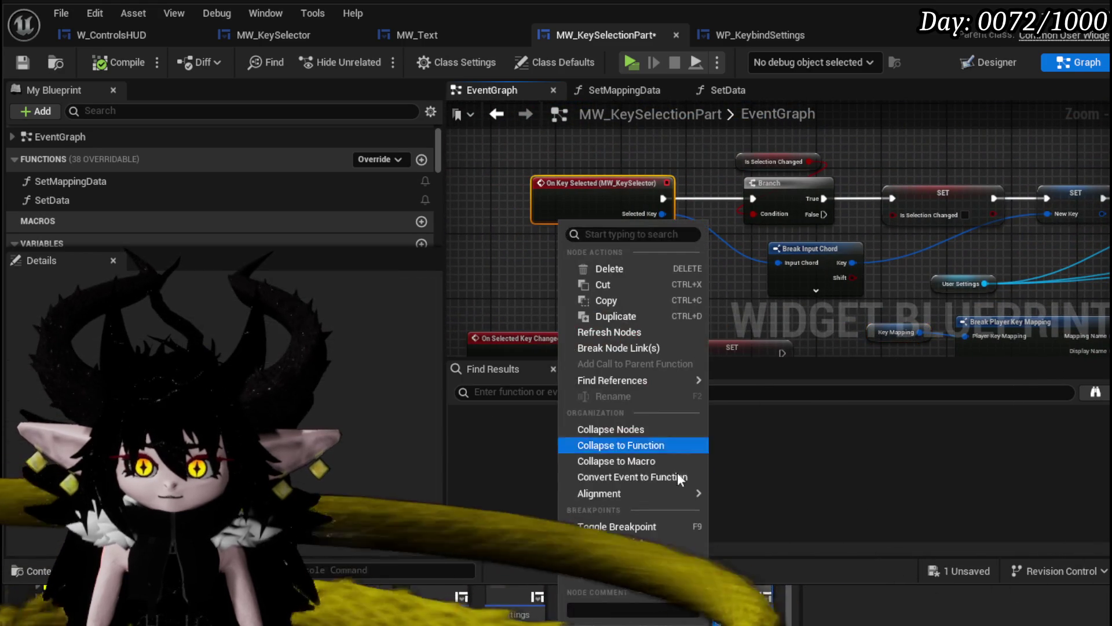
- Put a breakpoint on On Key Selected, save, and trigger it by choosing Interact's key box in play
{"action": "left_click", "coordinate": [608, 539]}
{"action": "left_click", "coordinate": [24, 62]}
{"action": "key", "text": "alt+p"}
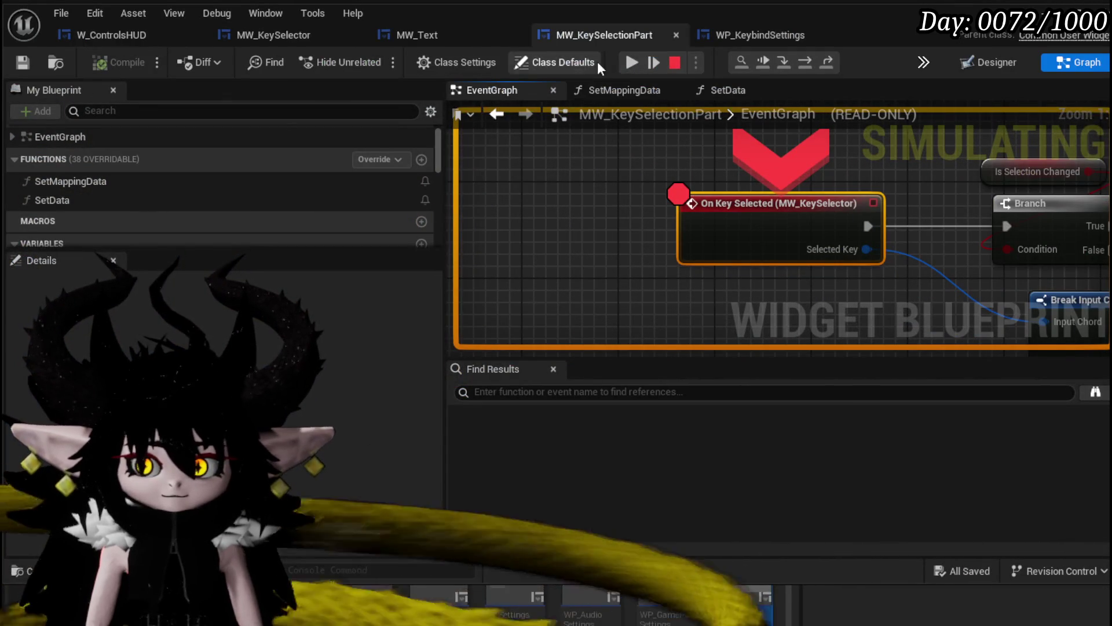
{"action": "left_click", "coordinate": [634, 62]}
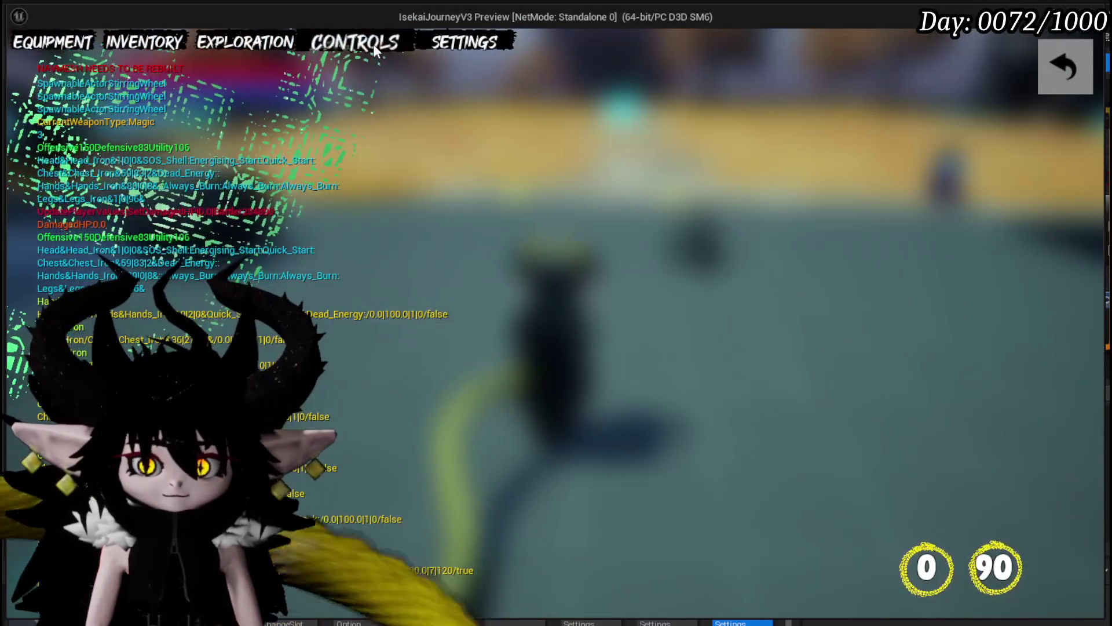
{"action": "left_click", "coordinate": [373, 44]}
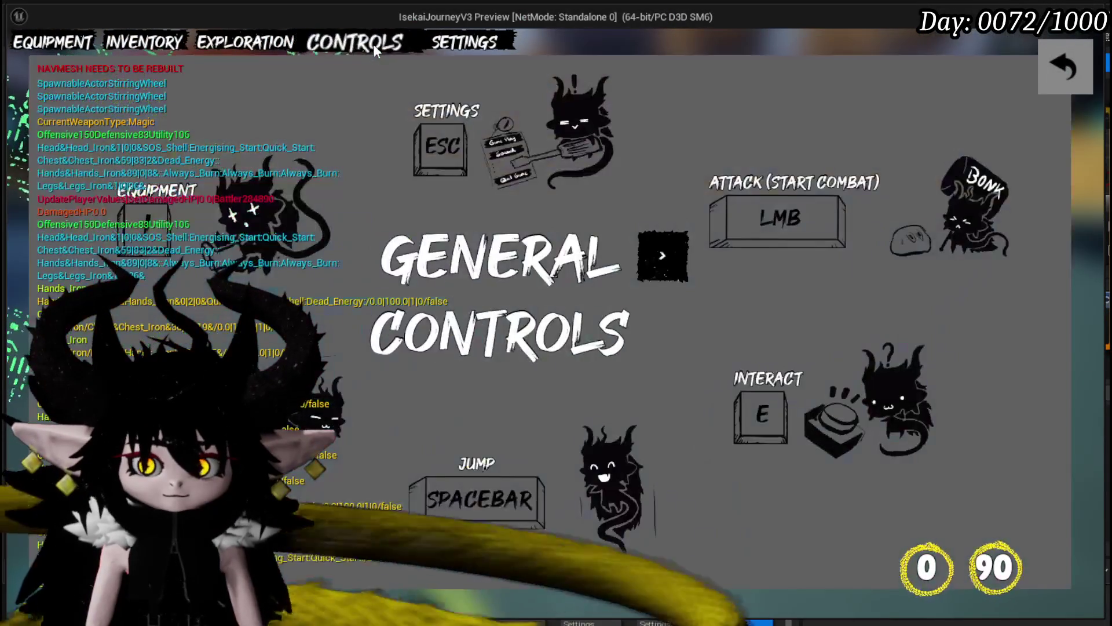
{"action": "left_click", "coordinate": [753, 412]}
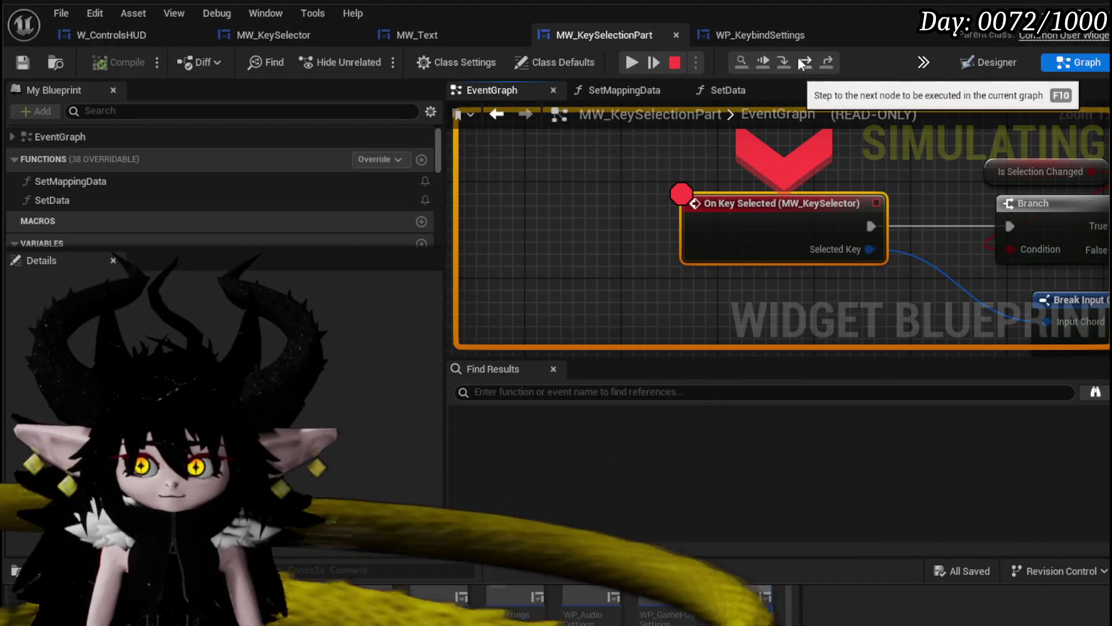
- Step over Branch and SET to the New Key assignment, confirming New Key is O
{"action": "left_click", "coordinate": [799, 59]}
{"action": "left_click", "coordinate": [799, 59]}
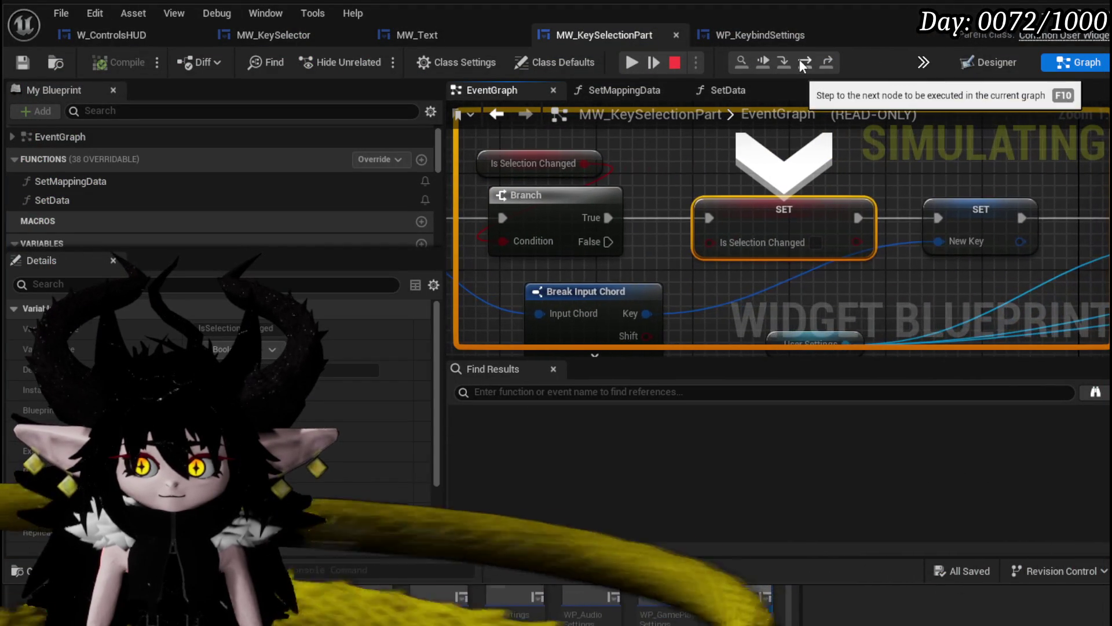
{"action": "left_click", "coordinate": [800, 59]}
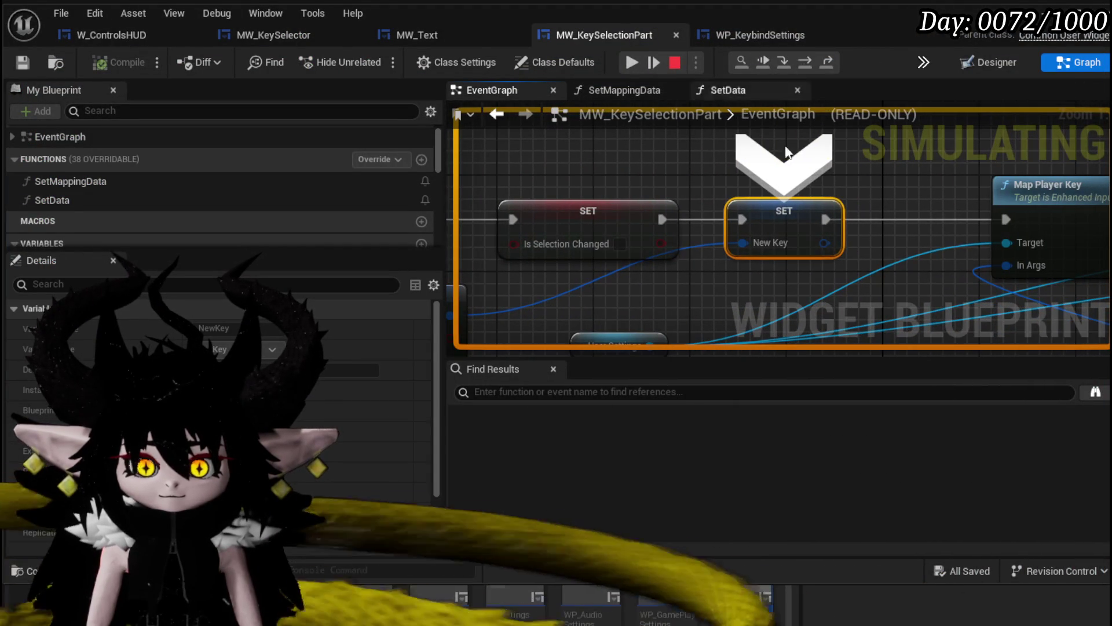
{"action": "mouse_move", "coordinate": [739, 243]}
{"action": "scroll", "coordinate": [738, 243], "scroll_direction": "down", "scroll_amount": 2}
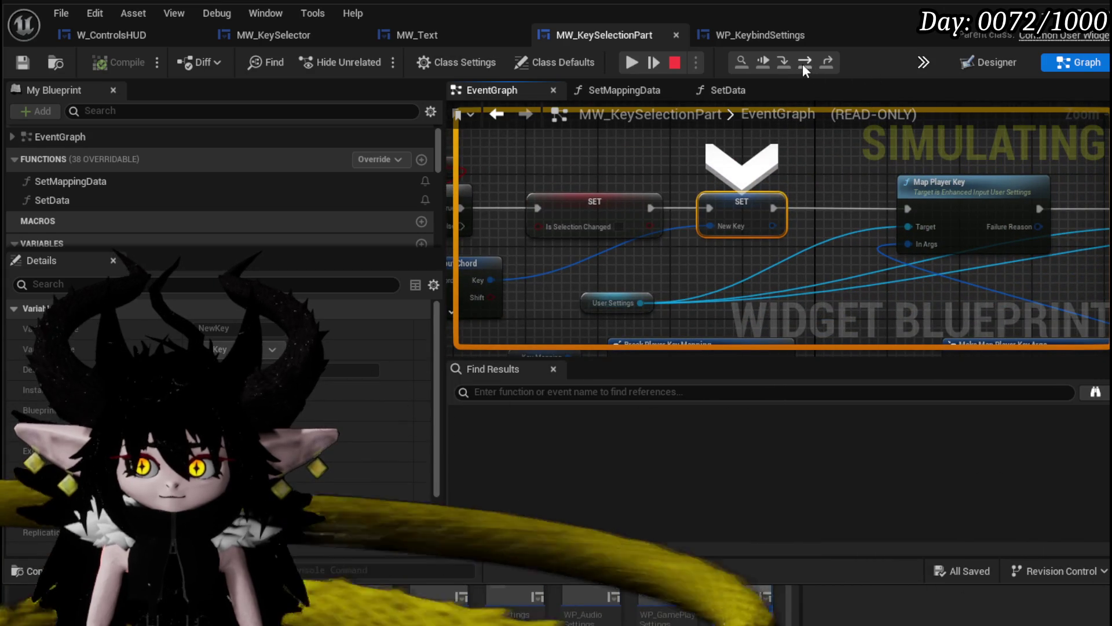
- Step into Map Player Key and inspect the Make Map Player Key Args pin values
{"action": "left_click", "coordinate": [802, 63]}
{"action": "scroll", "coordinate": [770, 133], "scroll_direction": "down", "scroll_amount": 2}
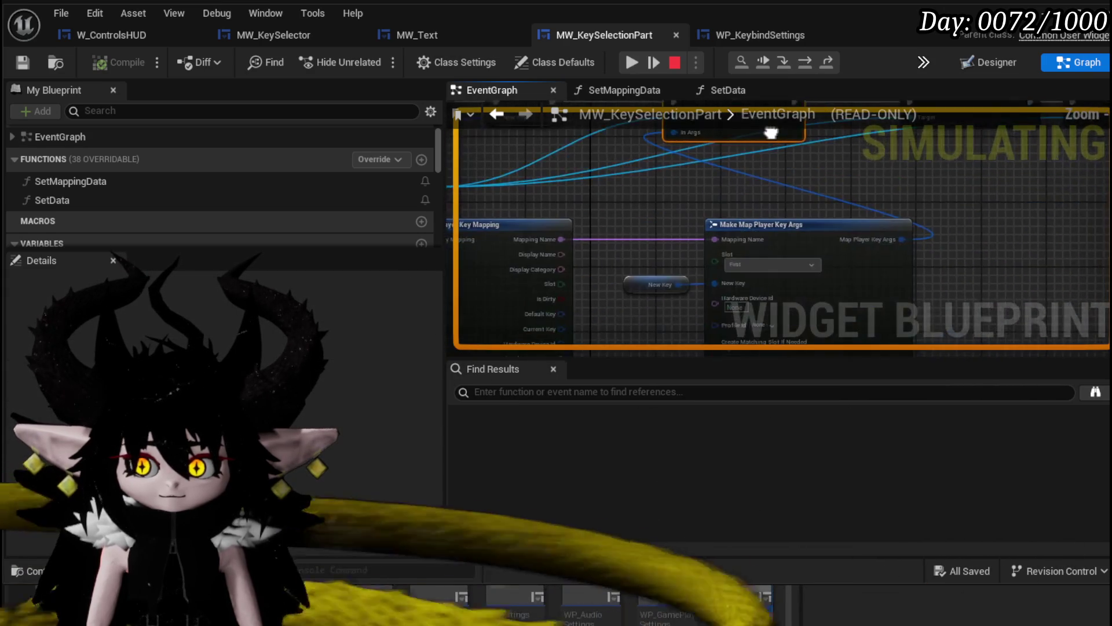
{"action": "left_click_drag", "start_coordinate": [770, 133], "coordinate": [809, 147]}
{"action": "mouse_move", "coordinate": [590, 255]}
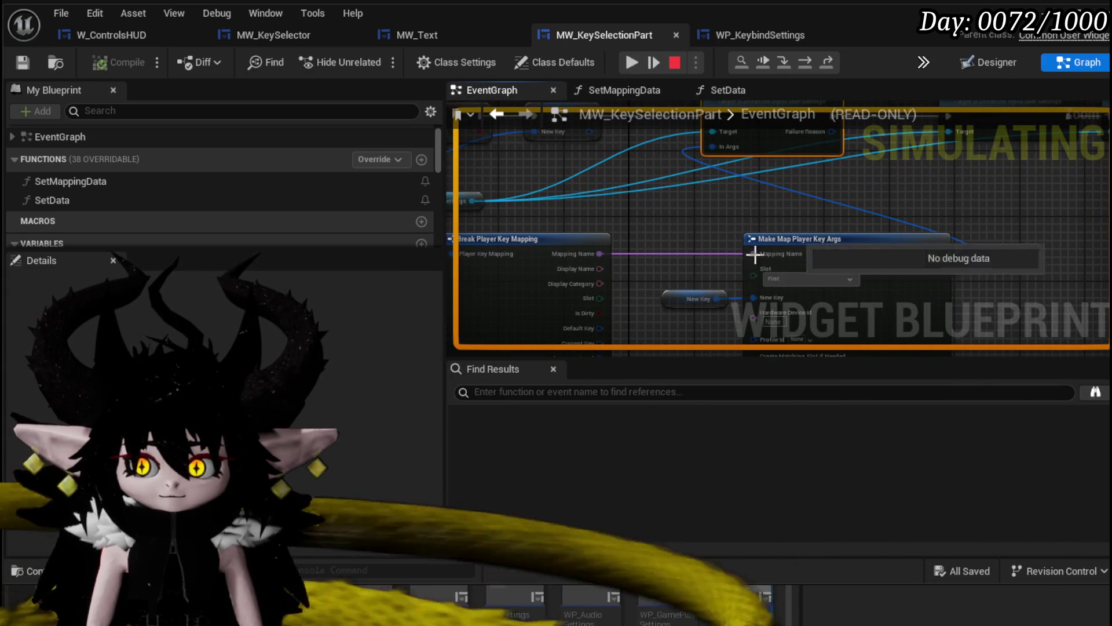
{"action": "scroll", "coordinate": [757, 252], "scroll_direction": "down", "scroll_amount": 2}
{"action": "scroll", "coordinate": [724, 267], "scroll_direction": "up", "scroll_amount": 2}
{"action": "mouse_move", "coordinate": [687, 276]}
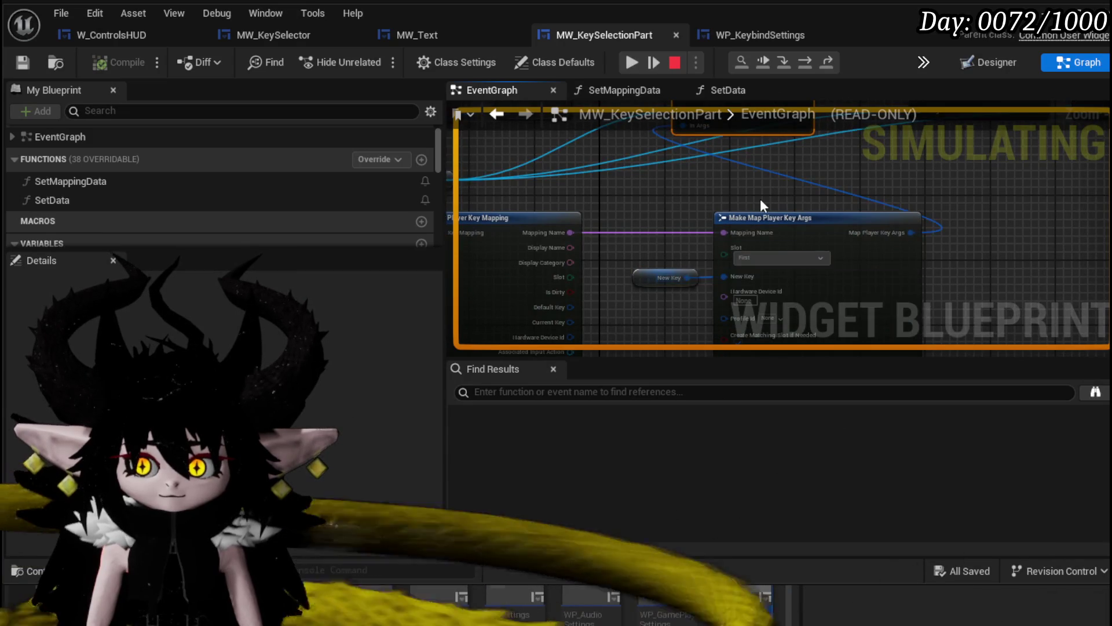
- Step through Apply Settings to halt on Save Settings
{"action": "left_click", "coordinate": [804, 63]}
{"action": "left_click", "coordinate": [804, 64]}
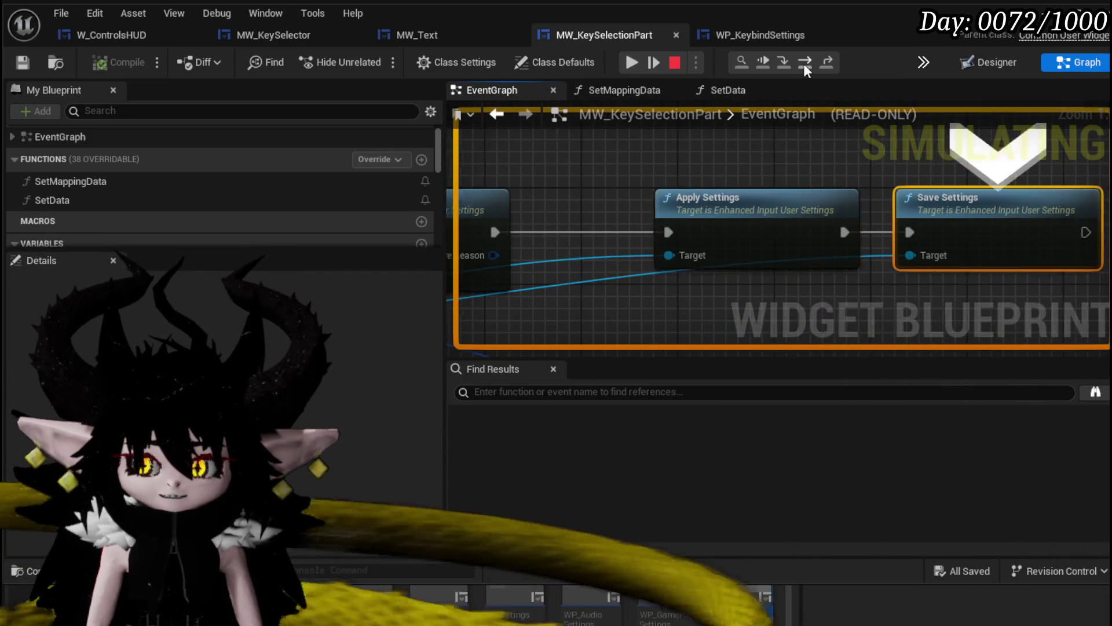
{"action": "mouse_move", "coordinate": [712, 248]}
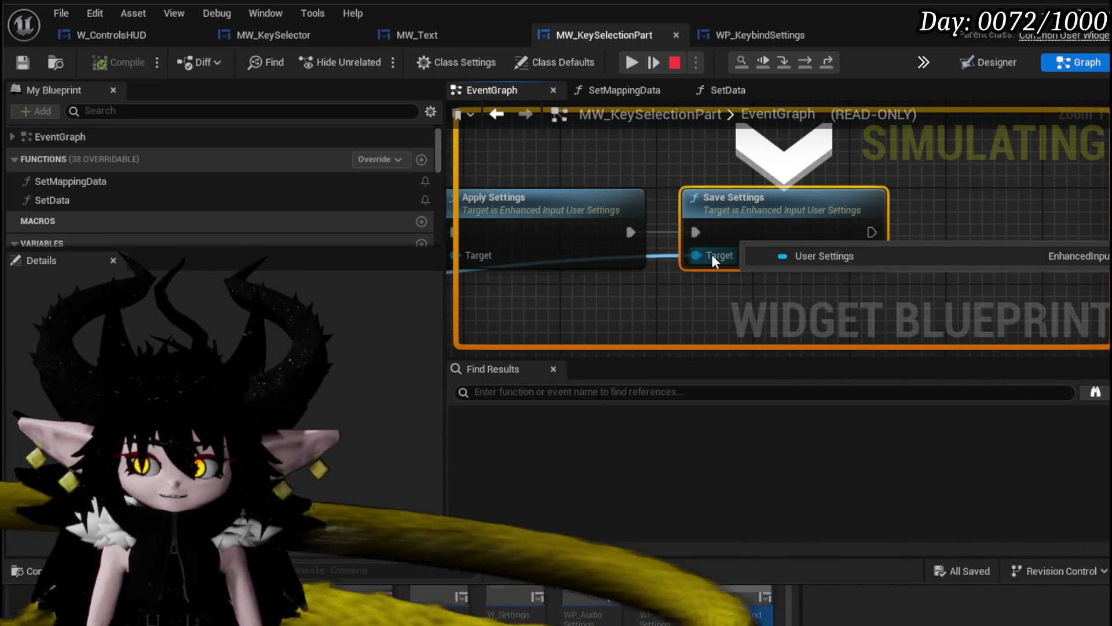
- Resume the game, close the menus, walk the character to the iron ore, then end the test
{"action": "left_click", "coordinate": [632, 64]}
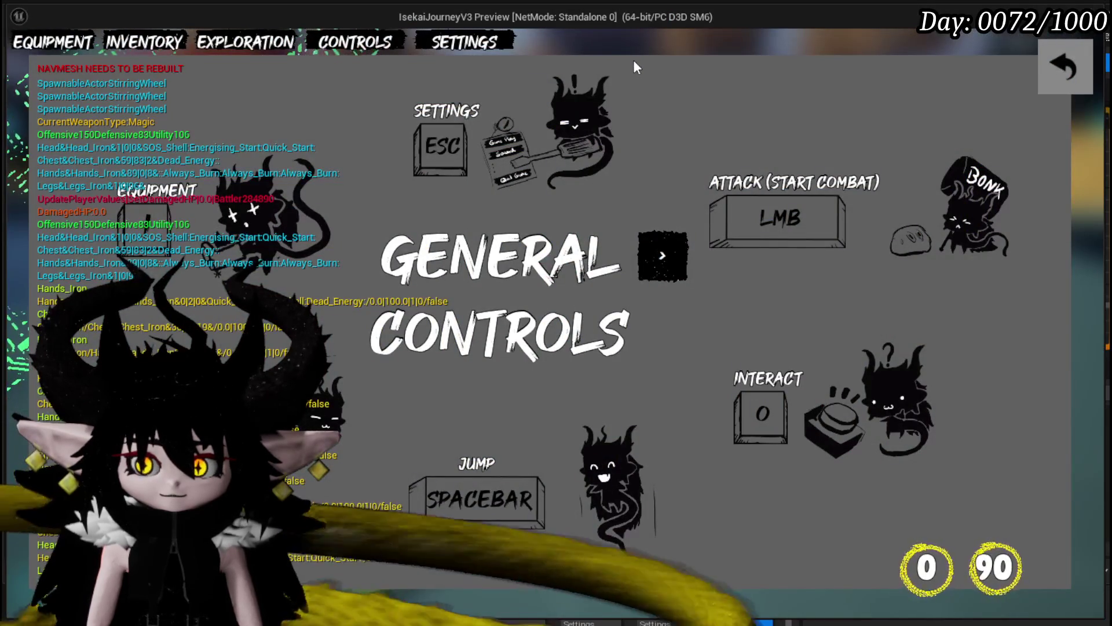
{"action": "left_click", "coordinate": [1061, 63]}
{"action": "left_click", "coordinate": [1058, 67]}
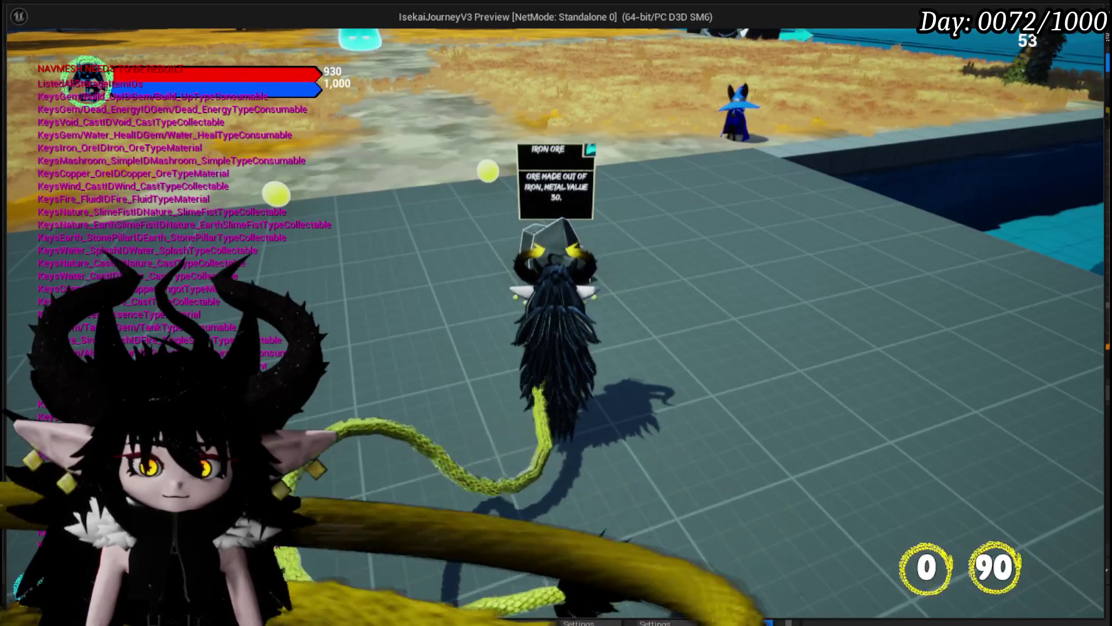
{"action": "key", "text": "a"}
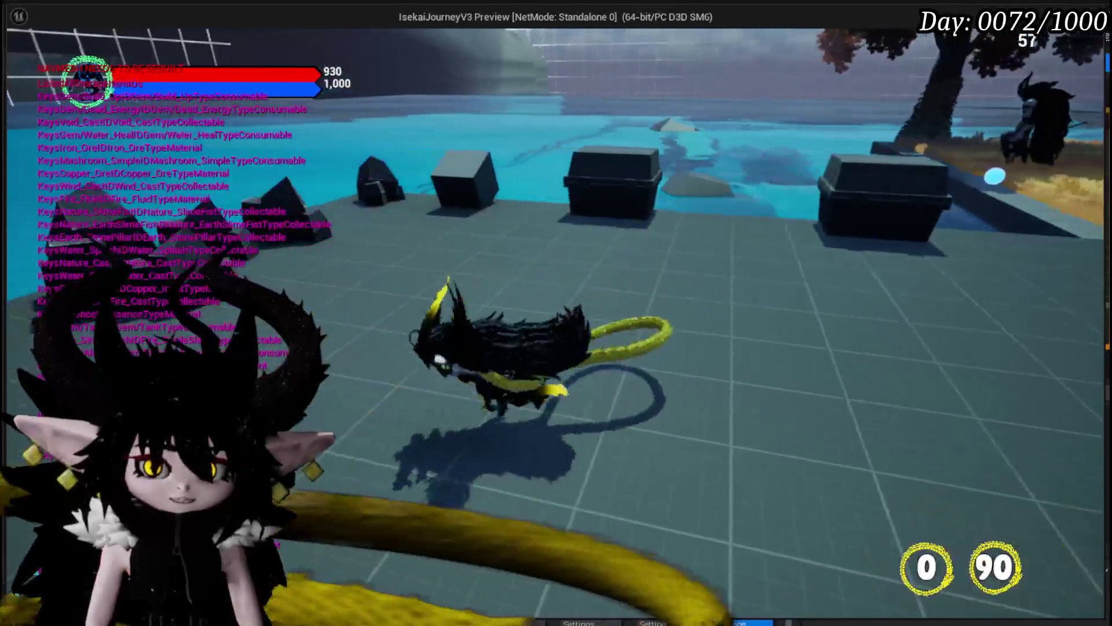
{"action": "key", "text": "w"}
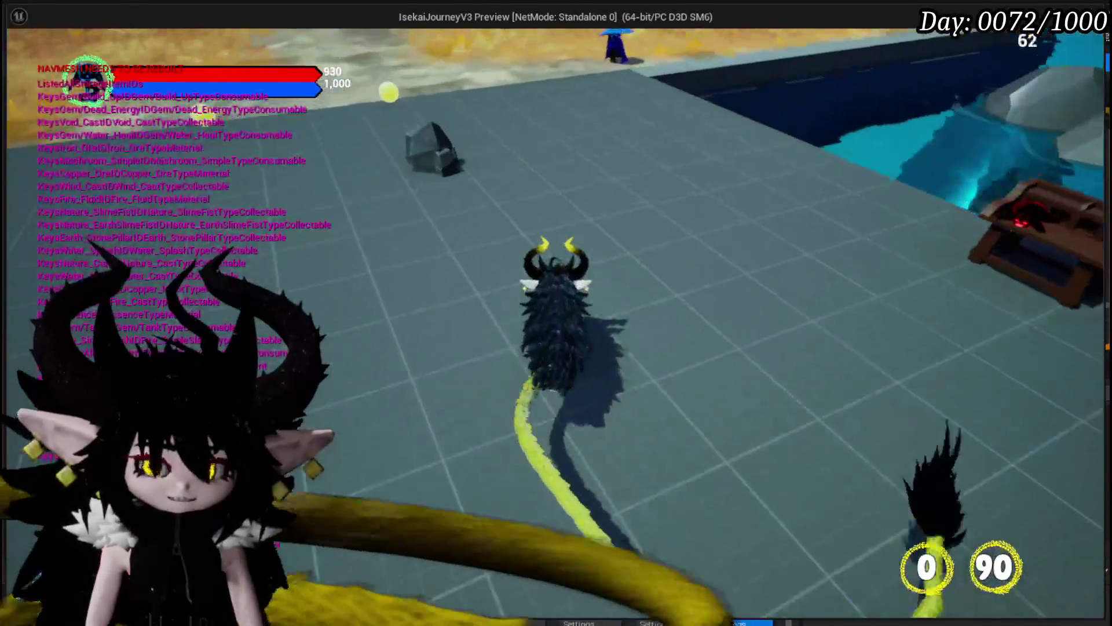
{"action": "key", "text": "w"}
{"action": "key", "text": "e"}
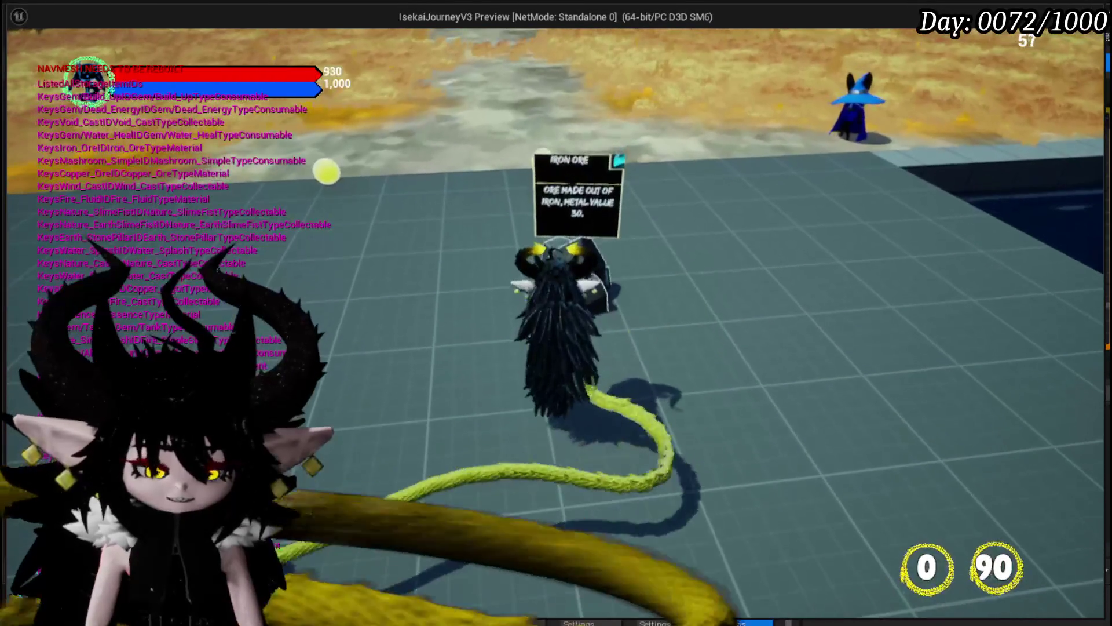
{"action": "key", "text": "Escape"}
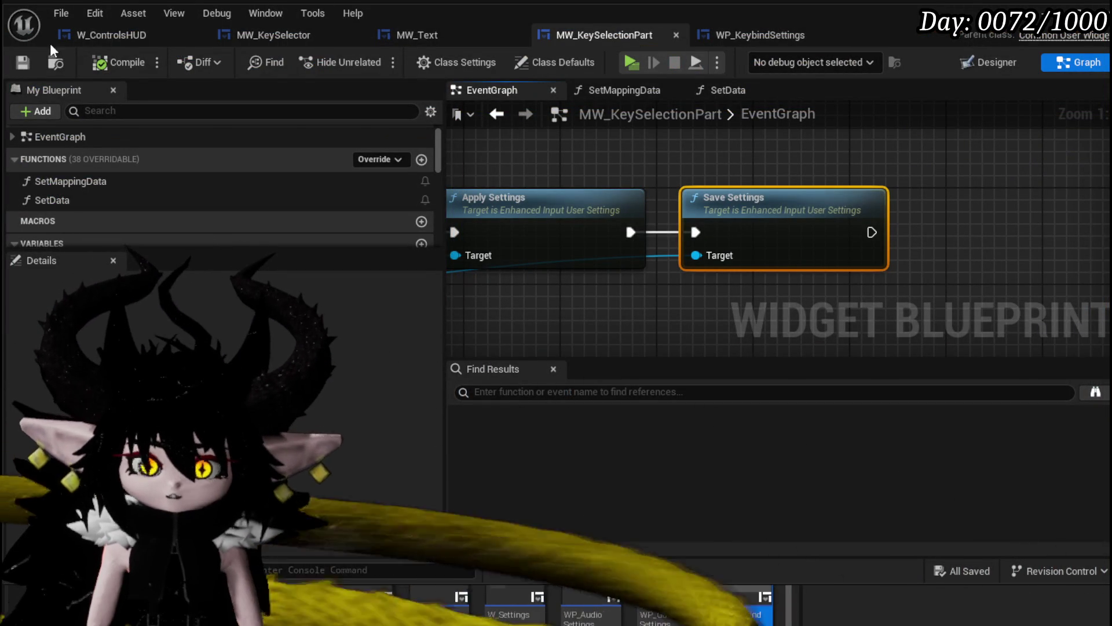
- Place the New Key getter above Make Map Player Key Args and shift both nodes left
{"action": "scroll", "coordinate": [878, 167], "scroll_direction": "down", "scroll_amount": 3}
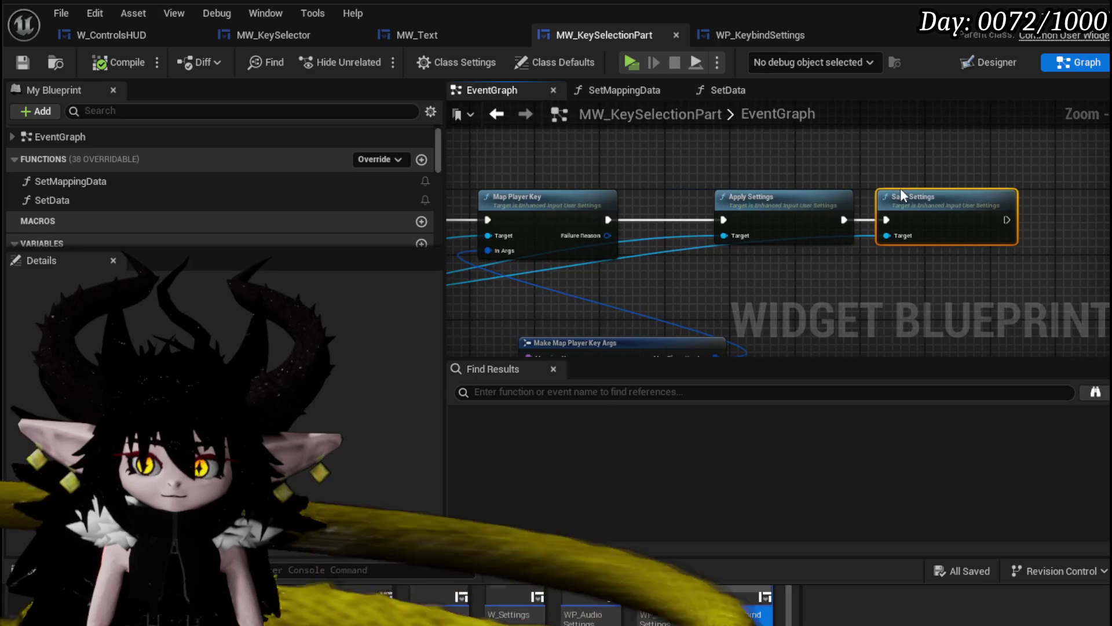
{"action": "left_click_drag", "start_coordinate": [588, 344], "coordinate": [689, 260]}
{"action": "left_click_drag", "start_coordinate": [559, 320], "coordinate": [643, 238]}
{"action": "left_click", "coordinate": [735, 266], "text": "ctrl"}
{"action": "left_click_drag", "start_coordinate": [735, 266], "coordinate": [647, 272]}
{"action": "left_click_drag", "start_coordinate": [735, 218], "coordinate": [847, 146]}
- Save MW_KeySelectionPart and start a new Play In Editor session
{"action": "left_click", "coordinate": [21, 63]}
{"action": "mouse_move", "coordinate": [758, 150]}
{"action": "left_mouse_down"}
{"action": "mouse_move", "coordinate": [661, 281]}
{"action": "mouse_move", "coordinate": [642, 270]}
{"action": "left_mouse_up"}
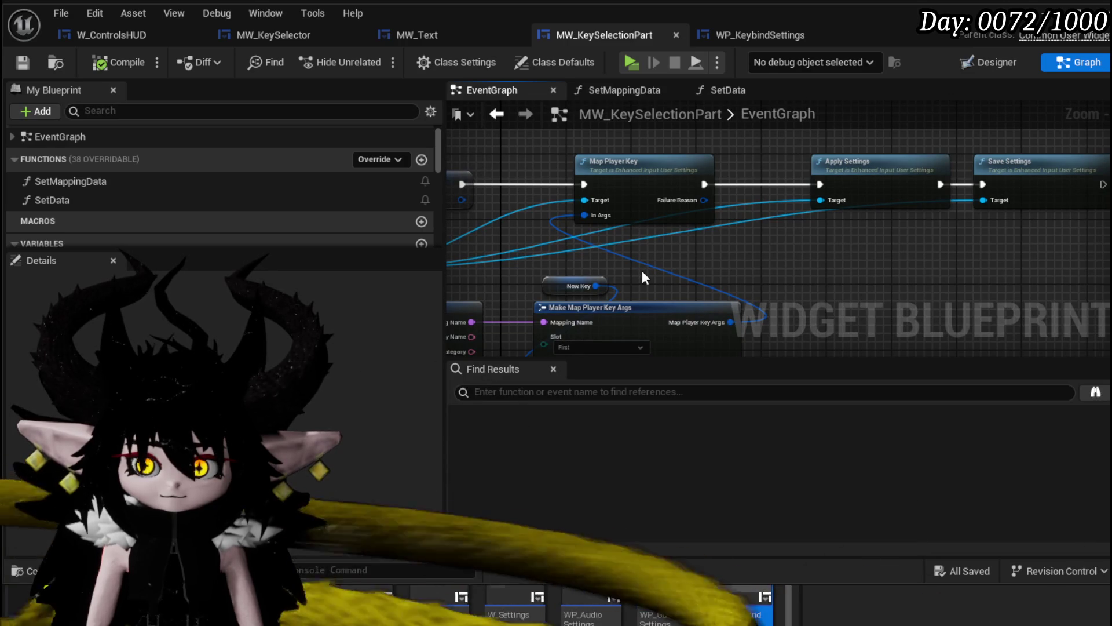
{"action": "key", "text": "alt+Tab"}
{"action": "key", "text": "alt+p"}
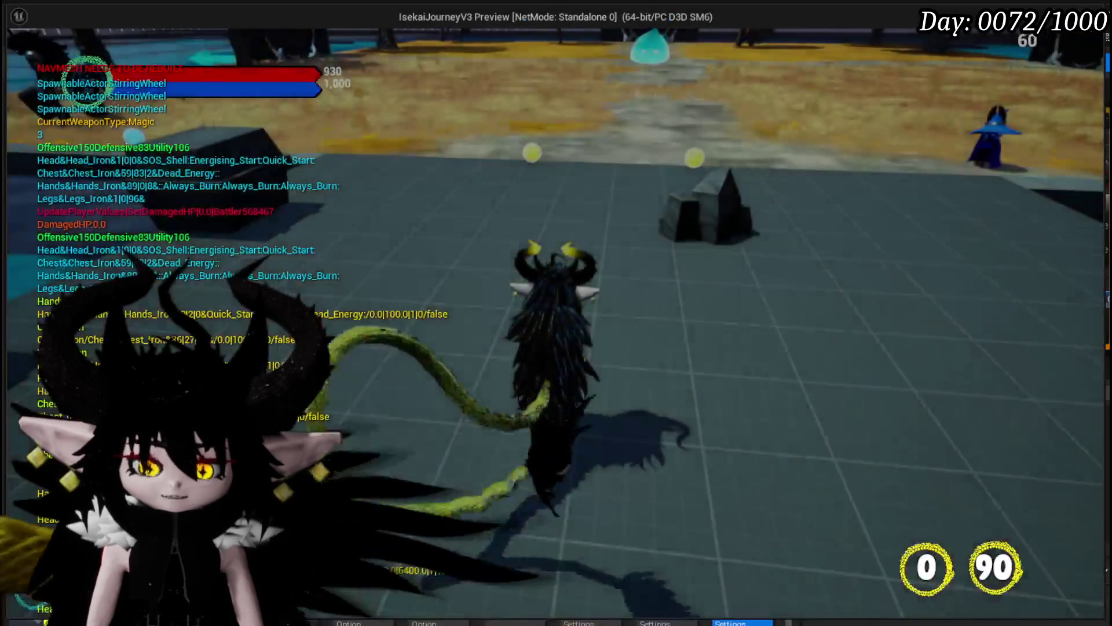
- Rebind Interact to Q in the in-game Settings > Keybinds panel, then end the play test
{"action": "key", "text": "Tab"}
{"action": "left_click", "coordinate": [463, 41]}
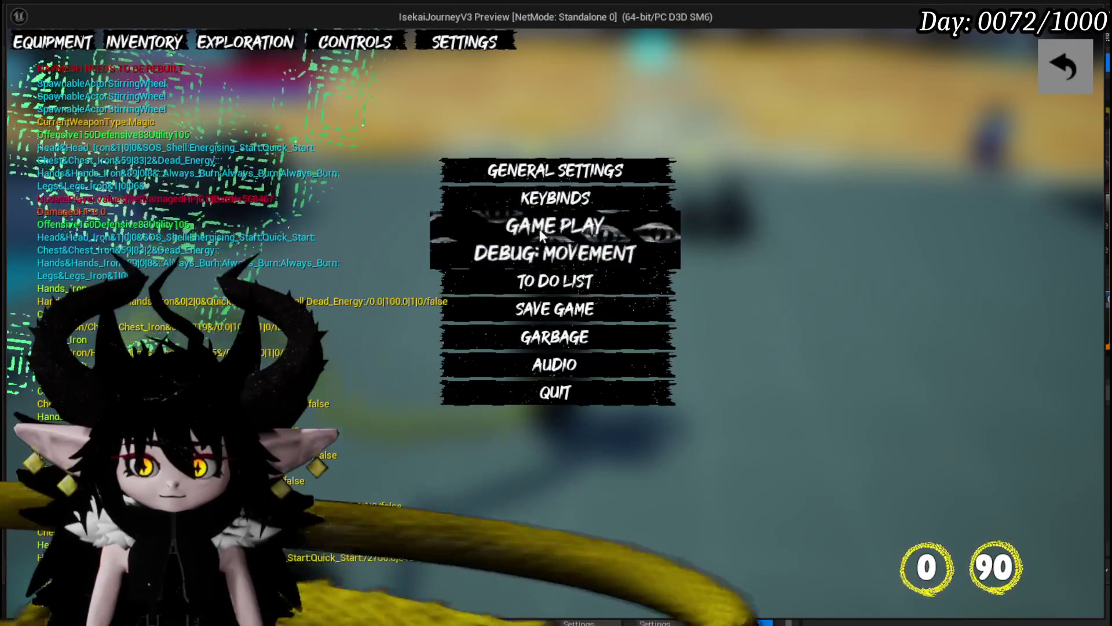
{"action": "left_click", "coordinate": [542, 198]}
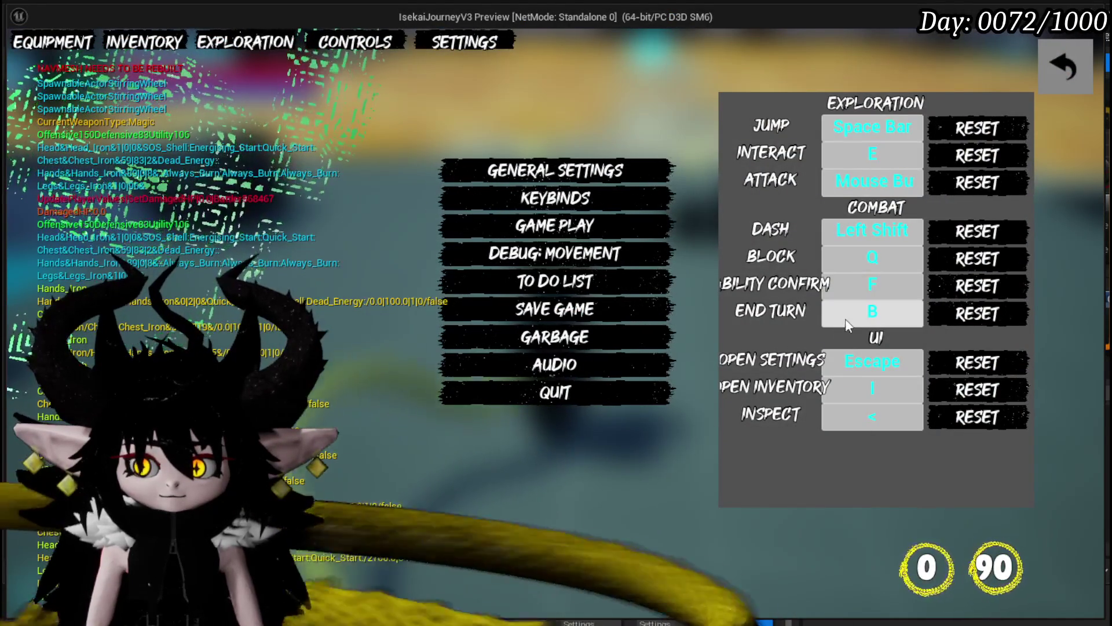
{"action": "left_click", "coordinate": [874, 155]}
{"action": "key", "text": "q"}
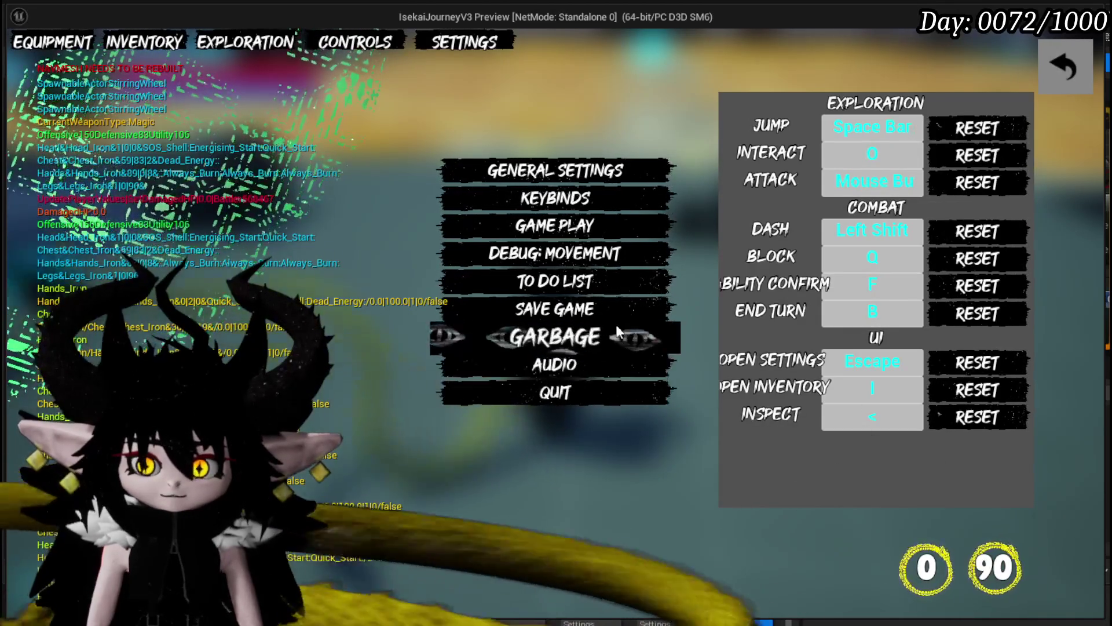
{"action": "left_click", "coordinate": [1052, 68]}
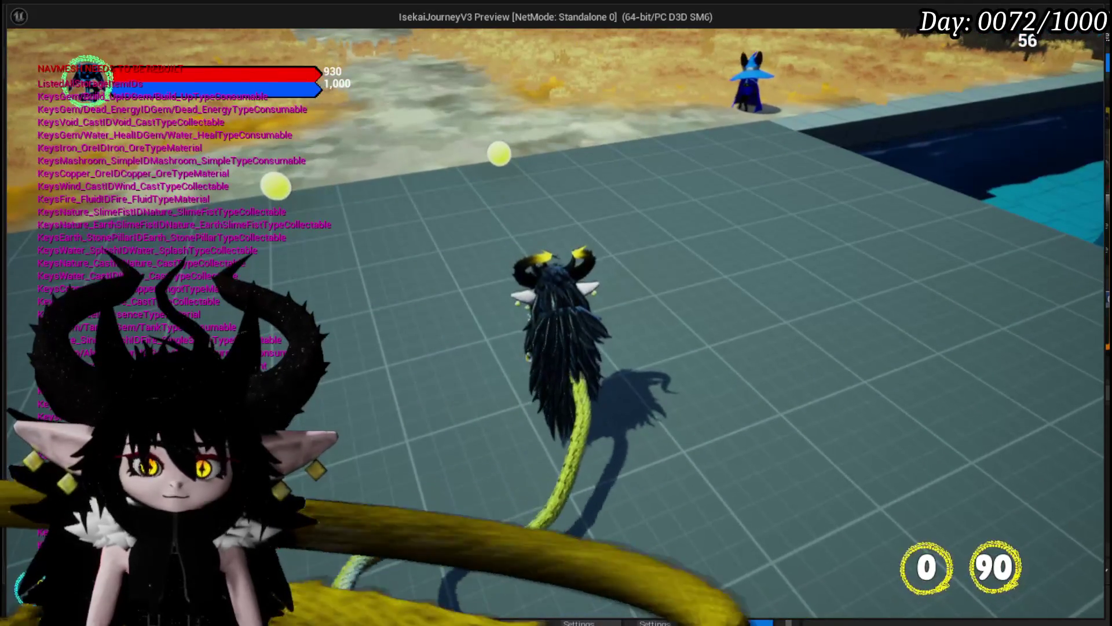
{"action": "key", "text": "Escape"}
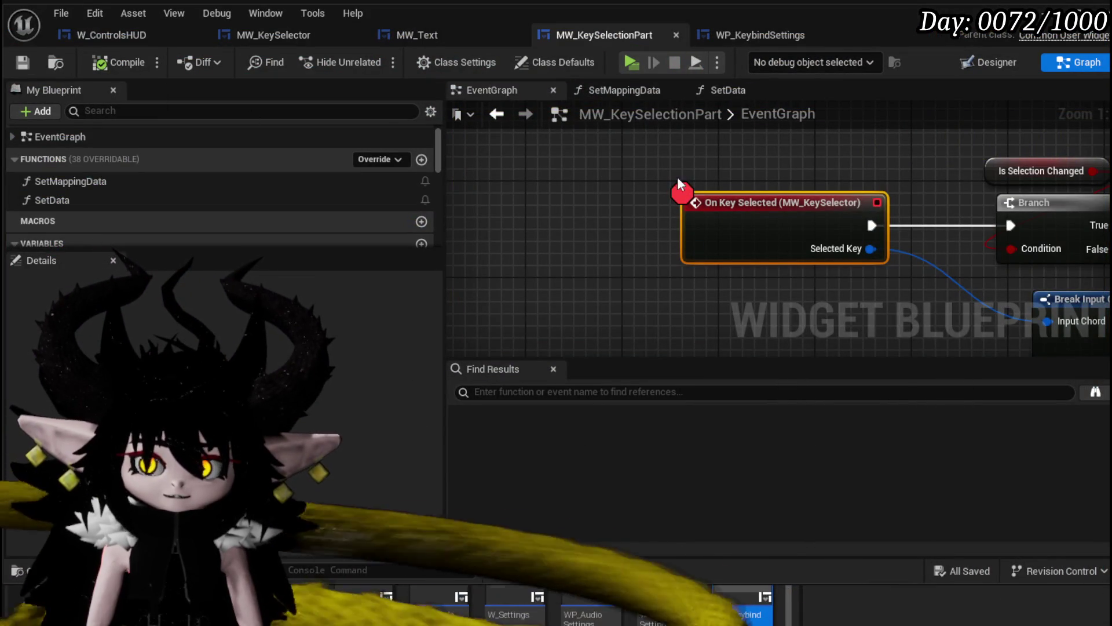
- In WP_KeybindSettings, review the For Each Loop, Switch on String and slot widget Add Child nodes
{"action": "scroll", "coordinate": [678, 182], "scroll_direction": "down", "scroll_amount": 3}
{"action": "scroll", "coordinate": [833, 157], "scroll_direction": "down", "scroll_amount": 3}
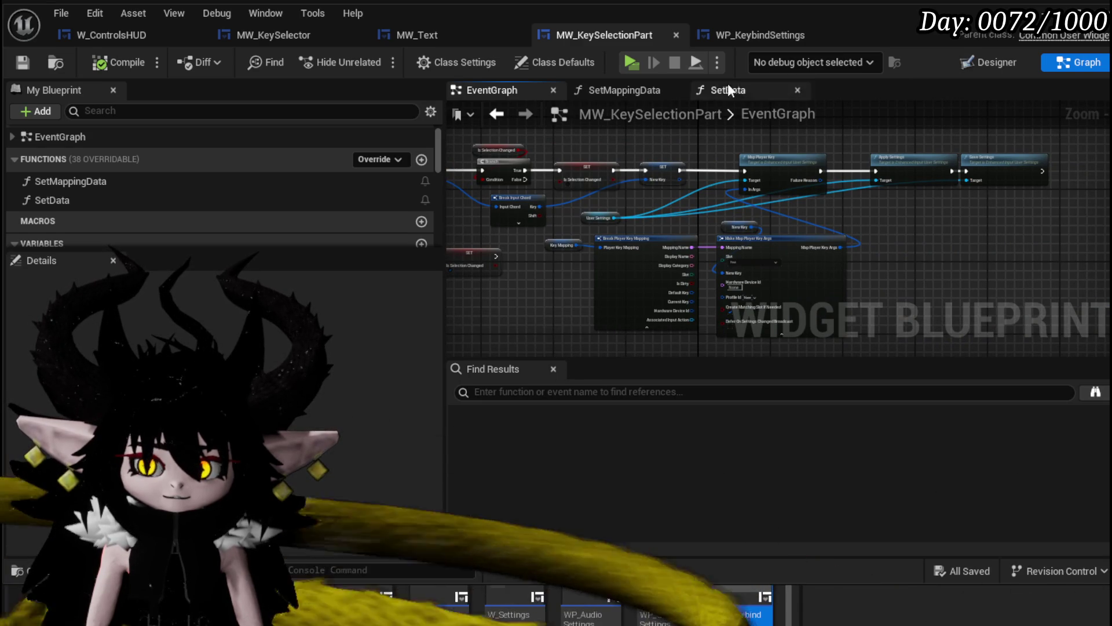
{"action": "left_click", "coordinate": [716, 36]}
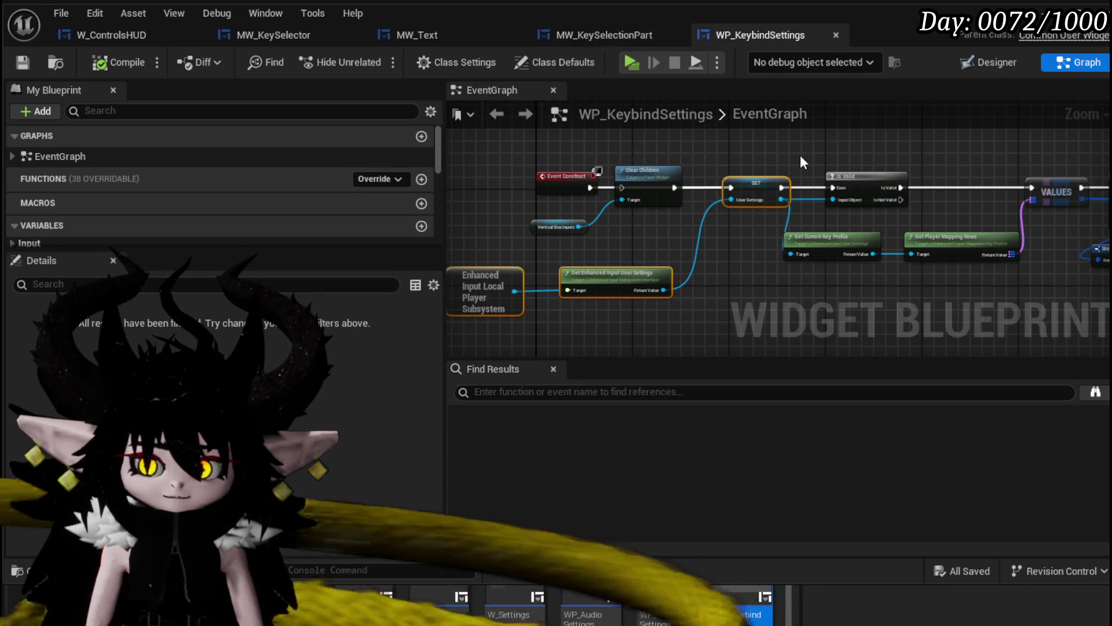
{"action": "left_click_drag", "start_coordinate": [800, 155], "coordinate": [509, 152]}
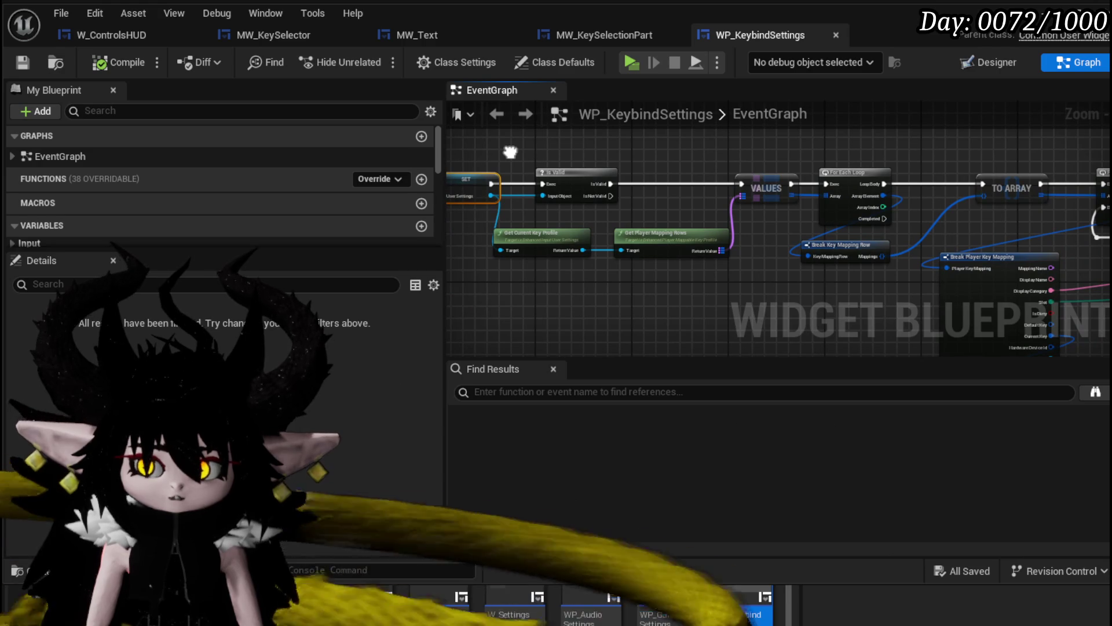
{"action": "left_click_drag", "start_coordinate": [1100, 202], "coordinate": [927, 191]}
{"action": "left_click_drag", "start_coordinate": [1022, 212], "coordinate": [660, 130]}
{"action": "left_click_drag", "start_coordinate": [910, 222], "coordinate": [850, 196]}
{"action": "left_click_drag", "start_coordinate": [677, 281], "coordinate": [582, 155]}
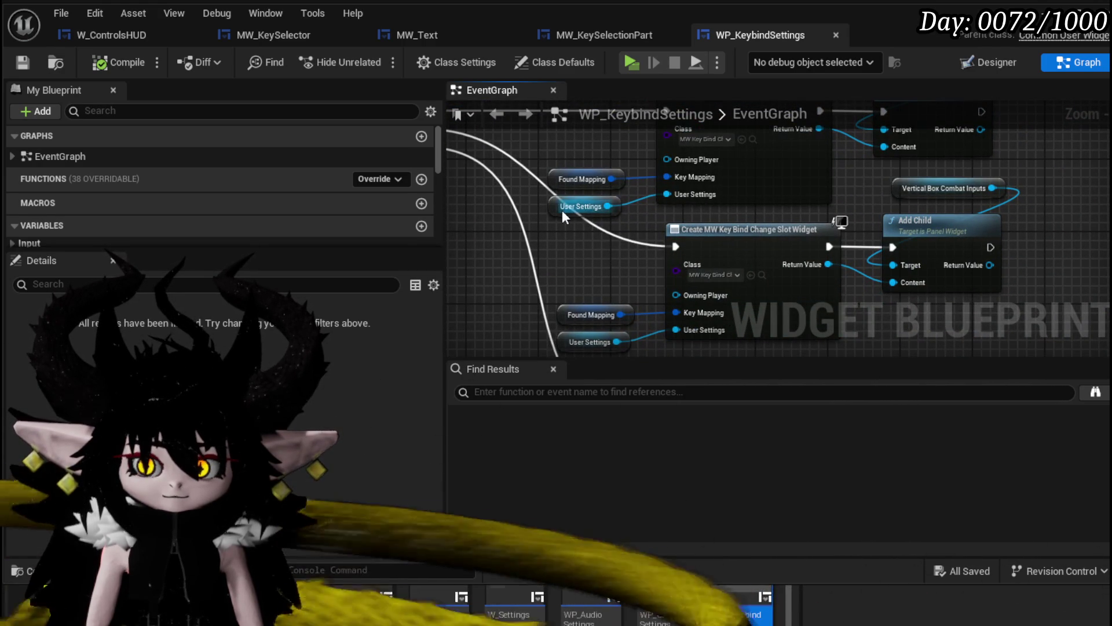
- Inspect the User Settings getter, Event Construct chain, Enhanced Input nodes and the SET node
{"action": "left_click", "coordinate": [562, 209]}
{"action": "scroll", "coordinate": [624, 197], "scroll_direction": "down", "scroll_amount": 2}
{"action": "mouse_move", "coordinate": [623, 197]}
{"action": "left_mouse_down"}
{"action": "mouse_move", "coordinate": [633, 225]}
{"action": "mouse_move", "coordinate": [893, 268]}
{"action": "mouse_move", "coordinate": [1015, 270]}
{"action": "left_mouse_up"}
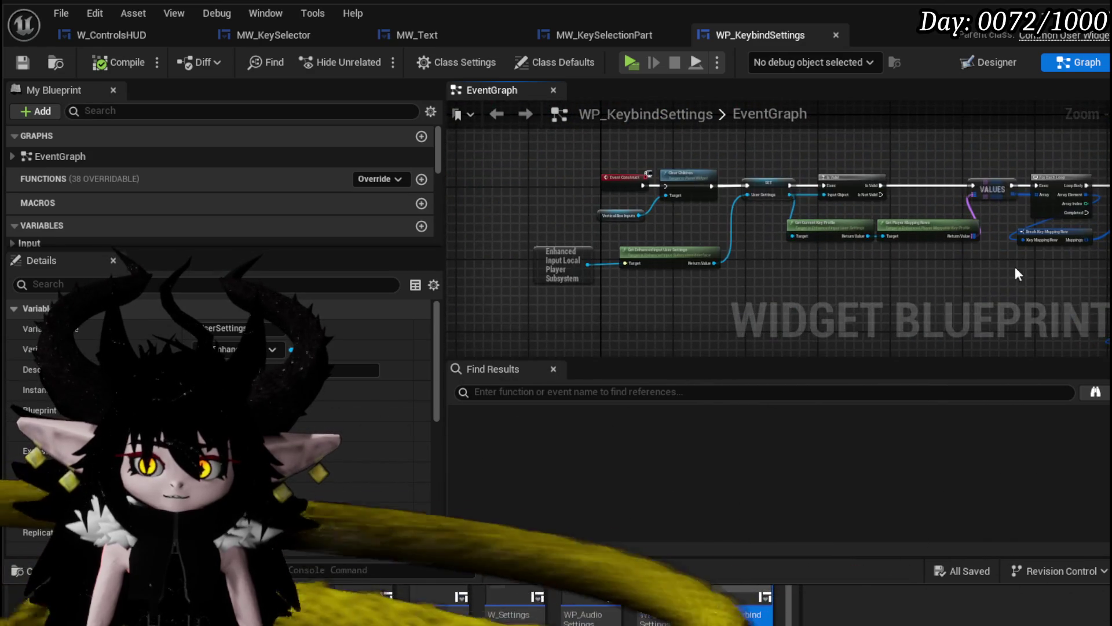
{"action": "scroll", "coordinate": [607, 224], "scroll_direction": "up", "scroll_amount": 3}
{"action": "mouse_move", "coordinate": [513, 224]}
{"action": "left_mouse_down"}
{"action": "mouse_move", "coordinate": [721, 220]}
{"action": "mouse_move", "coordinate": [681, 273]}
{"action": "mouse_move", "coordinate": [630, 200]}
{"action": "left_mouse_up"}
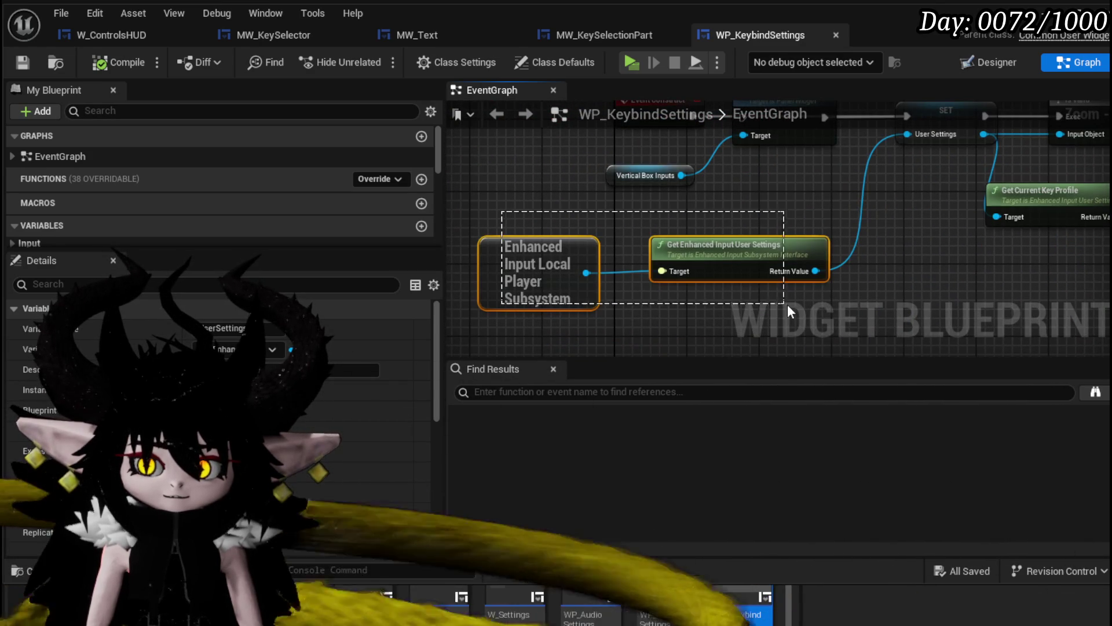
{"action": "left_click_drag", "start_coordinate": [780, 311], "coordinate": [780, 311]}
{"action": "left_click", "coordinate": [889, 231]}
{"action": "scroll", "coordinate": [888, 230], "scroll_direction": "down", "scroll_amount": 1}
{"action": "left_click_drag", "start_coordinate": [888, 231], "coordinate": [809, 254]}
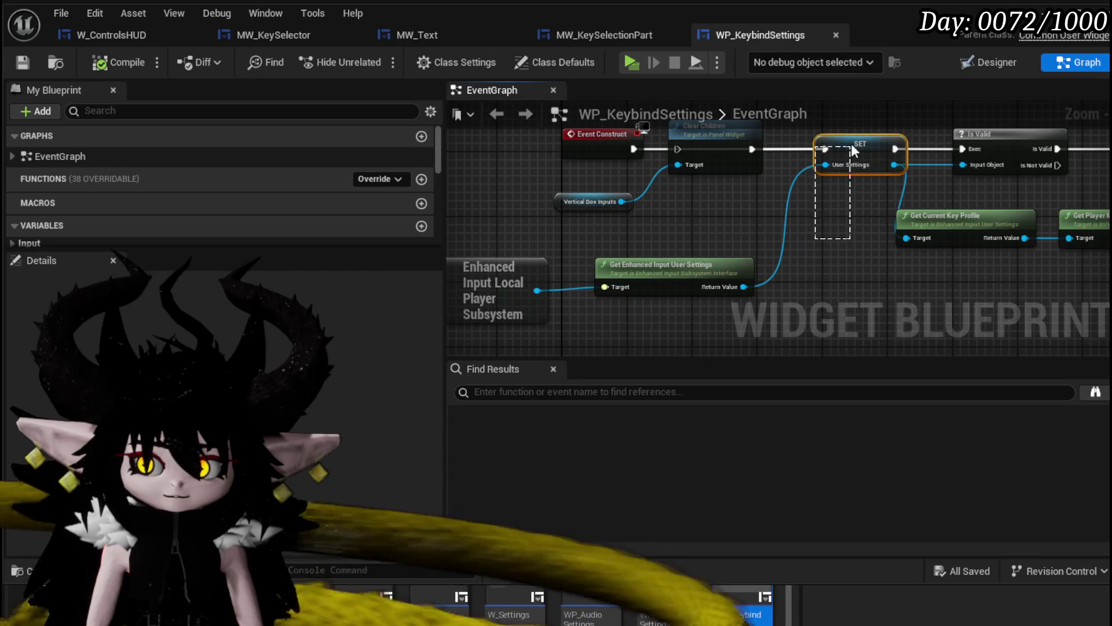
{"action": "left_click_drag", "start_coordinate": [850, 149], "coordinate": [848, 211]}
- Save WP_KeybindSettings and switch to the MW_KeySelector event graph
{"action": "left_click", "coordinate": [22, 62]}
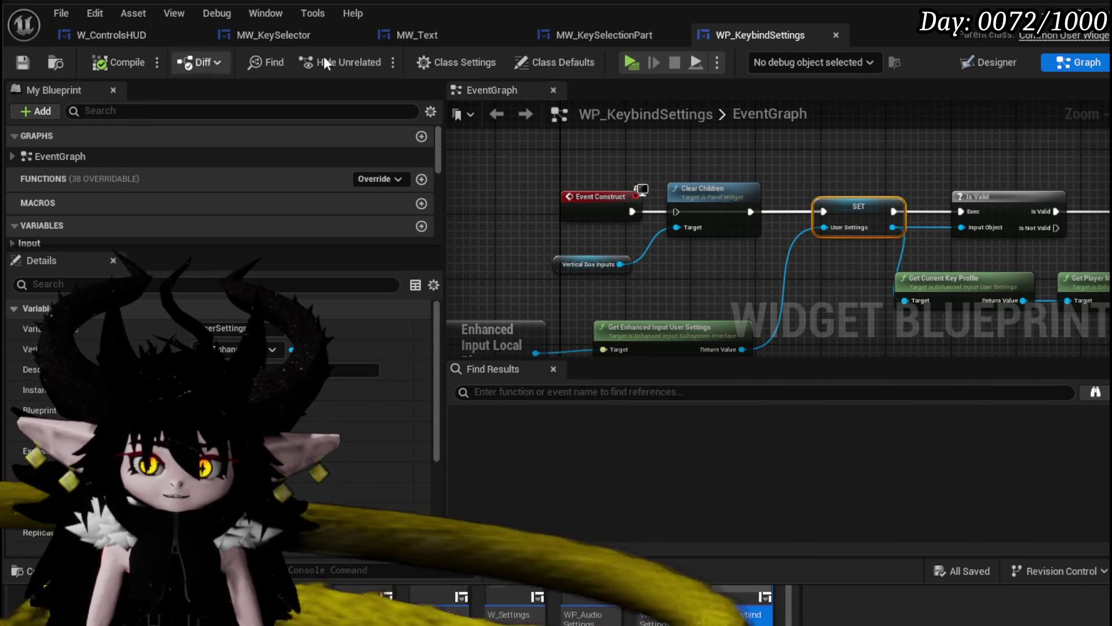
{"action": "left_click", "coordinate": [600, 33]}
{"action": "left_click", "coordinate": [277, 34]}
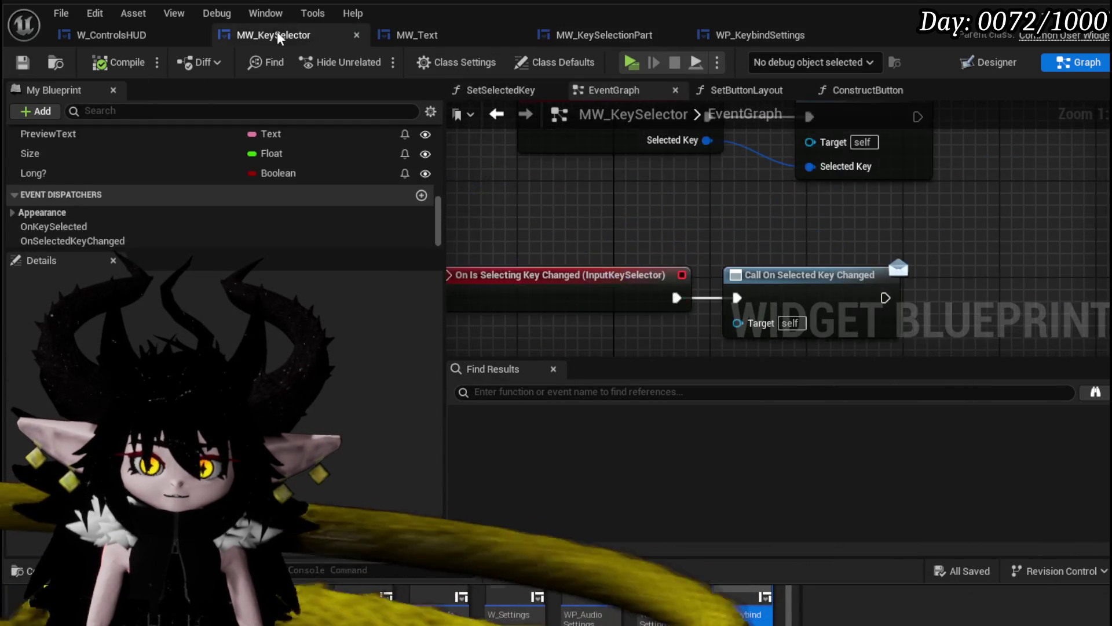
- In W_ControlsHUD, check the Event Construct, Enhanced Input settings nodes and Set Data calls
{"action": "scroll", "coordinate": [665, 281], "scroll_direction": "down", "scroll_amount": 5}
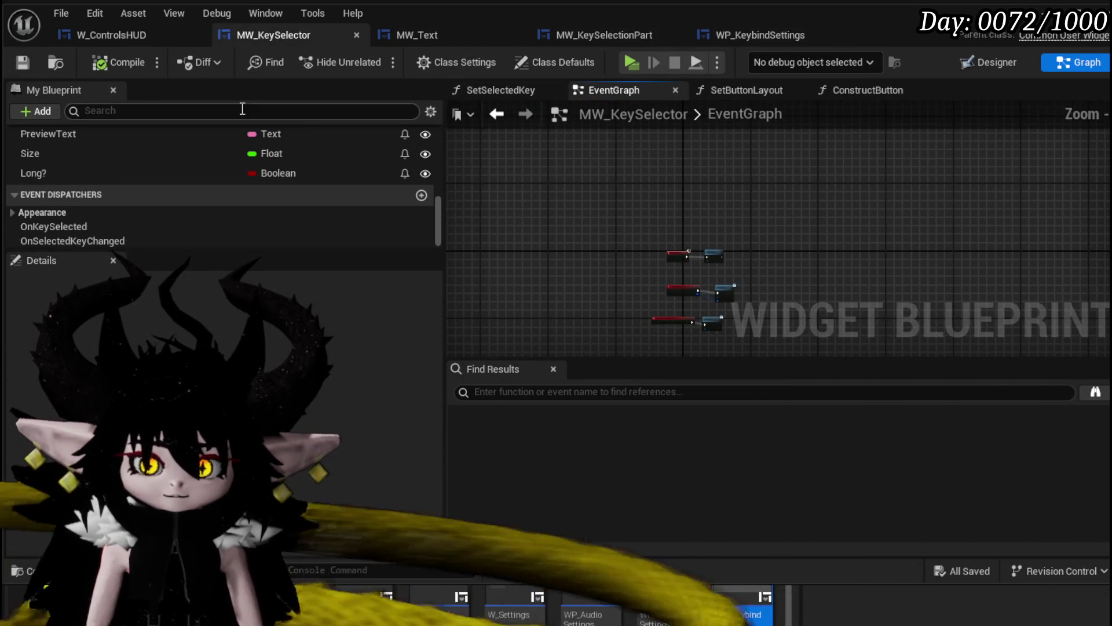
{"action": "left_click", "coordinate": [110, 34]}
{"action": "left_click_drag", "start_coordinate": [669, 210], "coordinate": [749, 217]}
{"action": "scroll", "coordinate": [647, 193], "scroll_direction": "down", "scroll_amount": 4}
{"action": "scroll", "coordinate": [660, 238], "scroll_direction": "up", "scroll_amount": 6}
{"action": "mouse_move", "coordinate": [687, 249]}
{"action": "left_mouse_down"}
{"action": "mouse_move", "coordinate": [724, 215]}
{"action": "mouse_move", "coordinate": [787, 223]}
{"action": "mouse_move", "coordinate": [646, 180]}
{"action": "left_mouse_up"}
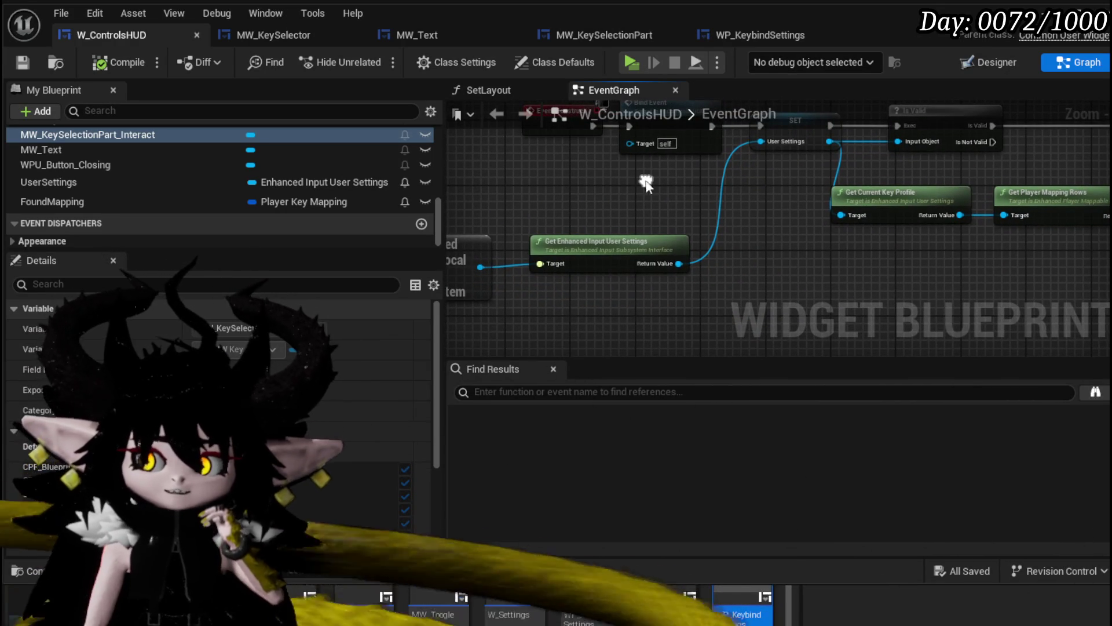
{"action": "scroll", "coordinate": [836, 194], "scroll_direction": "down", "scroll_amount": 5}
{"action": "mouse_move", "coordinate": [861, 270]}
{"action": "left_mouse_down"}
{"action": "mouse_move", "coordinate": [561, 217]}
{"action": "mouse_move", "coordinate": [530, 254]}
{"action": "left_mouse_up"}
{"action": "left_click_drag", "start_coordinate": [893, 167], "coordinate": [869, 234]}
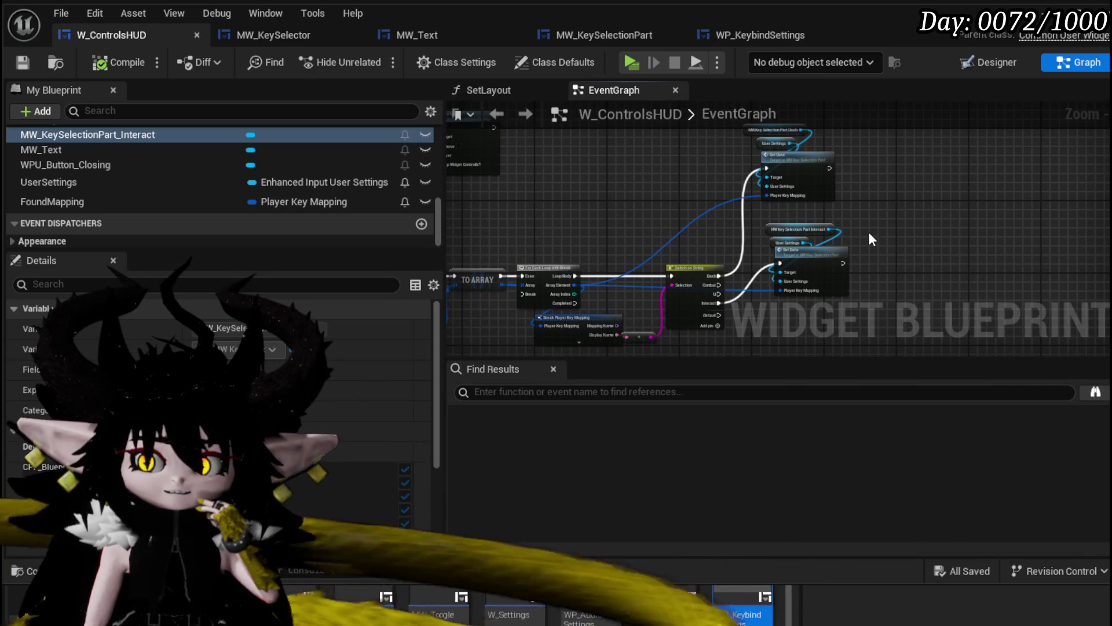
- In WP_KeybindSettings, pan to the Switch on String and slot widget creation nodes
{"action": "left_click", "coordinate": [773, 40]}
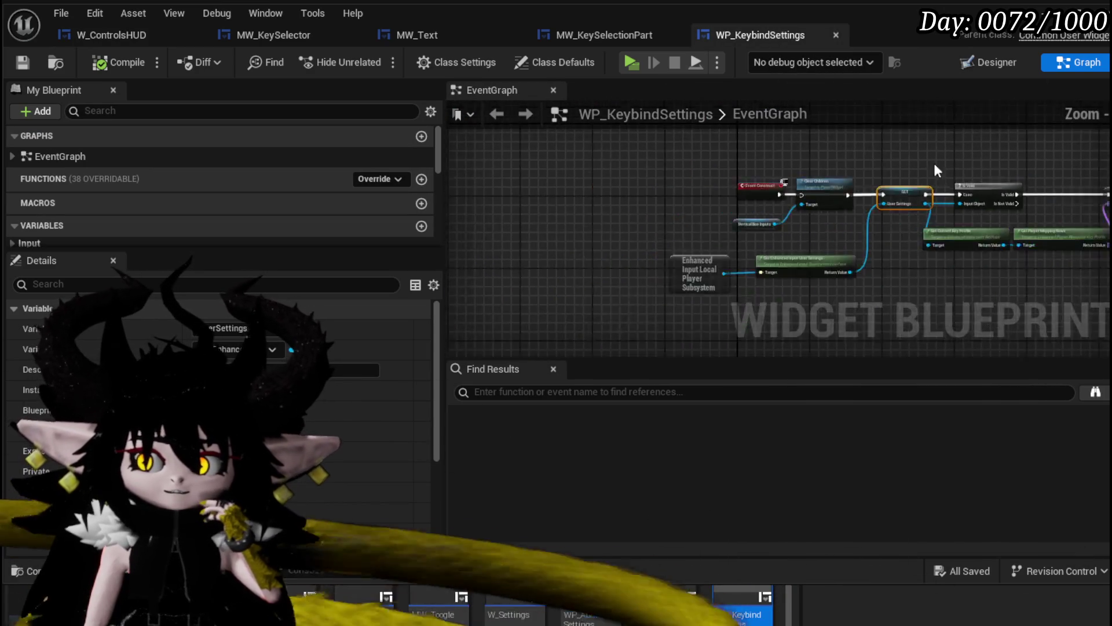
{"action": "left_click_drag", "start_coordinate": [953, 169], "coordinate": [724, 145]}
{"action": "left_click_drag", "start_coordinate": [1003, 210], "coordinate": [636, 210]}
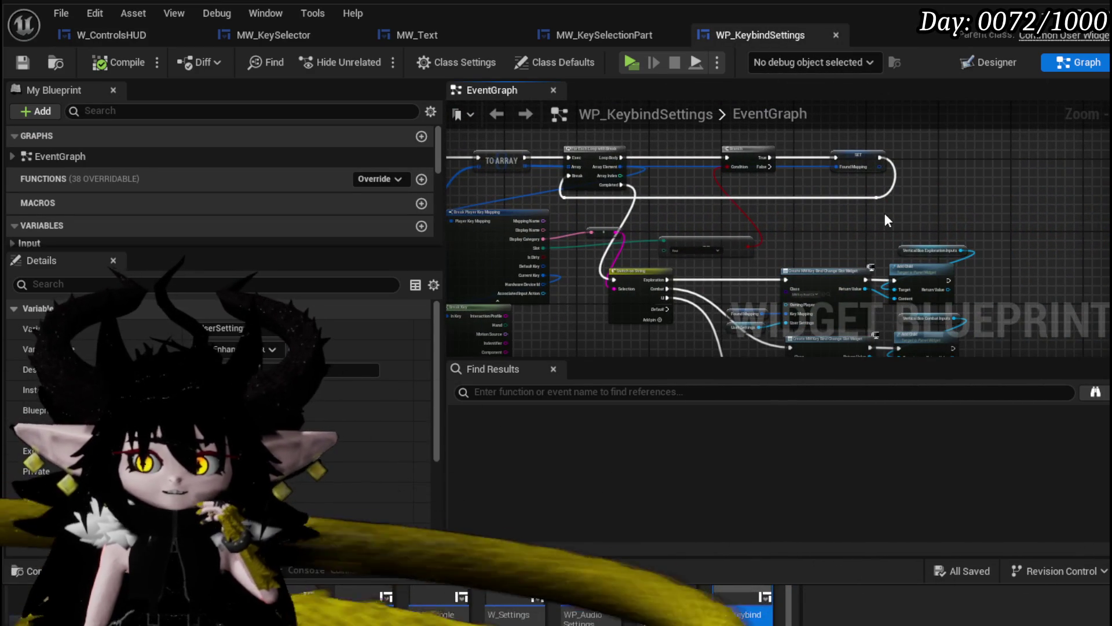
{"action": "scroll", "coordinate": [886, 214], "scroll_direction": "up", "scroll_amount": 1}
{"action": "left_click_drag", "start_coordinate": [886, 213], "coordinate": [824, 116]}
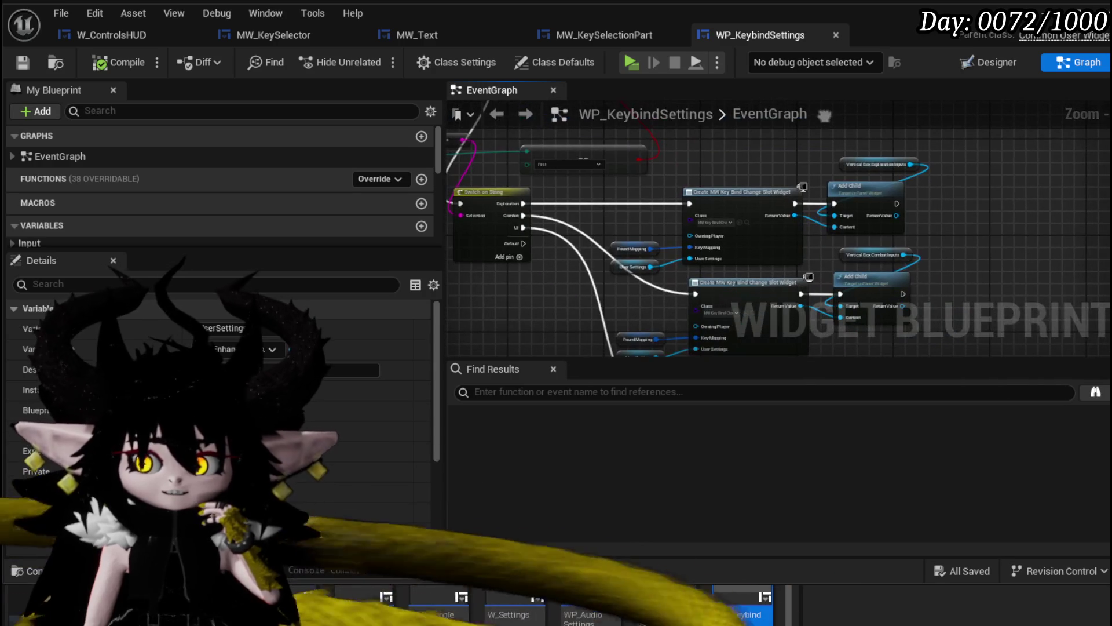
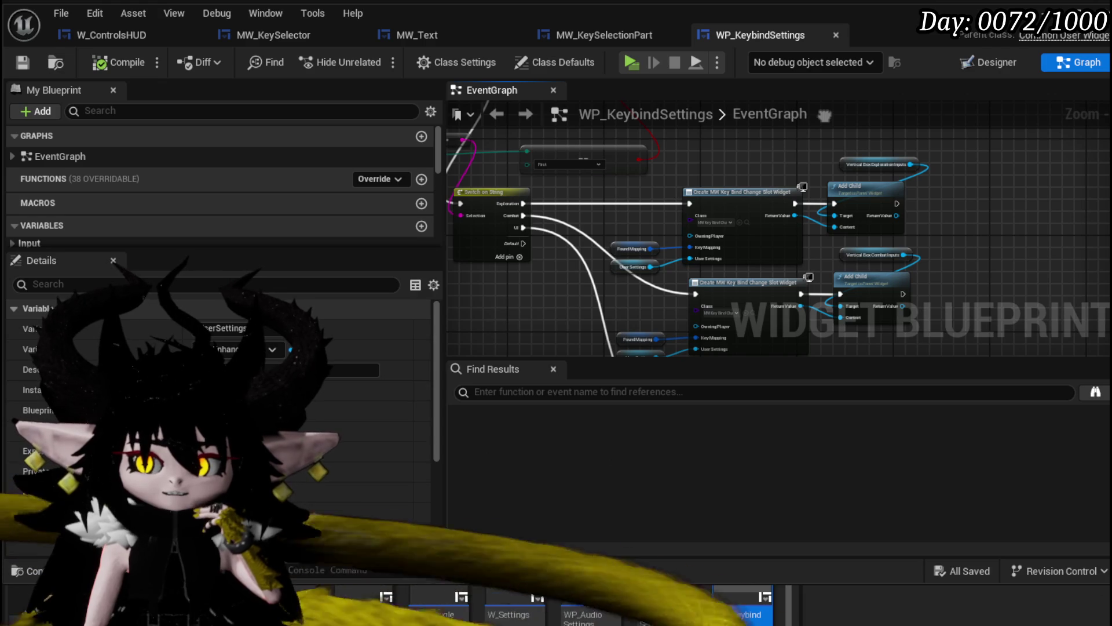
- Review MW_KeySelectionPart's graph from On Key Selected through Map Player Key, Apply Settings and Save Settings
{"action": "scroll", "coordinate": [823, 116], "scroll_direction": "up", "scroll_amount": 2}
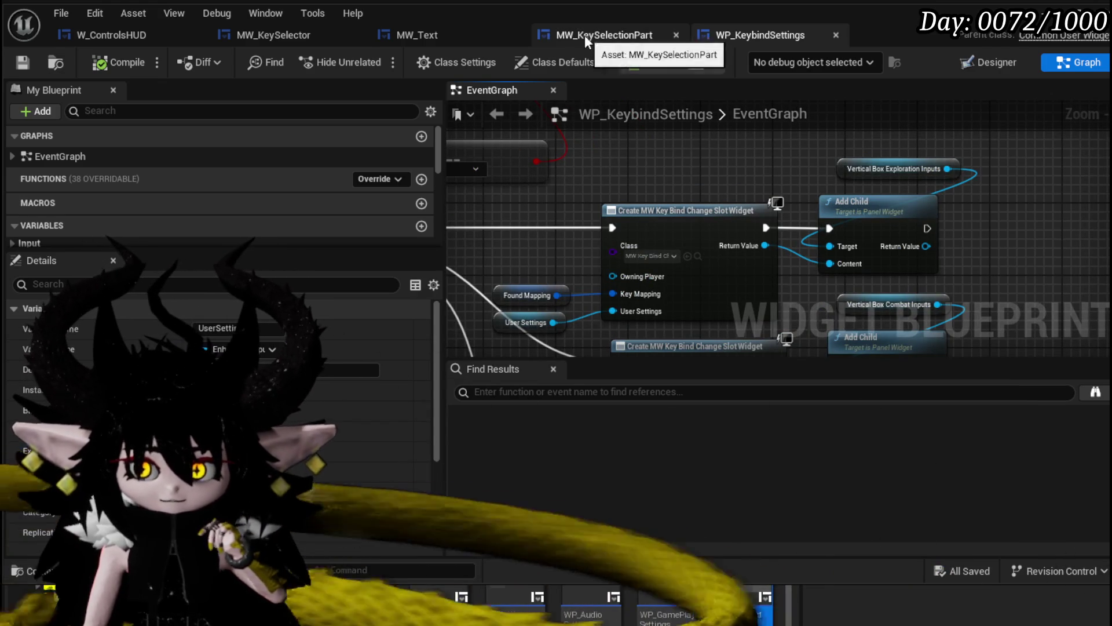
{"action": "left_click", "coordinate": [575, 29]}
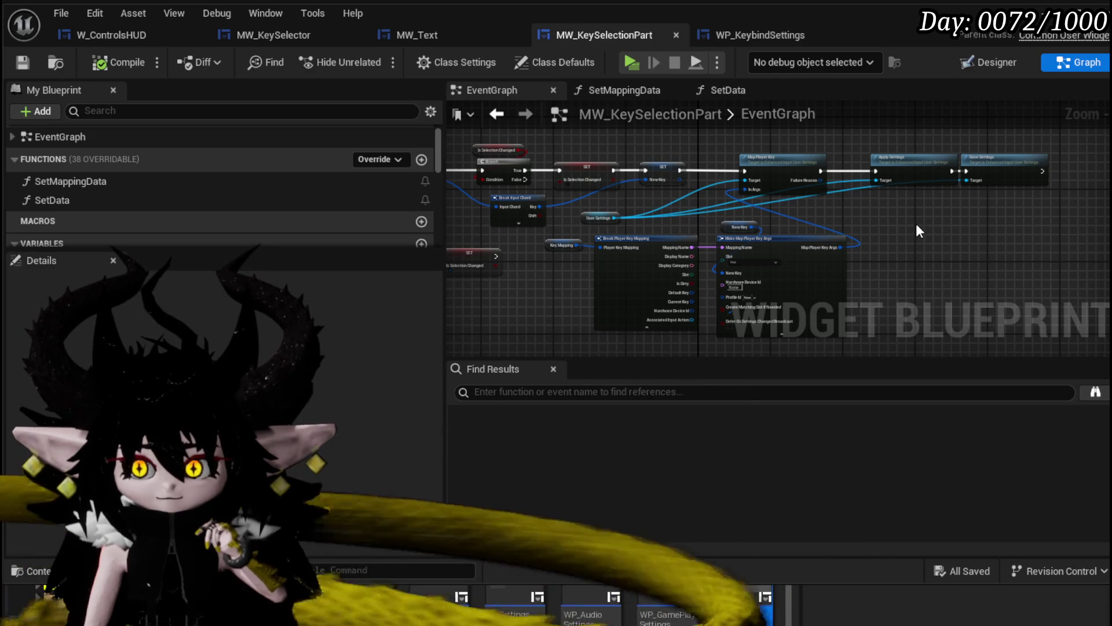
{"action": "scroll", "coordinate": [803, 236], "scroll_direction": "up", "scroll_amount": 5}
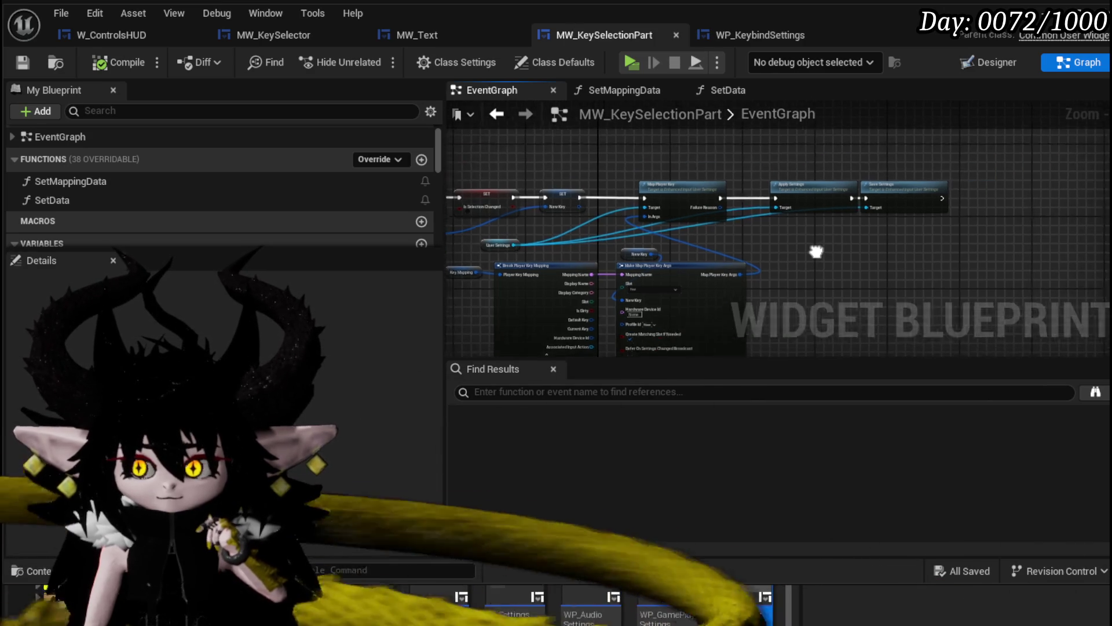
{"action": "left_click_drag", "start_coordinate": [803, 235], "coordinate": [936, 221]}
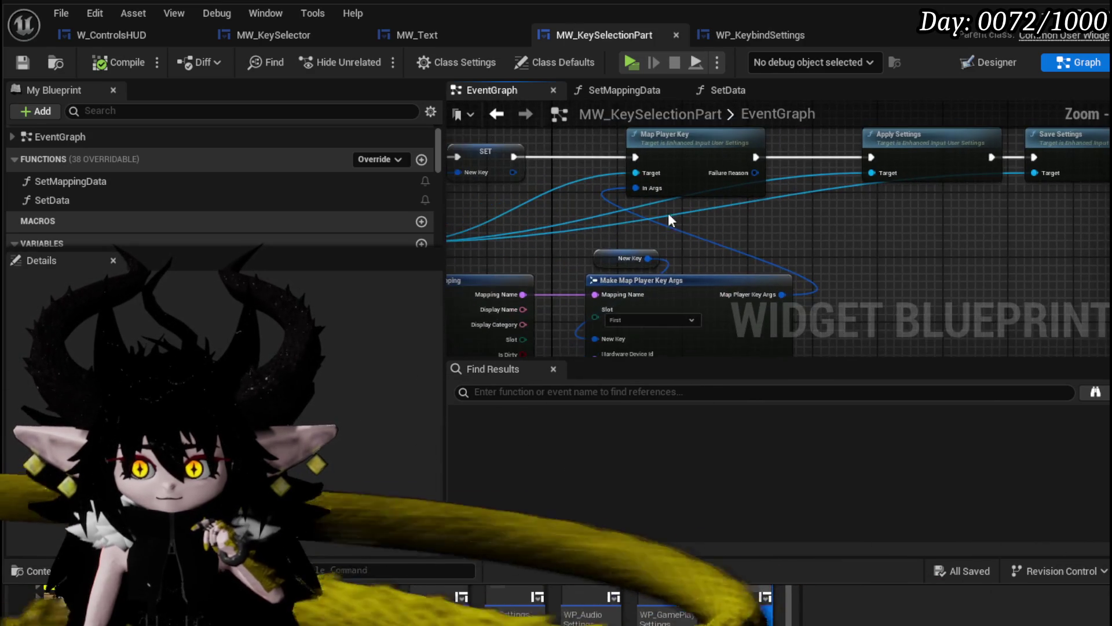
{"action": "left_click_drag", "start_coordinate": [736, 213], "coordinate": [795, 212]}
{"action": "mouse_move", "coordinate": [708, 212]}
{"action": "left_mouse_down"}
{"action": "mouse_move", "coordinate": [830, 205]}
{"action": "mouse_move", "coordinate": [797, 214]}
{"action": "left_mouse_up"}
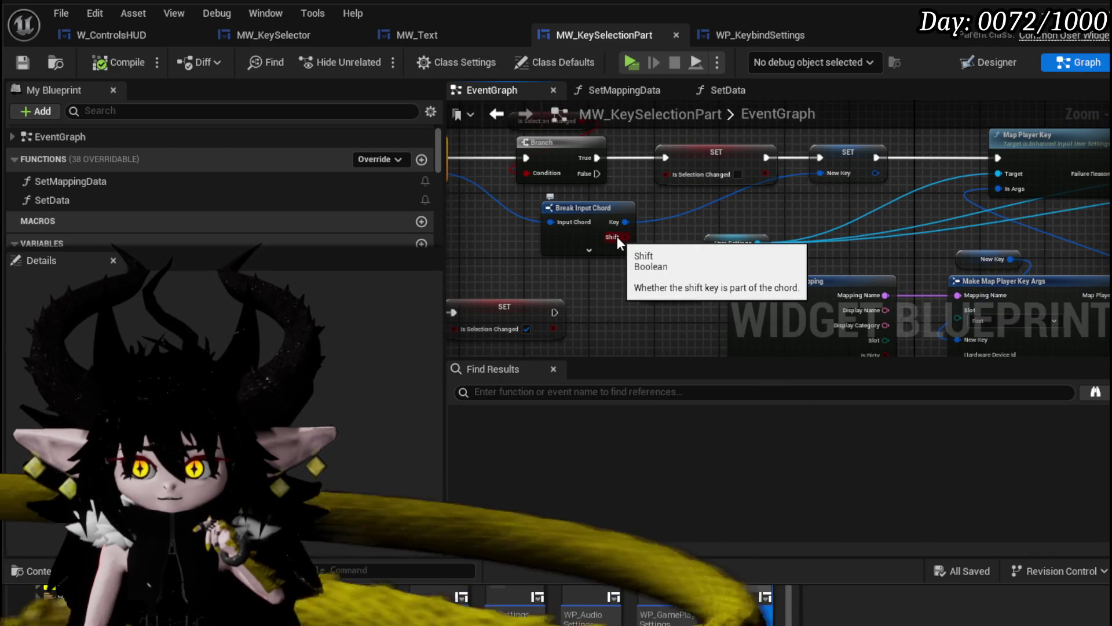
{"action": "mouse_move", "coordinate": [656, 237]}
{"action": "left_mouse_down"}
{"action": "mouse_move", "coordinate": [608, 233]}
{"action": "mouse_move", "coordinate": [829, 243]}
{"action": "mouse_move", "coordinate": [609, 196]}
{"action": "left_mouse_up"}
{"action": "left_click_drag", "start_coordinate": [508, 178], "coordinate": [498, 178]}
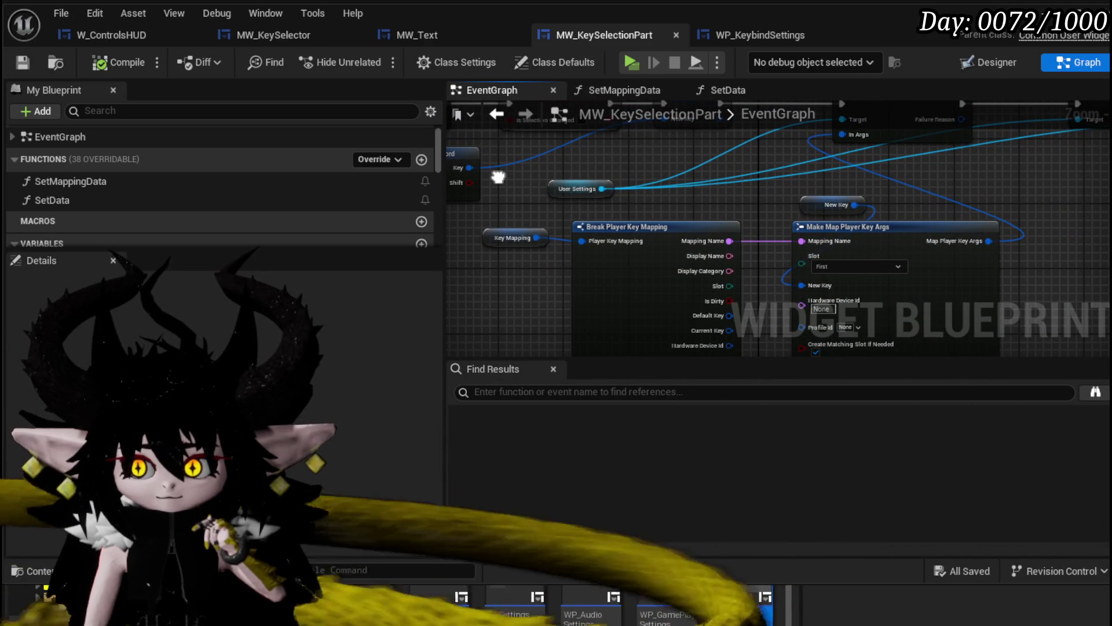
{"action": "mouse_move", "coordinate": [499, 177]}
{"action": "left_mouse_down"}
{"action": "mouse_move", "coordinate": [616, 275]}
{"action": "mouse_move", "coordinate": [727, 240]}
{"action": "mouse_move", "coordinate": [772, 262]}
{"action": "left_mouse_up"}
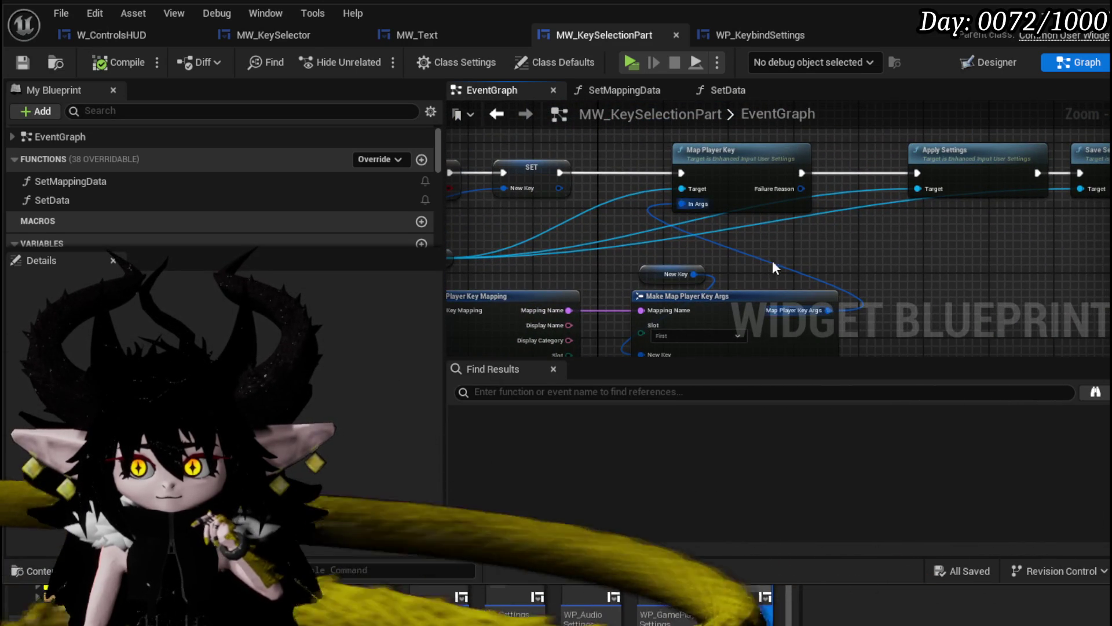
{"action": "left_click", "coordinate": [744, 205]}
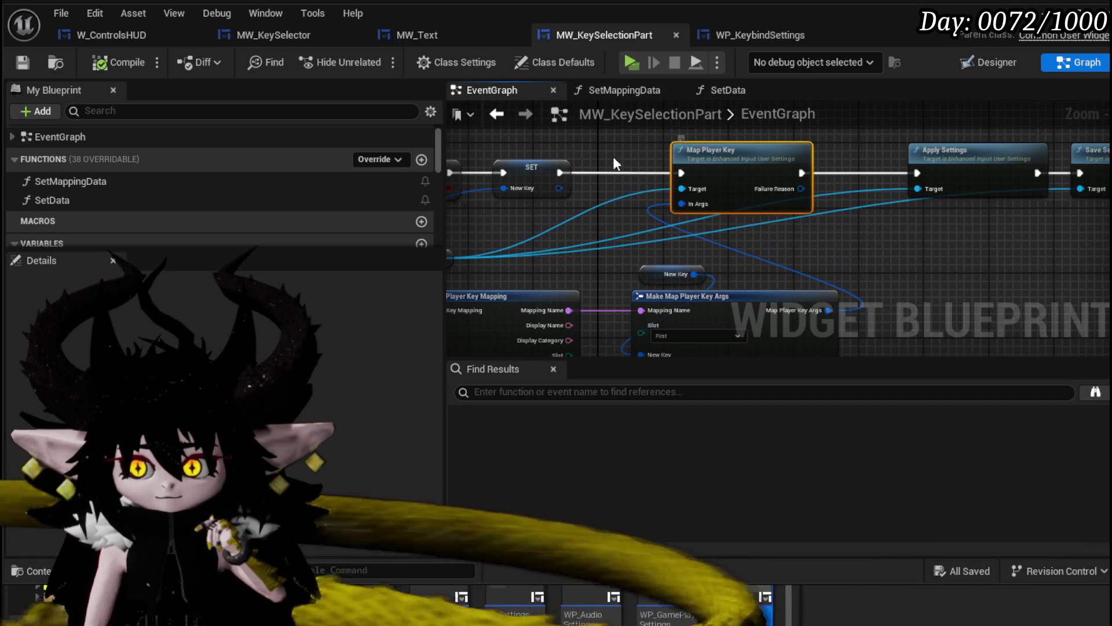
{"action": "left_click_drag", "start_coordinate": [859, 238], "coordinate": [842, 253]}
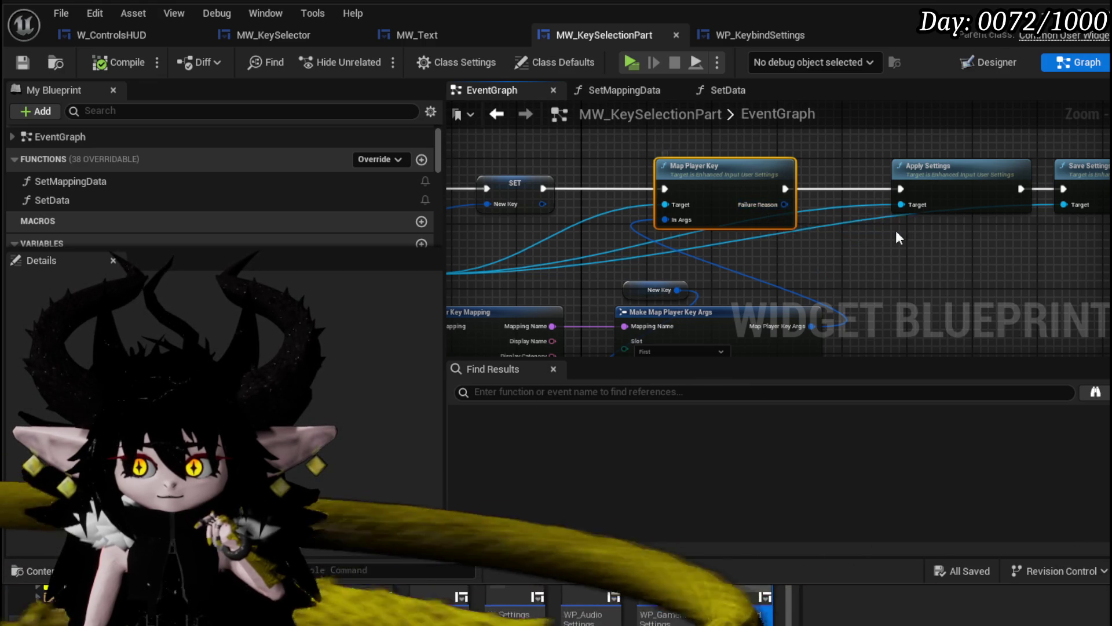
{"action": "left_click_drag", "start_coordinate": [882, 231], "coordinate": [673, 219]}
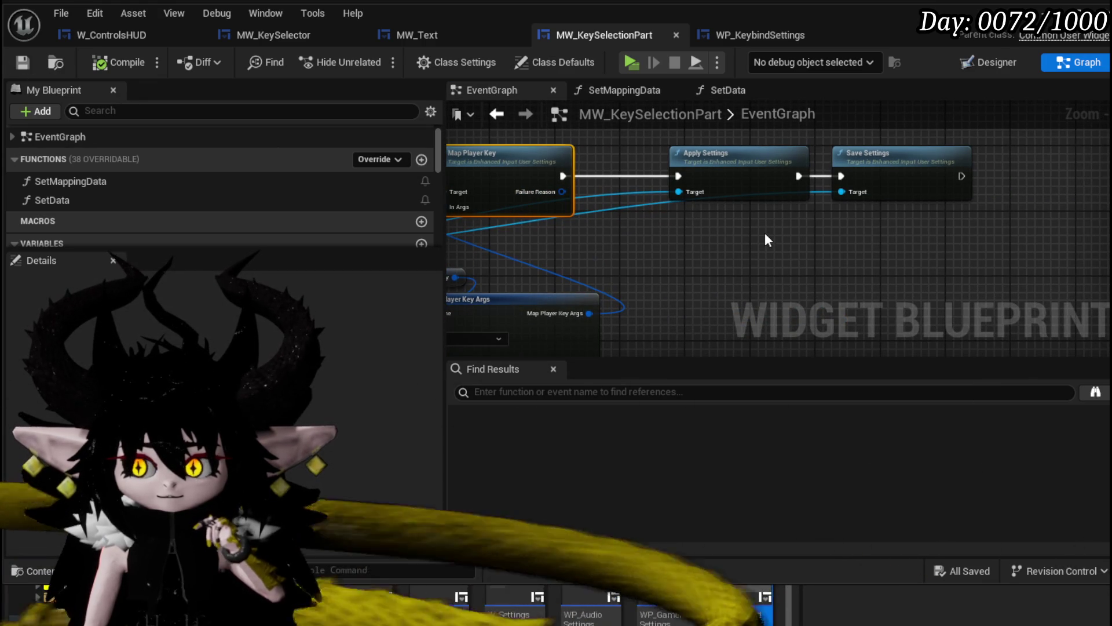
- Return to the WP_KeybindSettings graph and view its key-mapping loop nodes
{"action": "left_click", "coordinate": [758, 36]}
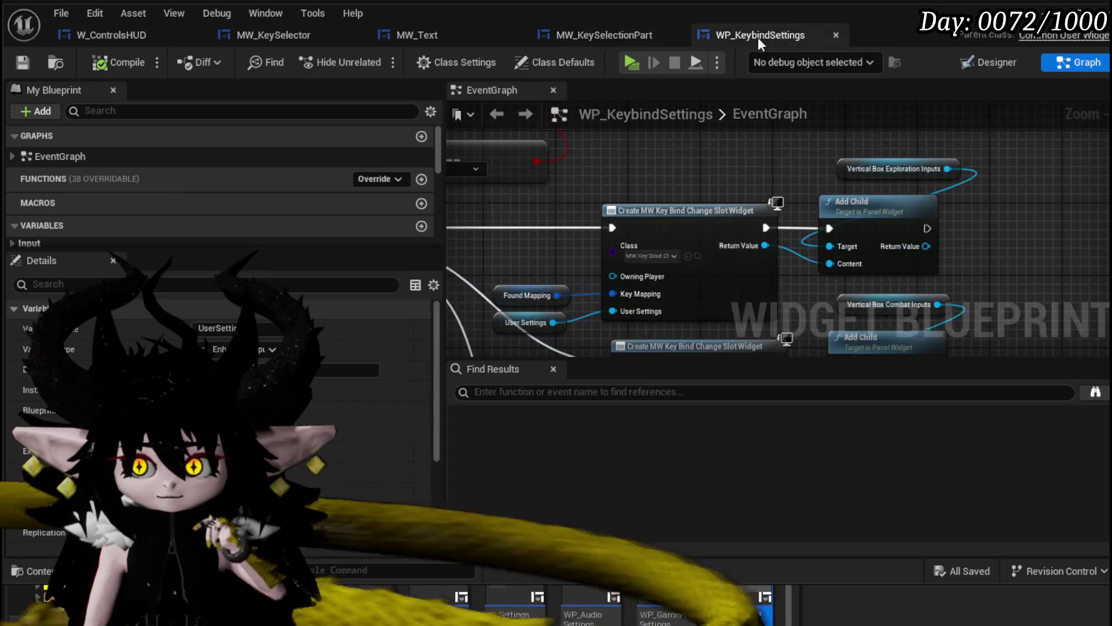
{"action": "scroll", "coordinate": [739, 175], "scroll_direction": "down", "scroll_amount": 3}
{"action": "left_click_drag", "start_coordinate": [747, 176], "coordinate": [898, 221]}
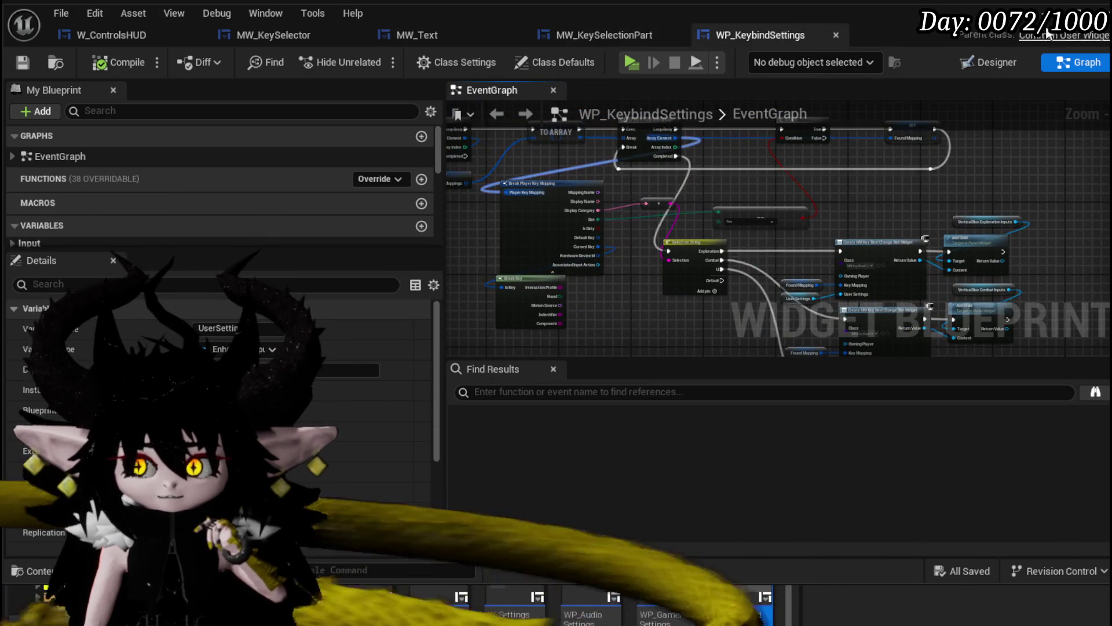
- In W_Settings' event graph, move the On Pressed (MW_Button_Save) node further left, then minimise the editor
{"action": "left_click", "coordinate": [521, 597]}
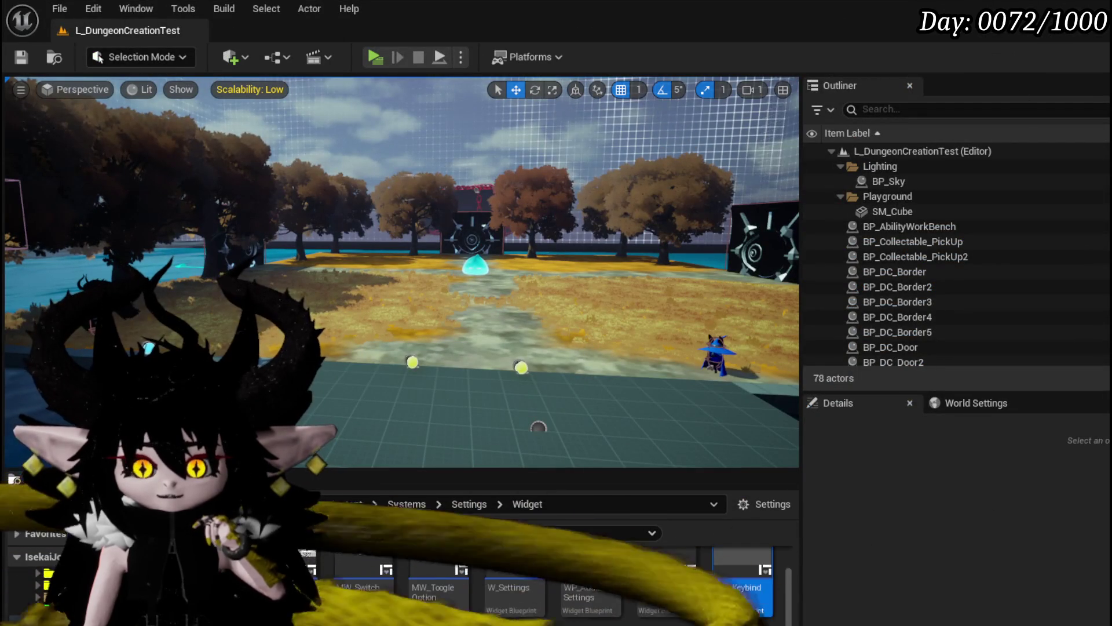
{"action": "scroll", "coordinate": [579, 580], "scroll_direction": "down", "scroll_amount": 1}
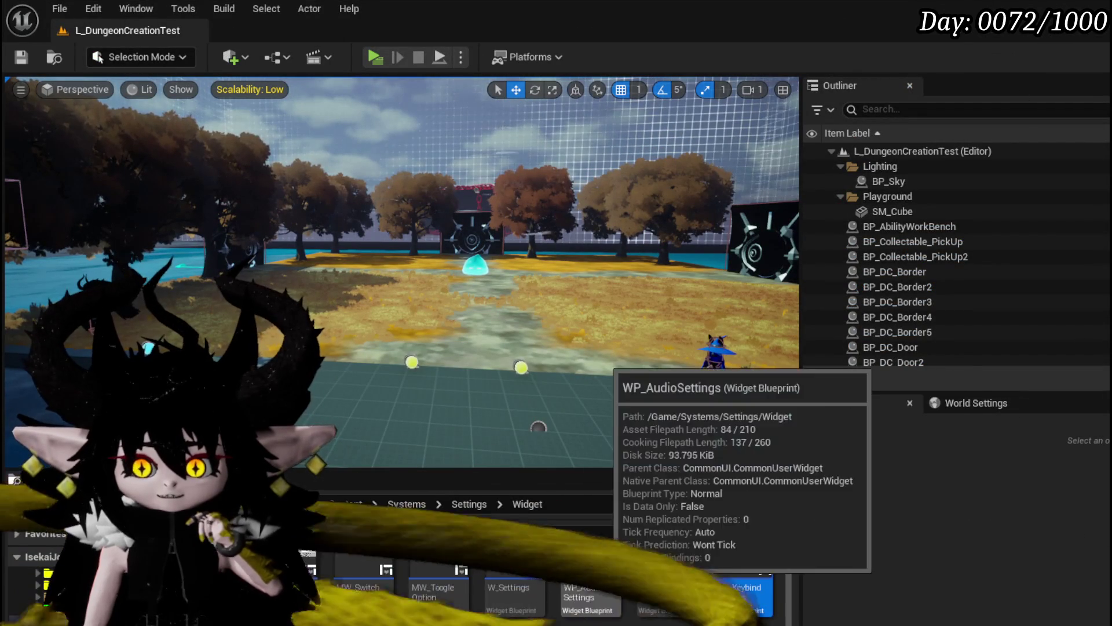
{"action": "double_click", "coordinate": [541, 563]}
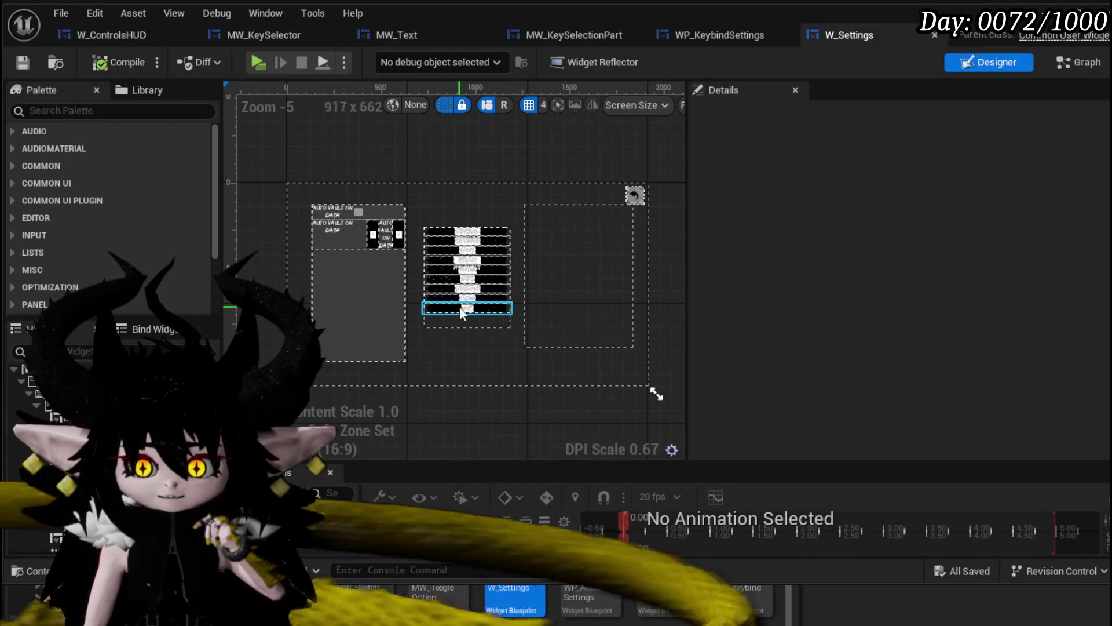
{"action": "left_click", "coordinate": [1078, 62]}
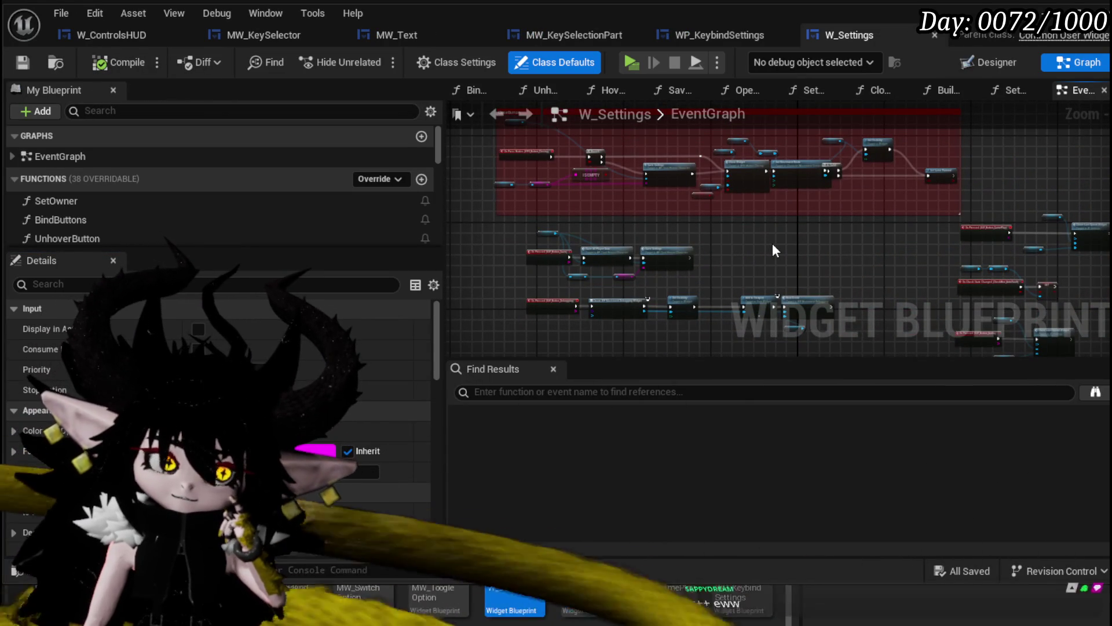
{"action": "scroll", "coordinate": [773, 242], "scroll_direction": "up", "scroll_amount": 5}
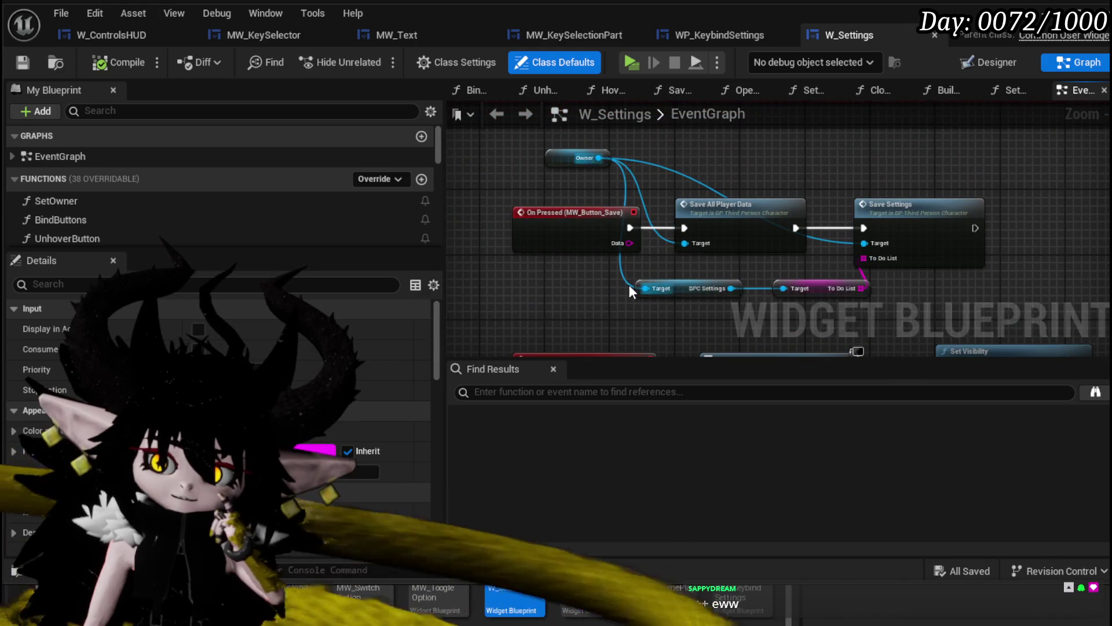
{"action": "left_click_drag", "start_coordinate": [620, 283], "coordinate": [591, 267]}
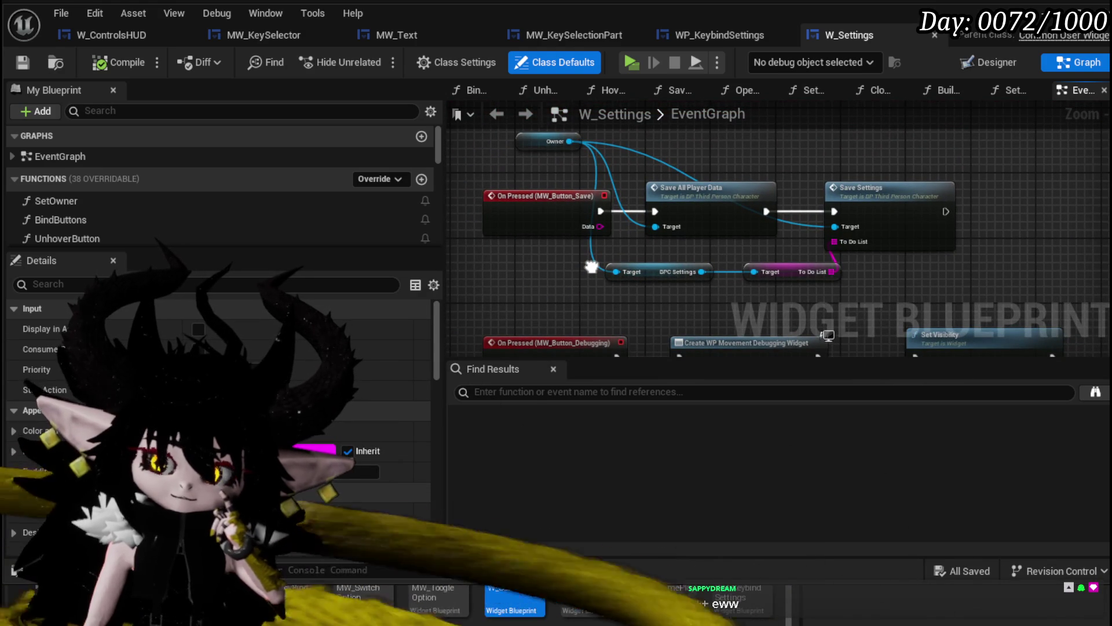
{"action": "left_click_drag", "start_coordinate": [546, 230], "coordinate": [483, 230]}
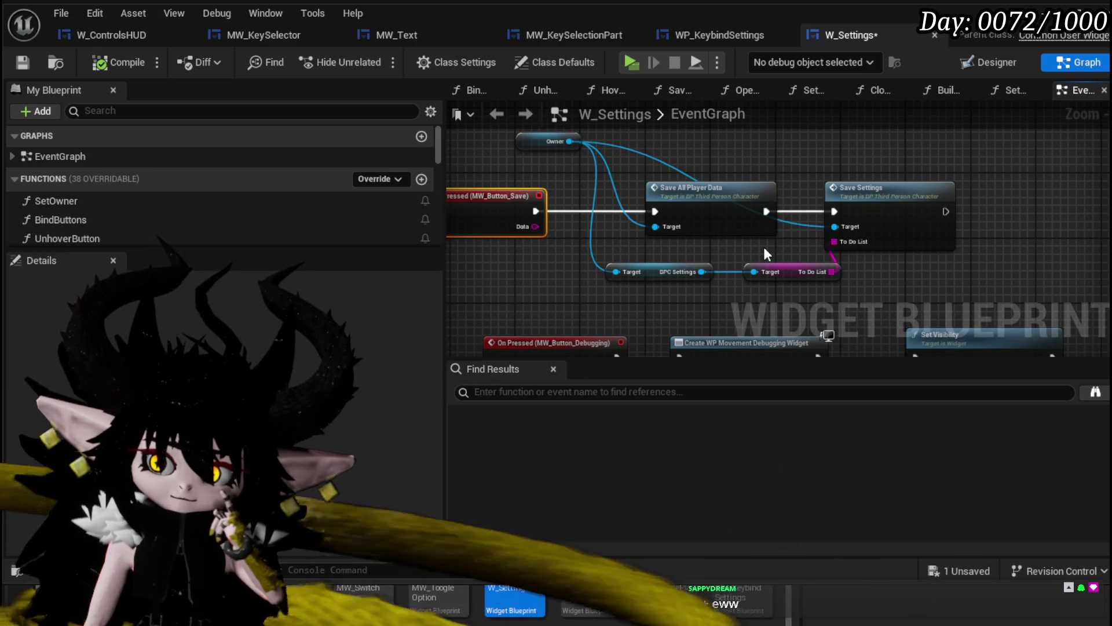
{"action": "scroll", "coordinate": [763, 247], "scroll_direction": "down", "scroll_amount": 3}
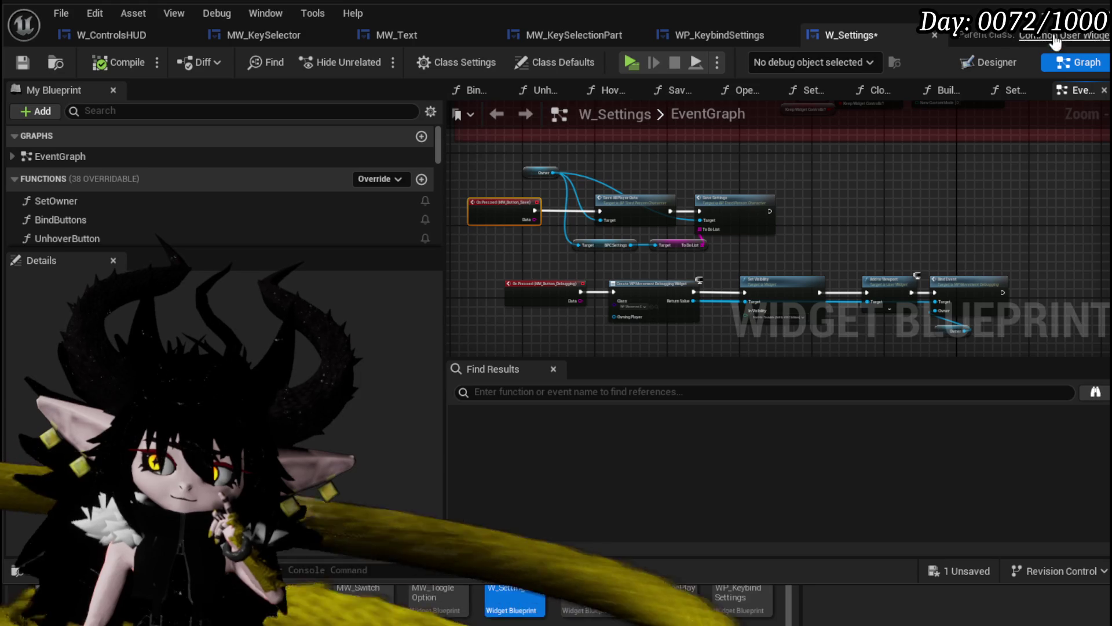
{"action": "left_click", "coordinate": [1060, 10]}
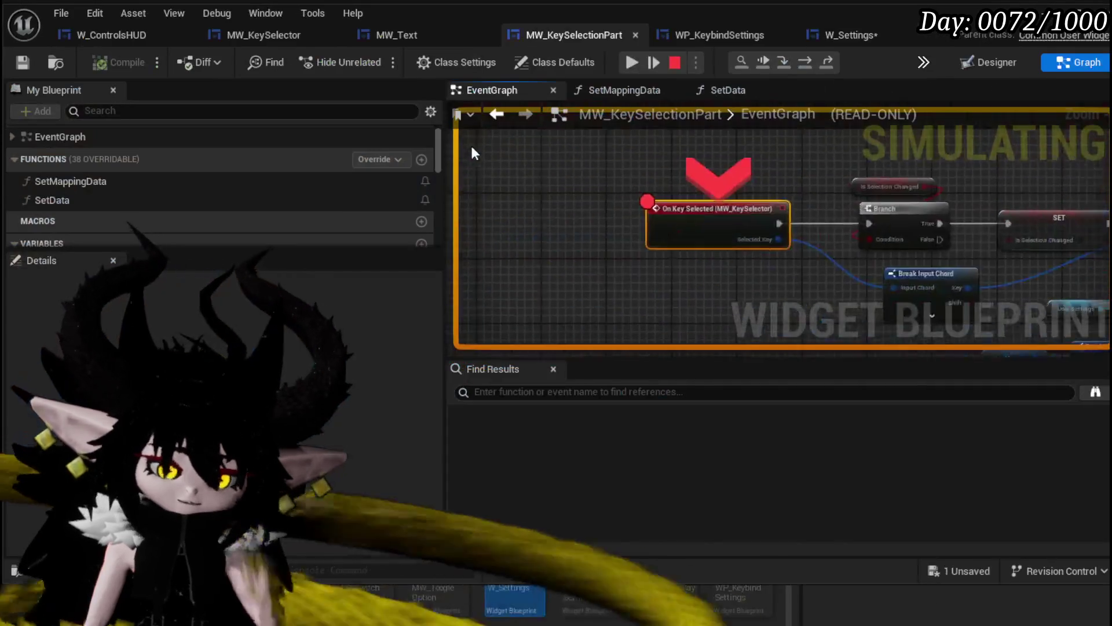
- Resume play and rebind the INTERACT control to E on the in-game Controls page
{"action": "left_click", "coordinate": [637, 61]}
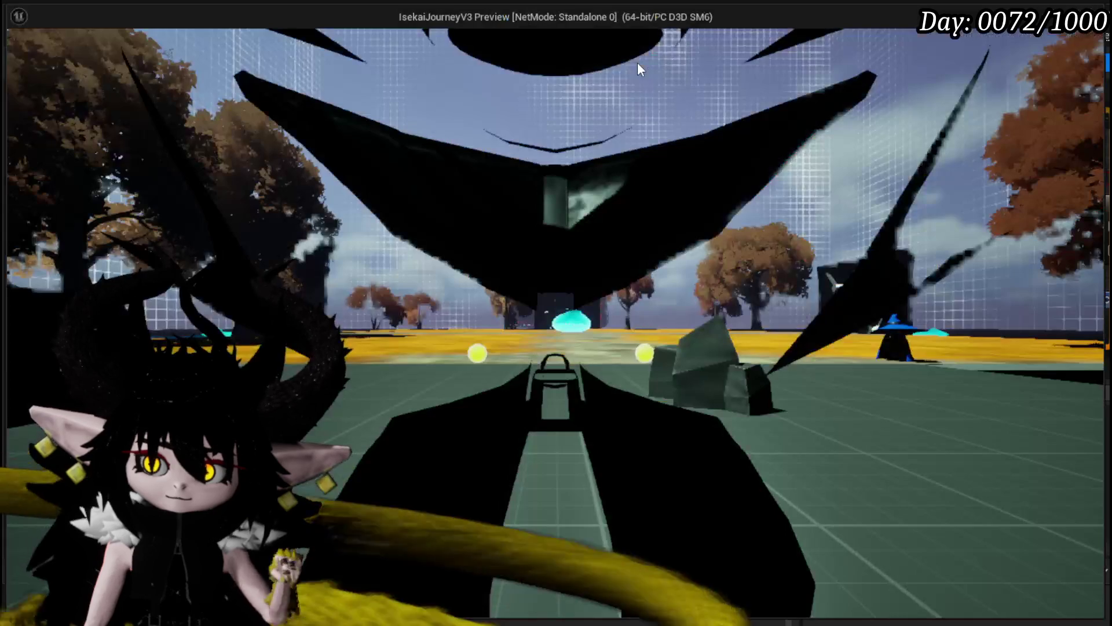
{"action": "key", "text": "Tab"}
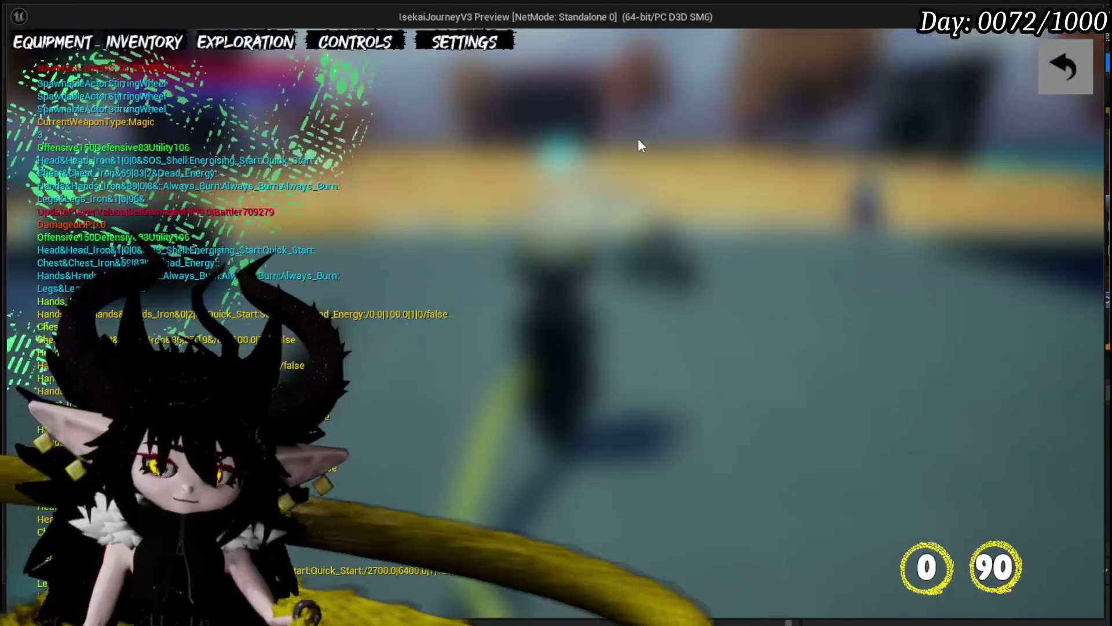
{"action": "left_click", "coordinate": [372, 49]}
{"action": "left_click", "coordinate": [760, 417]}
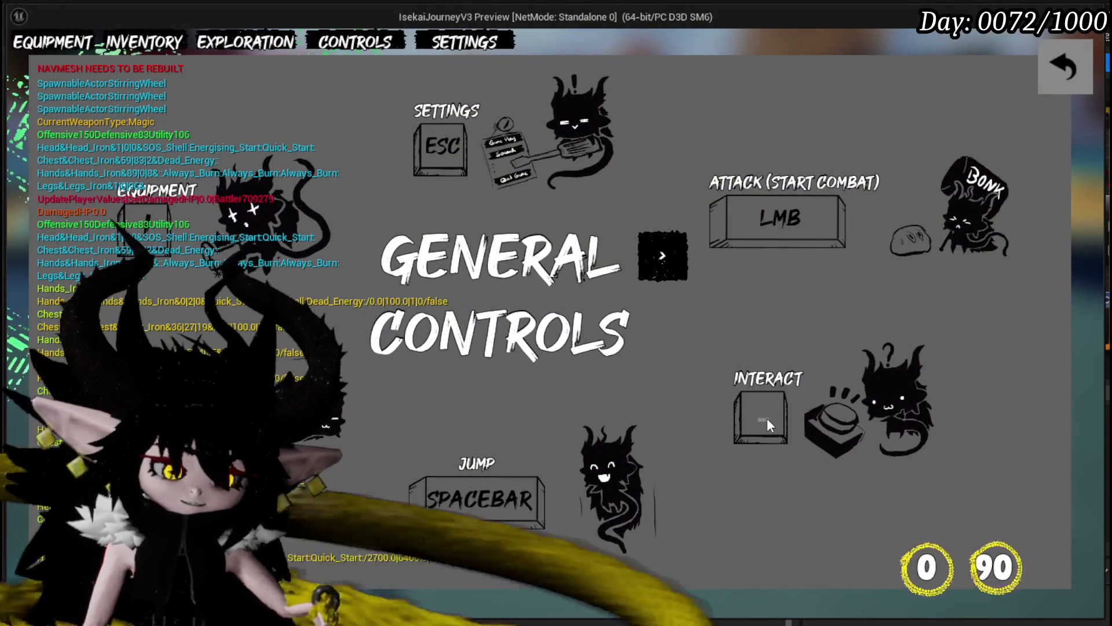
{"action": "key", "text": "e"}
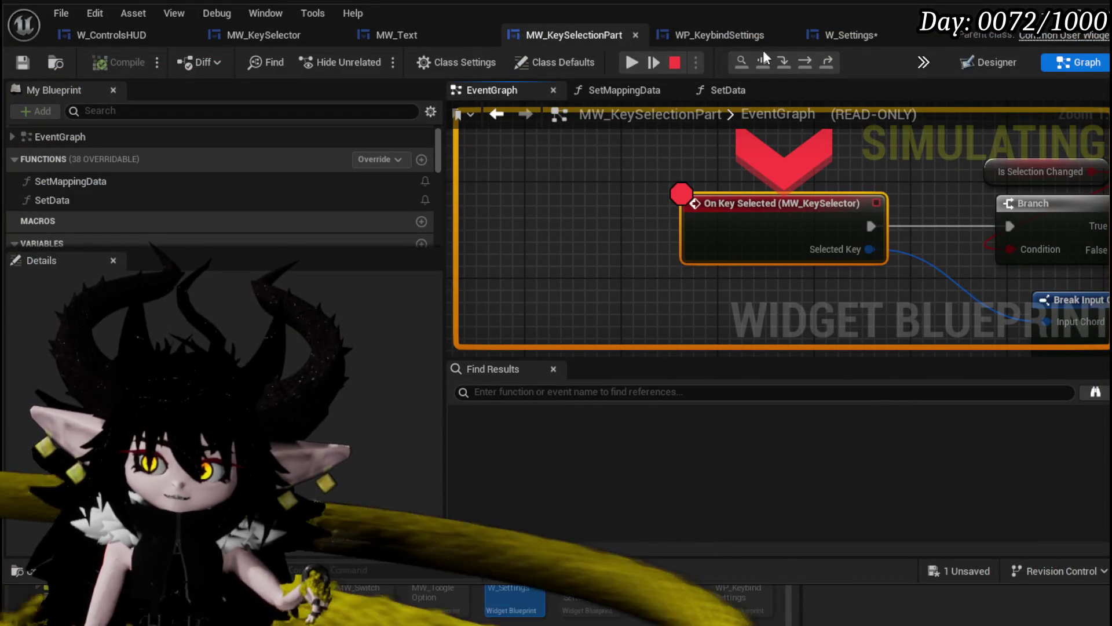
{"action": "left_click", "coordinate": [635, 61]}
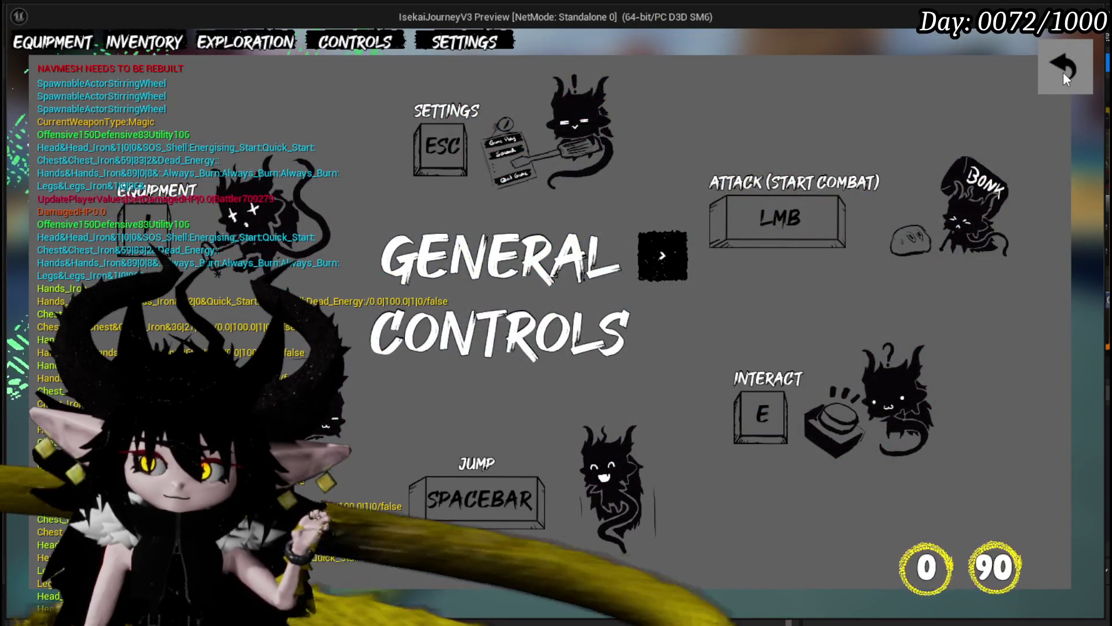
- Close the game menu, walk the character around the rock, and stop the play session
{"action": "left_click", "coordinate": [1063, 72]}
{"action": "left_click", "coordinate": [393, 41]}
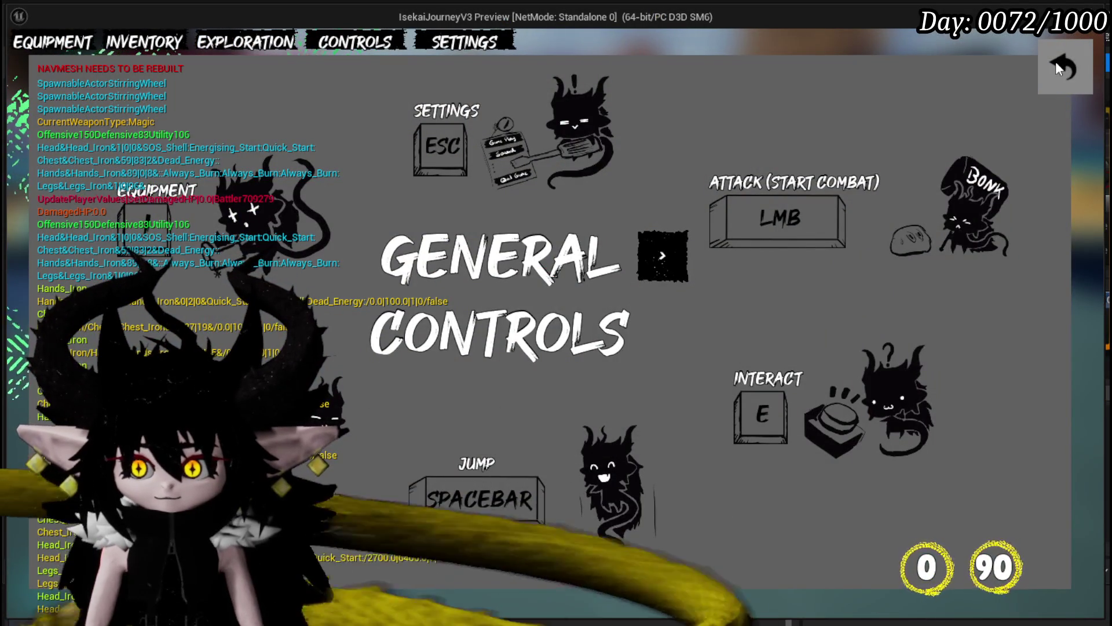
{"action": "left_click", "coordinate": [1055, 61]}
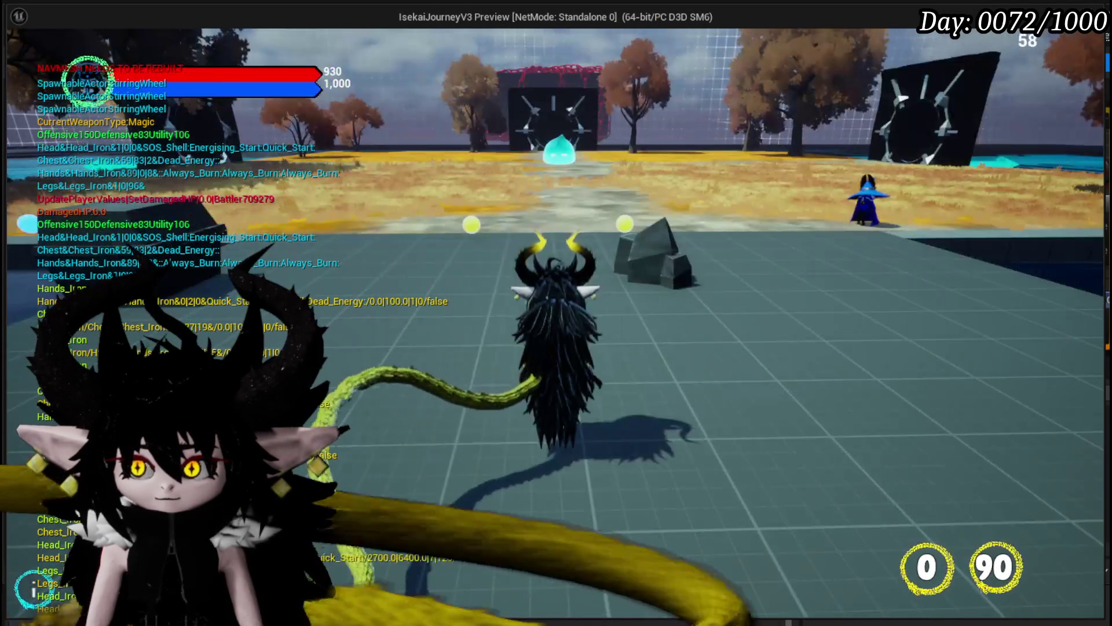
{"action": "key", "text": "w"}
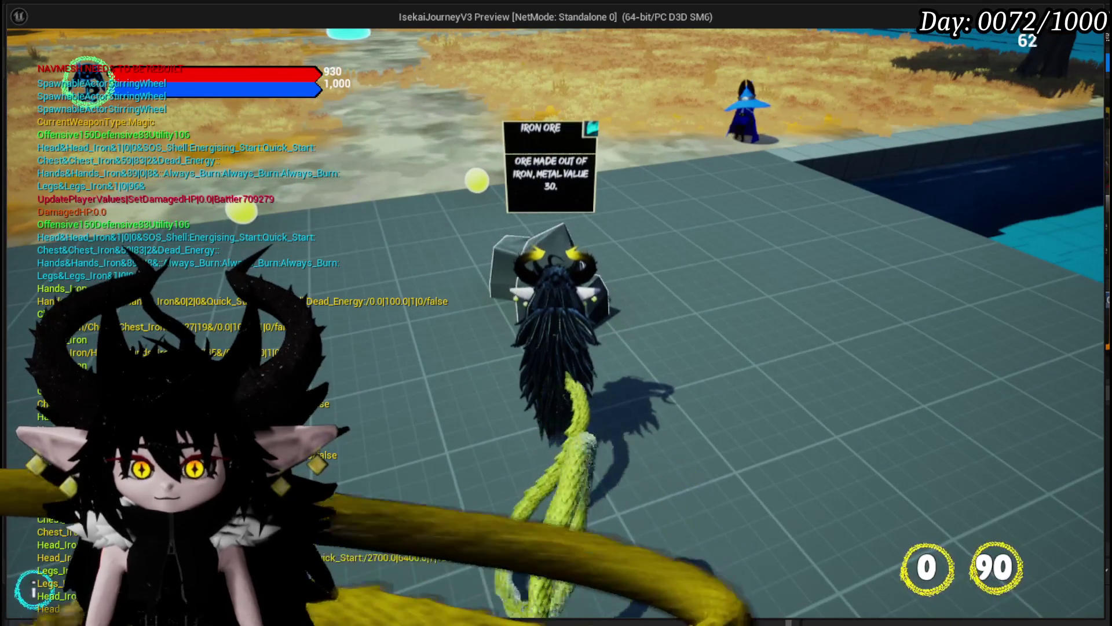
{"action": "key", "text": "a"}
{"action": "key", "text": "w"}
{"action": "key", "text": "Escape"}
{"action": "scroll", "coordinate": [655, 171], "scroll_direction": "down", "scroll_amount": 4}
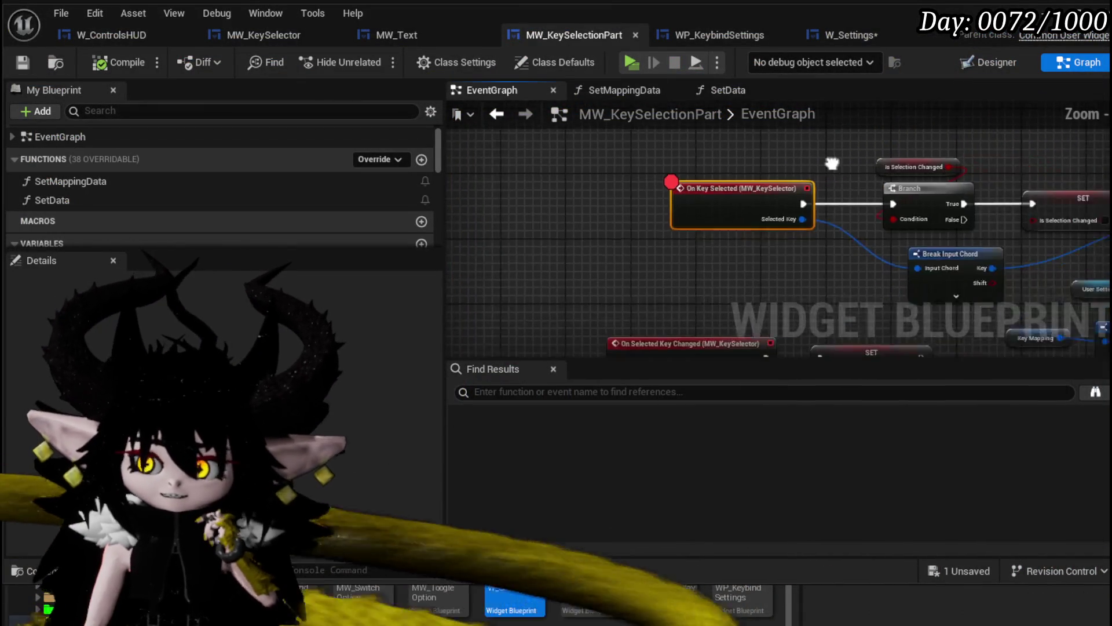
- Save W_Settings, then show WP_KeybindSettings' event graph zoomed onto the Create/Add Child nodes
{"action": "mouse_move", "coordinate": [978, 156]}
{"action": "left_mouse_down"}
{"action": "mouse_move", "coordinate": [734, 130]}
{"action": "mouse_move", "coordinate": [688, 164]}
{"action": "left_mouse_up"}
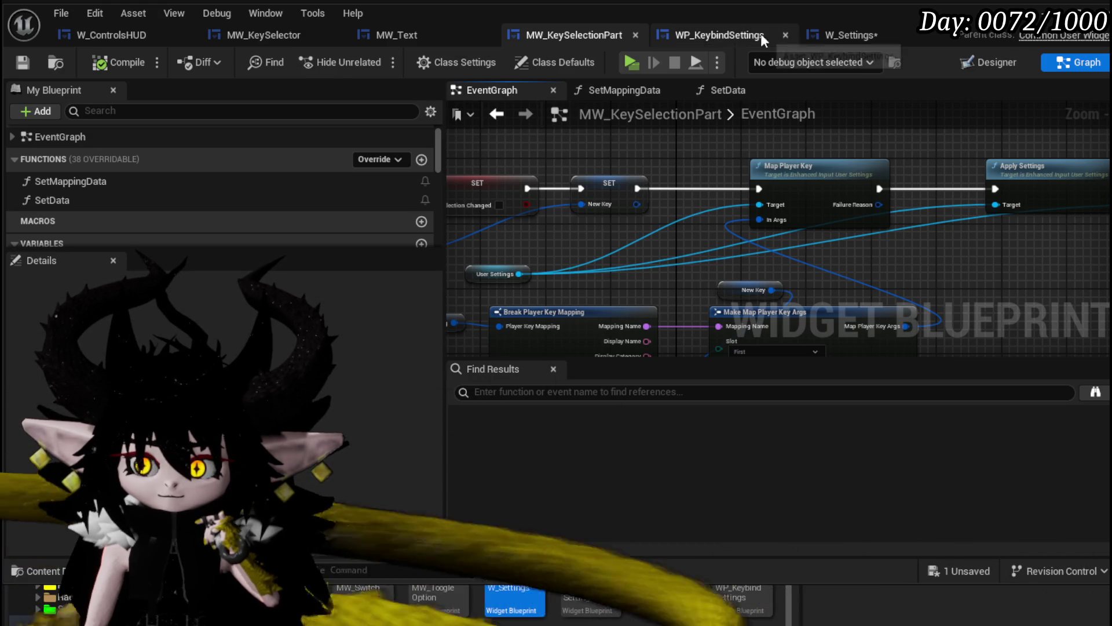
{"action": "left_click", "coordinate": [712, 36]}
{"action": "left_click", "coordinate": [847, 37]}
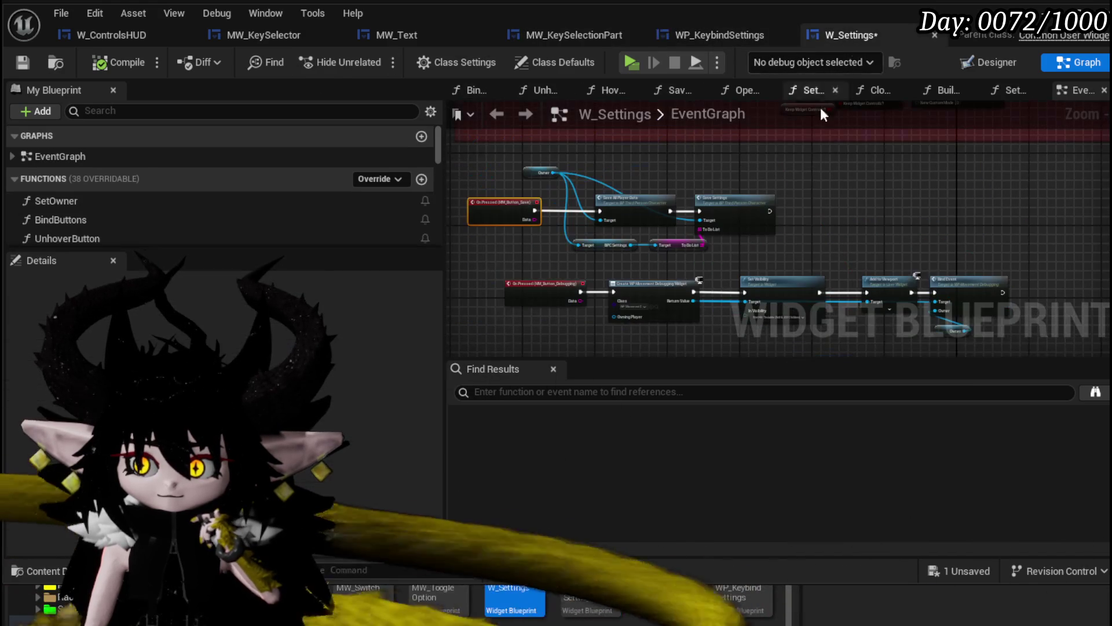
{"action": "left_click", "coordinate": [19, 72]}
{"action": "left_click", "coordinate": [720, 37]}
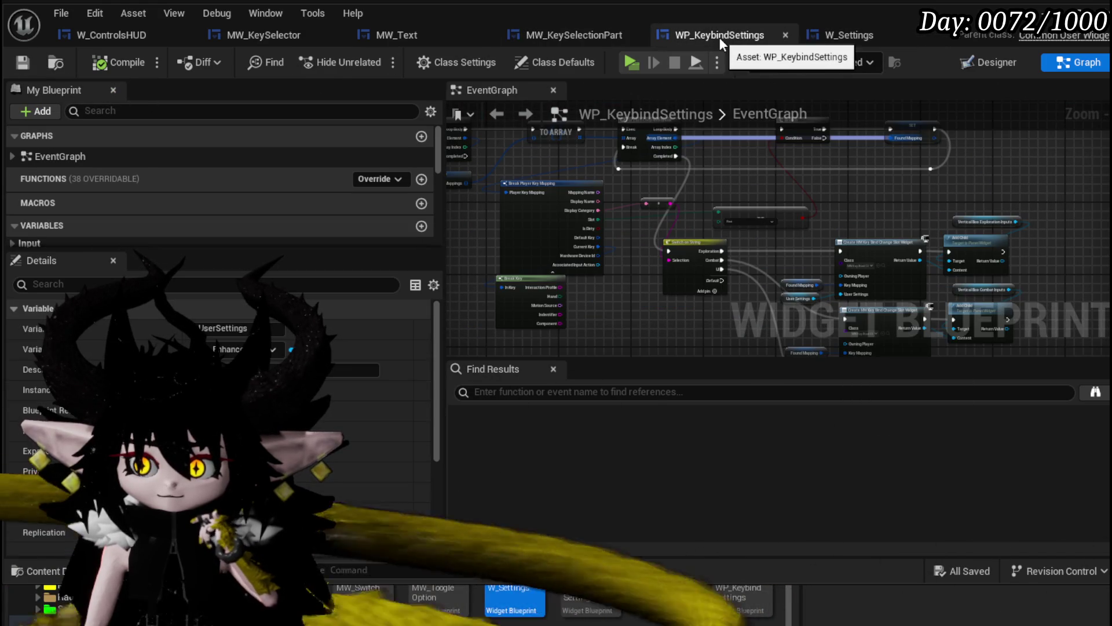
{"action": "scroll", "coordinate": [742, 157], "scroll_direction": "up", "scroll_amount": 2}
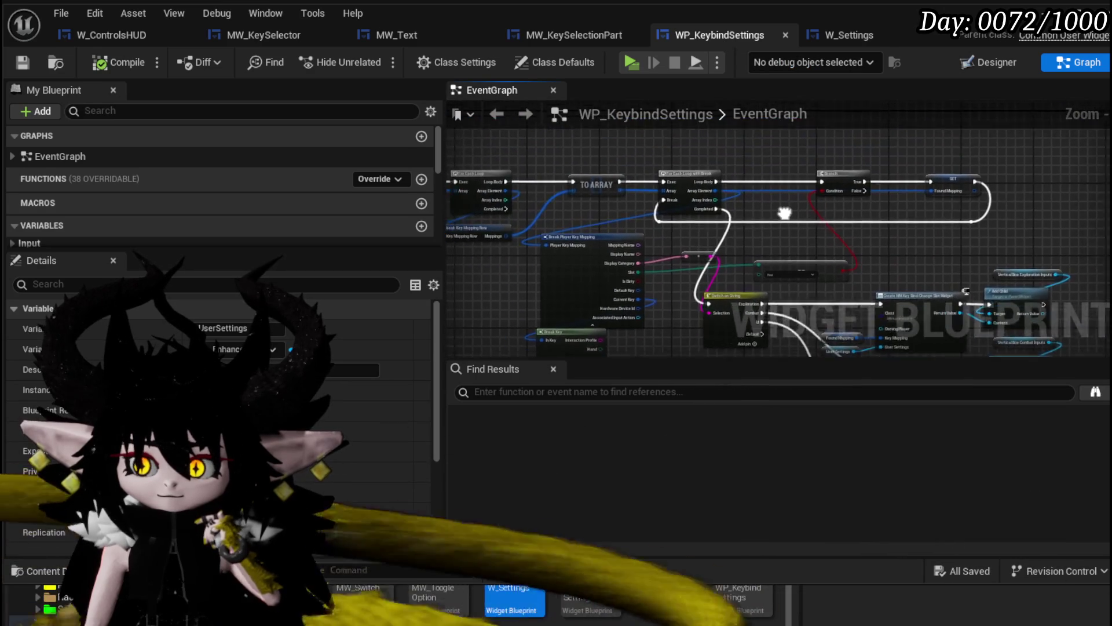
{"action": "scroll", "coordinate": [782, 216], "scroll_direction": "up", "scroll_amount": 3}
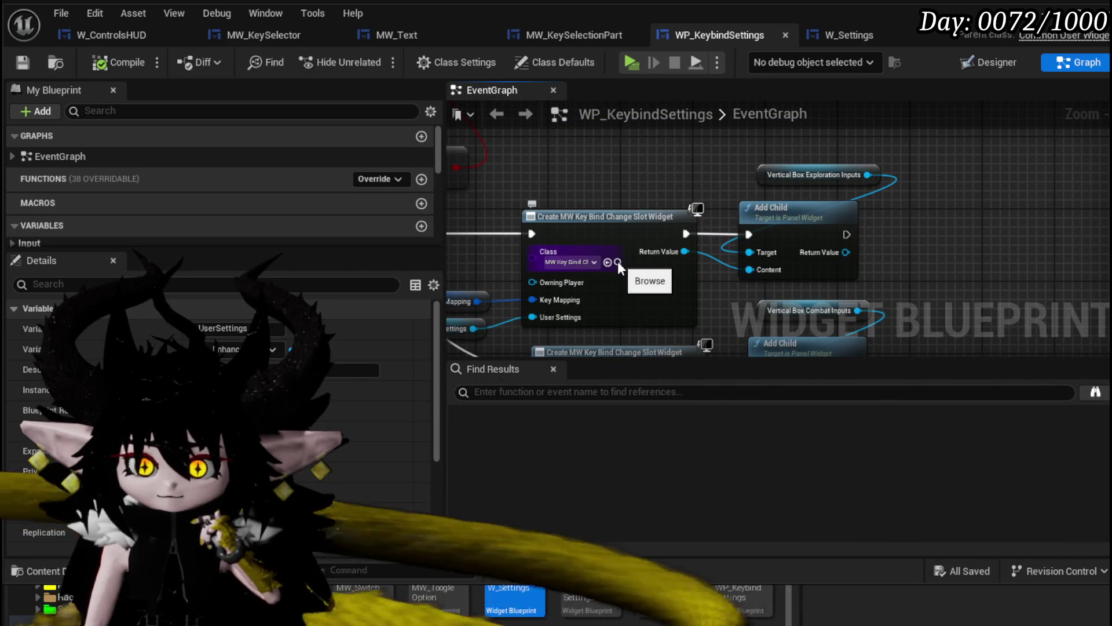
- Open MW_KeyBindChangeSlot via the Create Widget class pin's Browse, view its EventGraph, then return to WP_KeybindSettings
{"action": "left_click", "coordinate": [617, 261]}
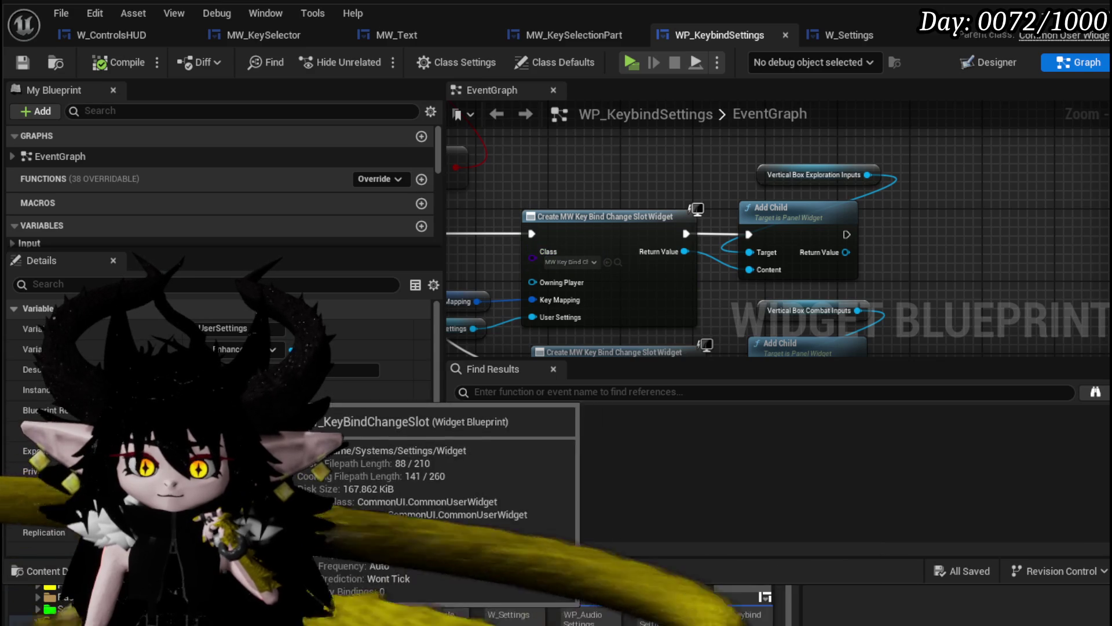
{"action": "double_click", "coordinate": [593, 300]}
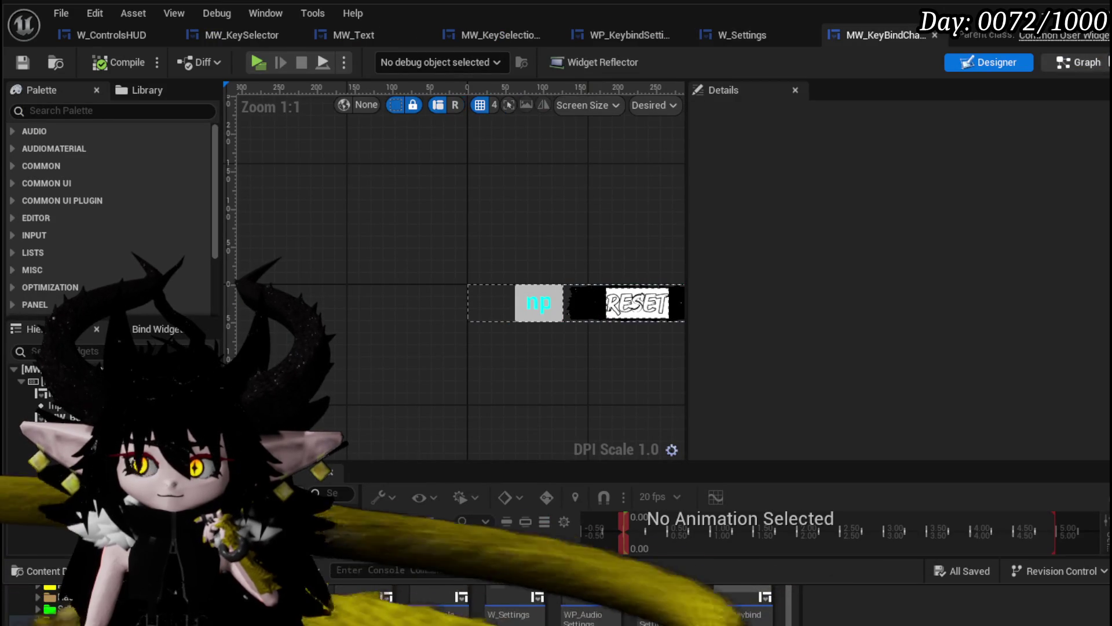
{"action": "left_click", "coordinate": [1079, 62]}
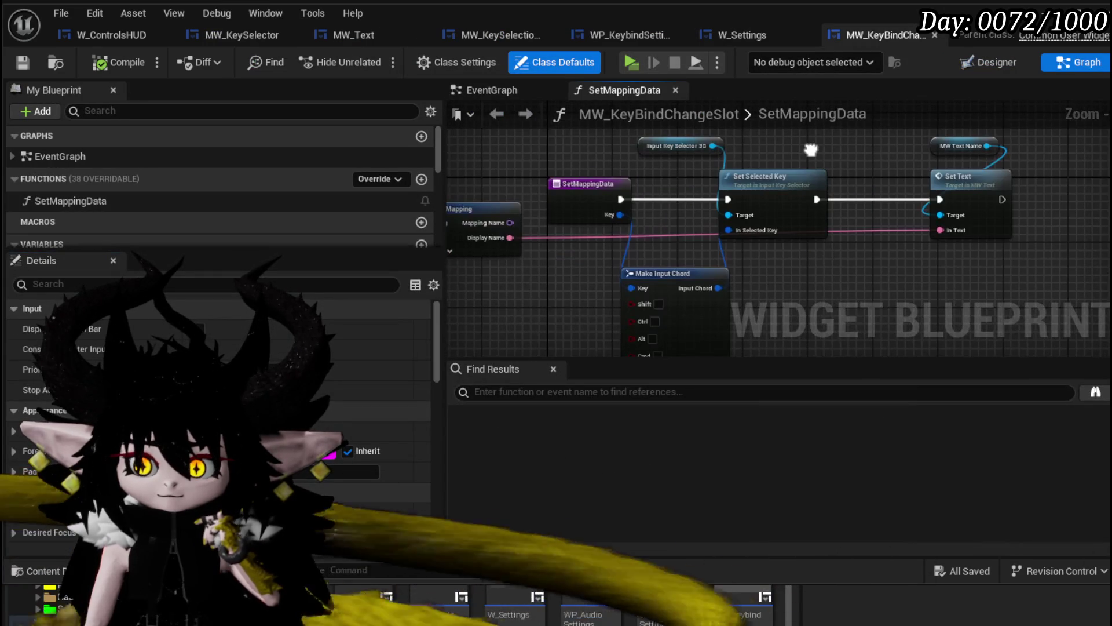
{"action": "scroll", "coordinate": [138, 197], "scroll_direction": "down", "scroll_amount": 2}
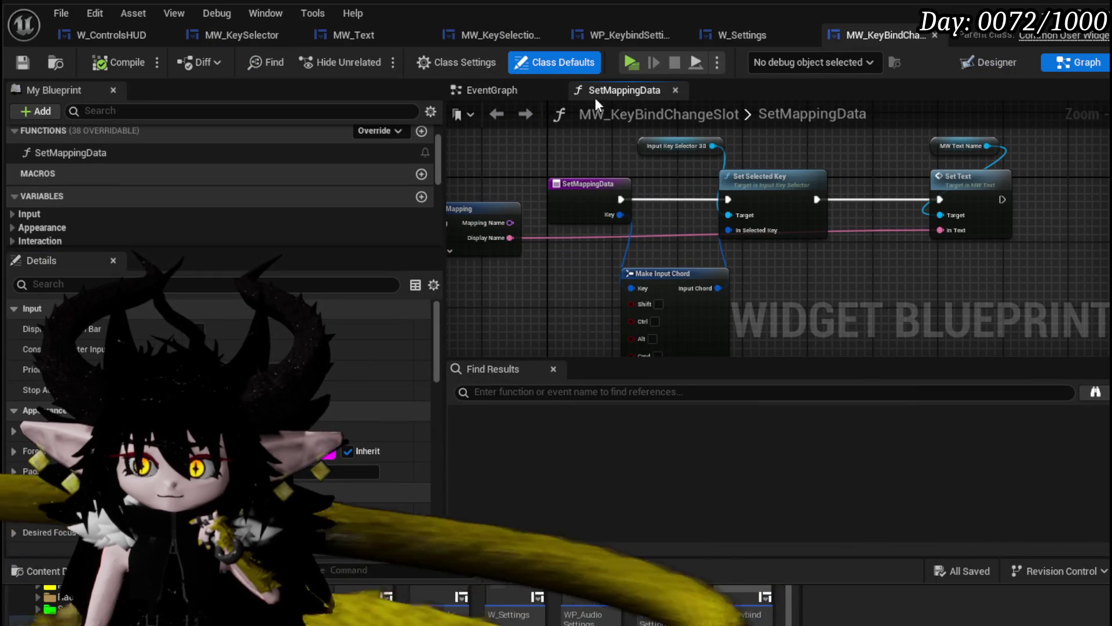
{"action": "left_click", "coordinate": [492, 90]}
{"action": "scroll", "coordinate": [609, 203], "scroll_direction": "up", "scroll_amount": 4}
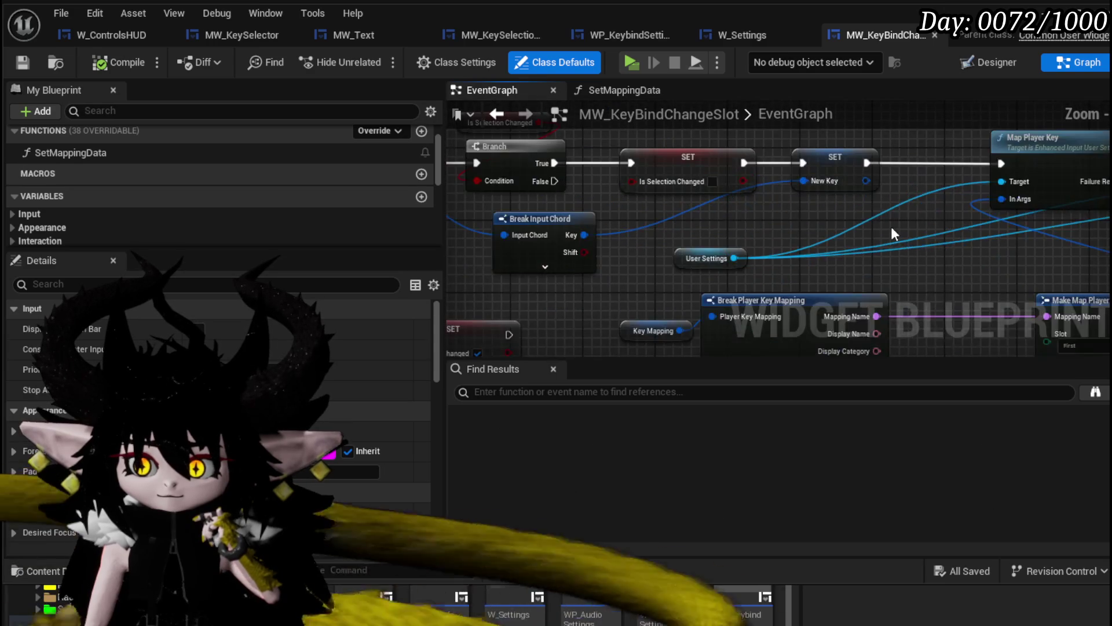
{"action": "scroll", "coordinate": [776, 220], "scroll_direction": "down", "scroll_amount": 2}
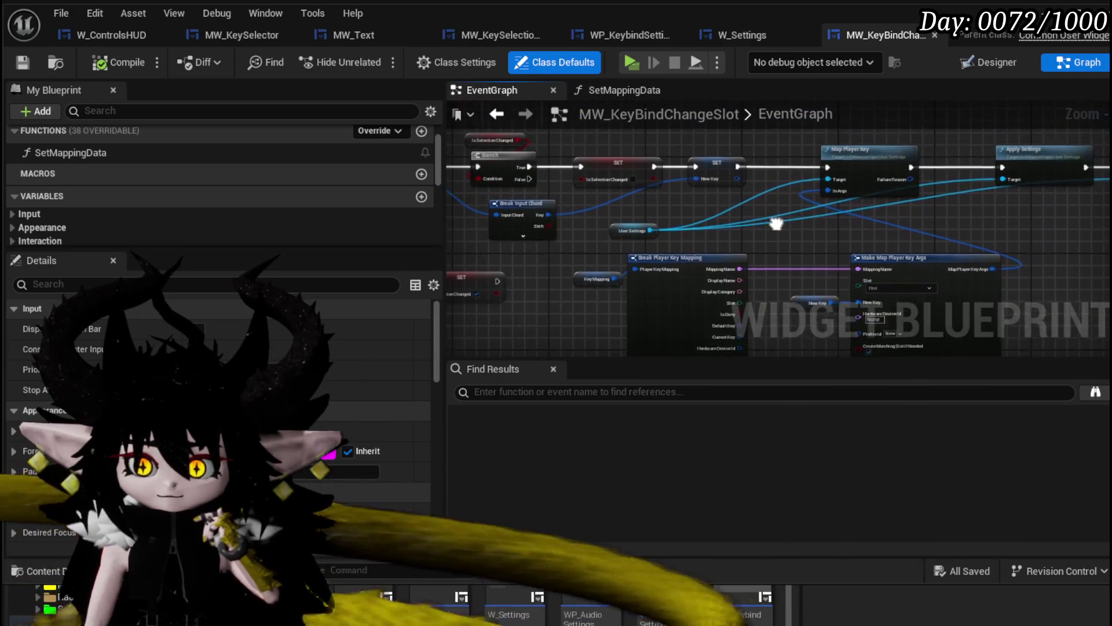
{"action": "left_click", "coordinate": [630, 34]}
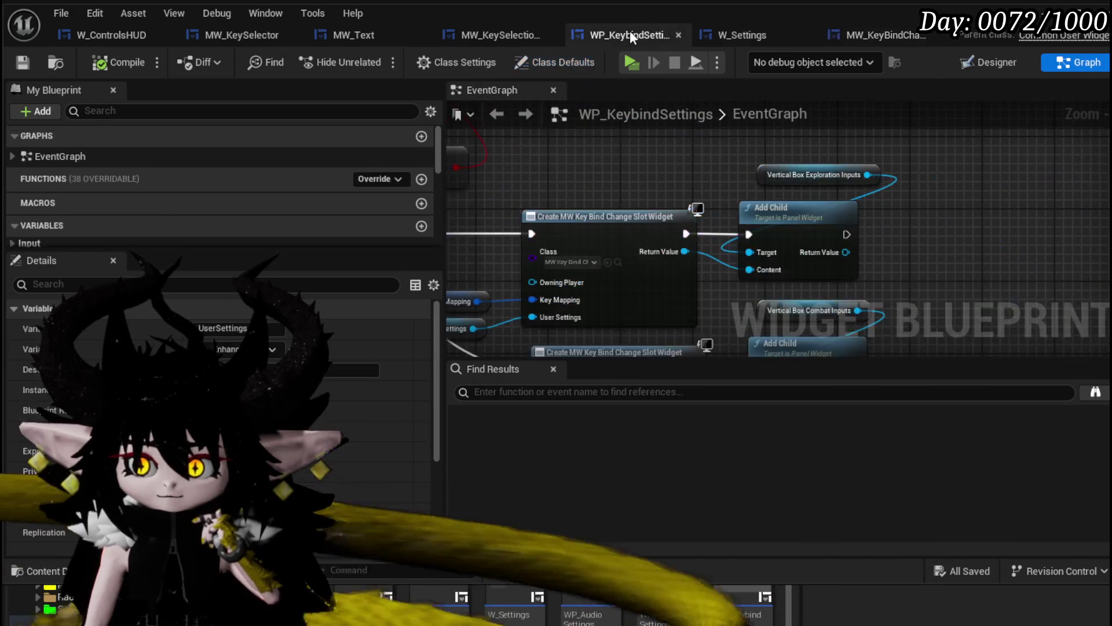
- Move the MW_KeyBindChangeSlot tab next to MW_KeySelectionPart and view its Apply/Save Settings nodes
{"action": "left_click_drag", "start_coordinate": [863, 35], "coordinate": [662, 26]}
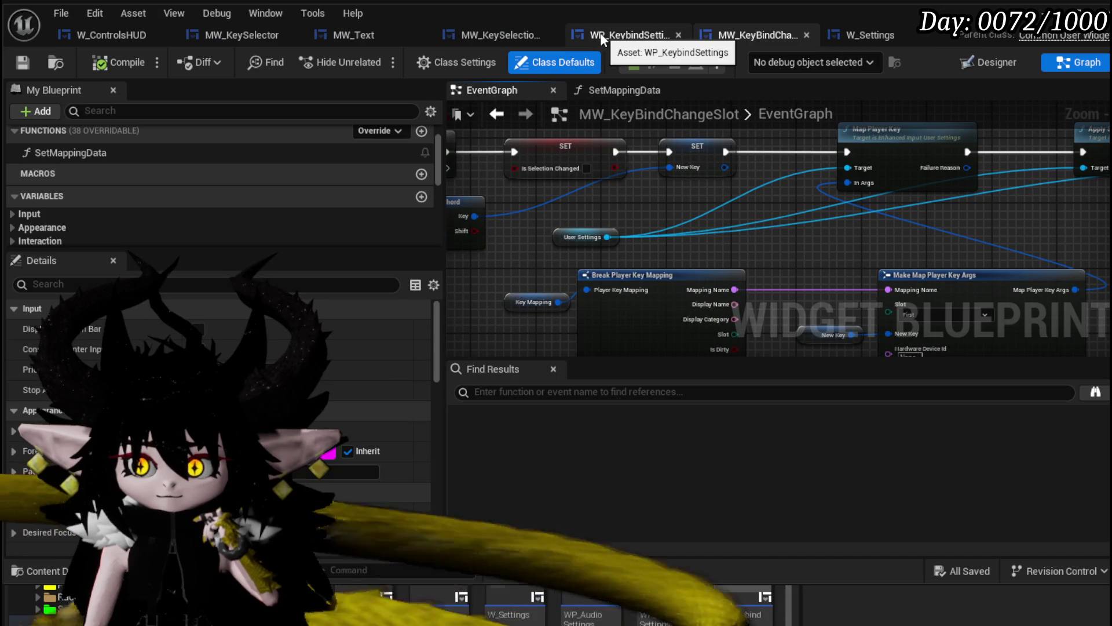
{"action": "left_click_drag", "start_coordinate": [753, 32], "coordinate": [669, 32]}
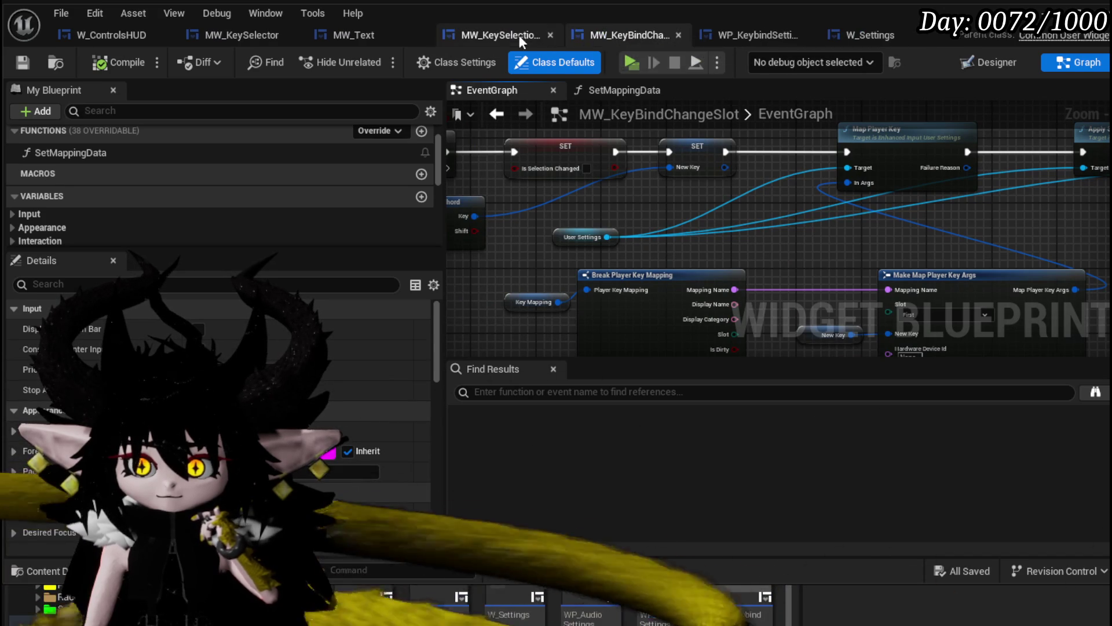
{"action": "left_click", "coordinate": [510, 35]}
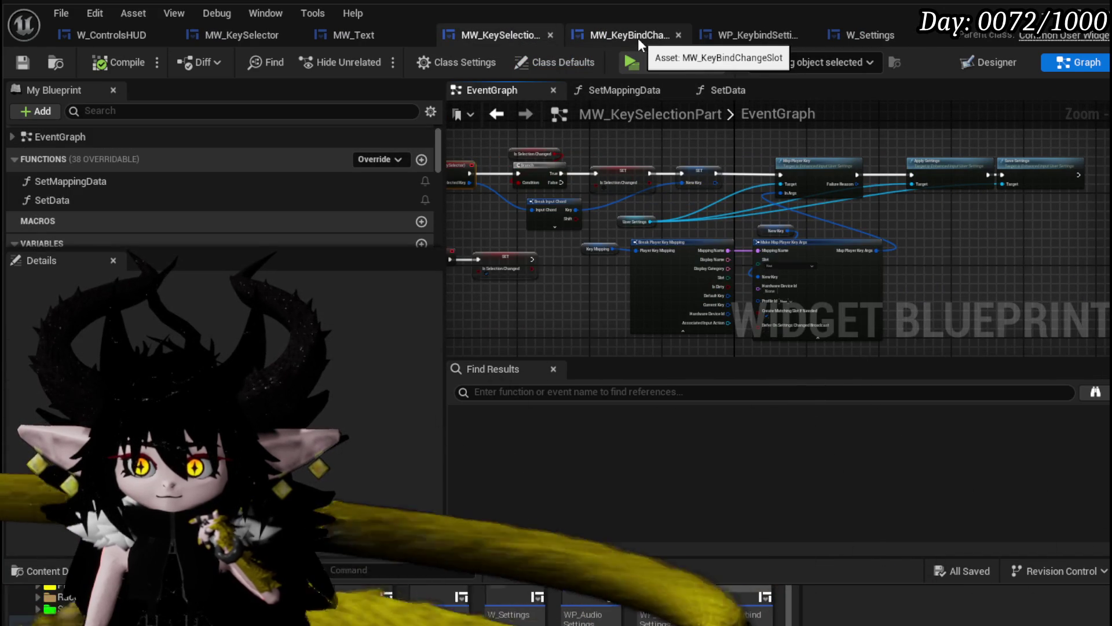
{"action": "left_click", "coordinate": [638, 37]}
{"action": "mouse_move", "coordinate": [853, 158]}
{"action": "left_mouse_down"}
{"action": "mouse_move", "coordinate": [526, 152]}
{"action": "mouse_move", "coordinate": [481, 208]}
{"action": "mouse_move", "coordinate": [611, 156]}
{"action": "mouse_move", "coordinate": [786, 113]}
{"action": "mouse_move", "coordinate": [857, 127]}
{"action": "mouse_move", "coordinate": [675, 113]}
{"action": "left_mouse_up"}
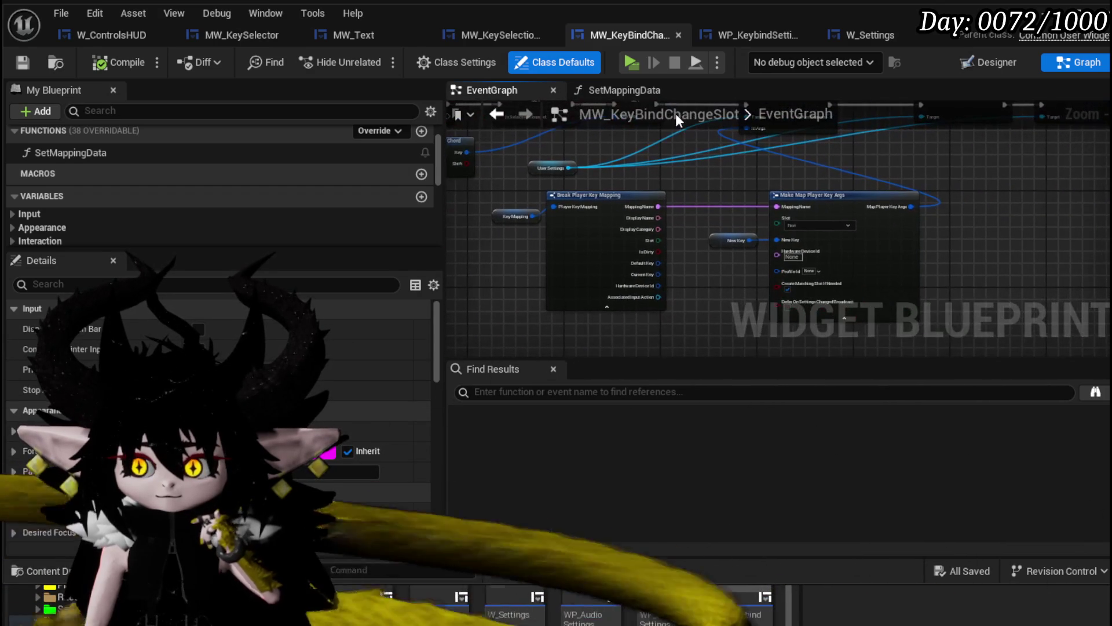
- Compare against MW_KeySelectionPart, then view MW_KeyBindChangeSlot's Map Player Key and mapping nodes
{"action": "left_click", "coordinate": [507, 37]}
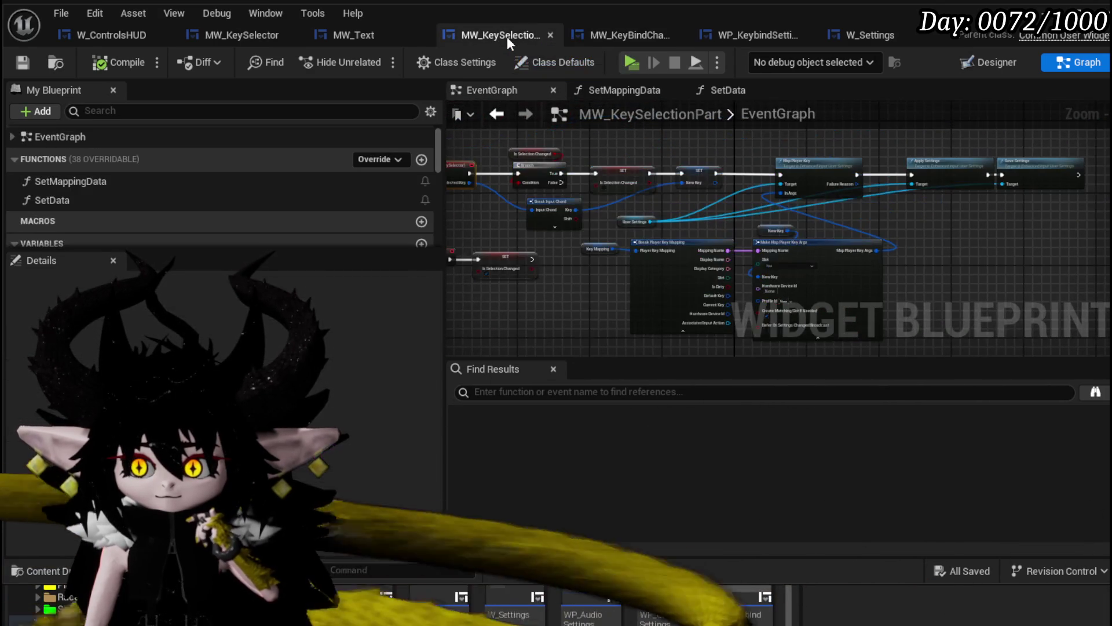
{"action": "scroll", "coordinate": [891, 279], "scroll_direction": "up", "scroll_amount": 4}
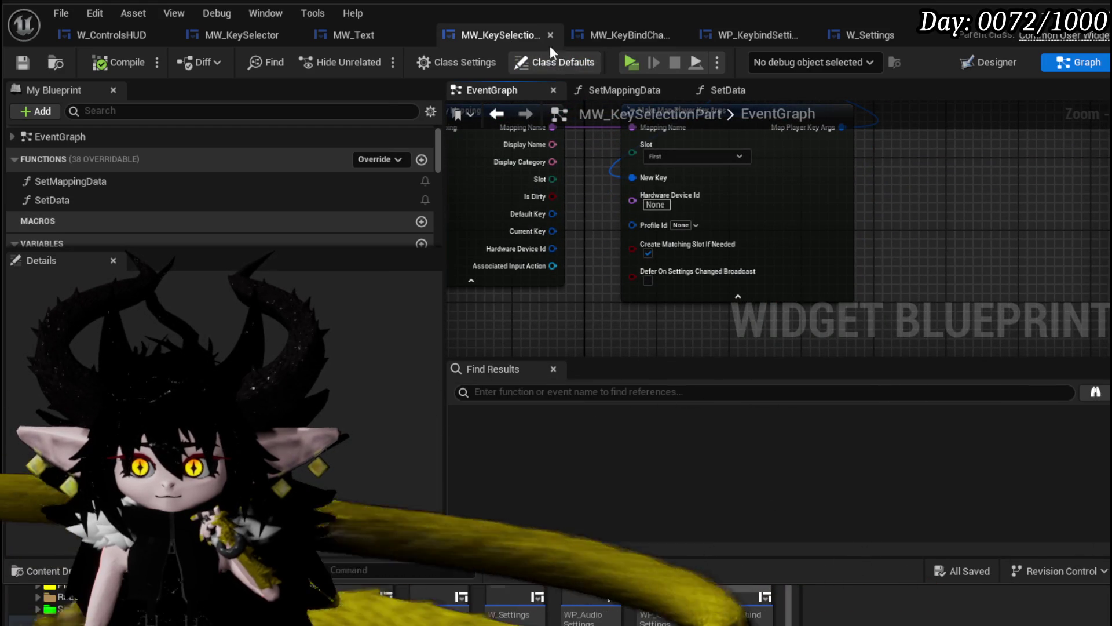
{"action": "left_click", "coordinate": [600, 34]}
{"action": "scroll", "coordinate": [815, 284], "scroll_direction": "up", "scroll_amount": 4}
{"action": "mouse_move", "coordinate": [882, 196]}
{"action": "left_mouse_down"}
{"action": "mouse_move", "coordinate": [947, 128]}
{"action": "mouse_move", "coordinate": [1019, 186]}
{"action": "mouse_move", "coordinate": [954, 147]}
{"action": "mouse_move", "coordinate": [985, 148]}
{"action": "mouse_move", "coordinate": [564, 138]}
{"action": "mouse_move", "coordinate": [894, 137]}
{"action": "mouse_move", "coordinate": [638, 82]}
{"action": "mouse_move", "coordinate": [561, 99]}
{"action": "left_mouse_up"}
{"action": "scroll", "coordinate": [947, 129], "scroll_direction": "down", "scroll_amount": 2}
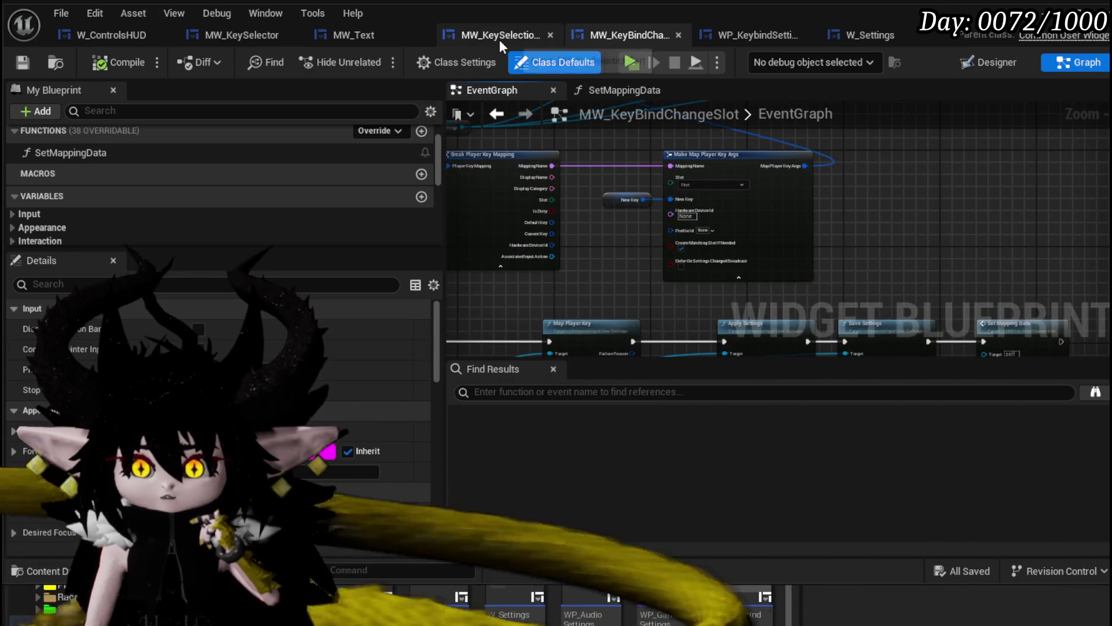
- Inspect MW_KeySelectionPart's node chain up to Make Map Player Key Args, then return to MW_KeyBindChangeSlot
{"action": "left_click", "coordinate": [502, 38]}
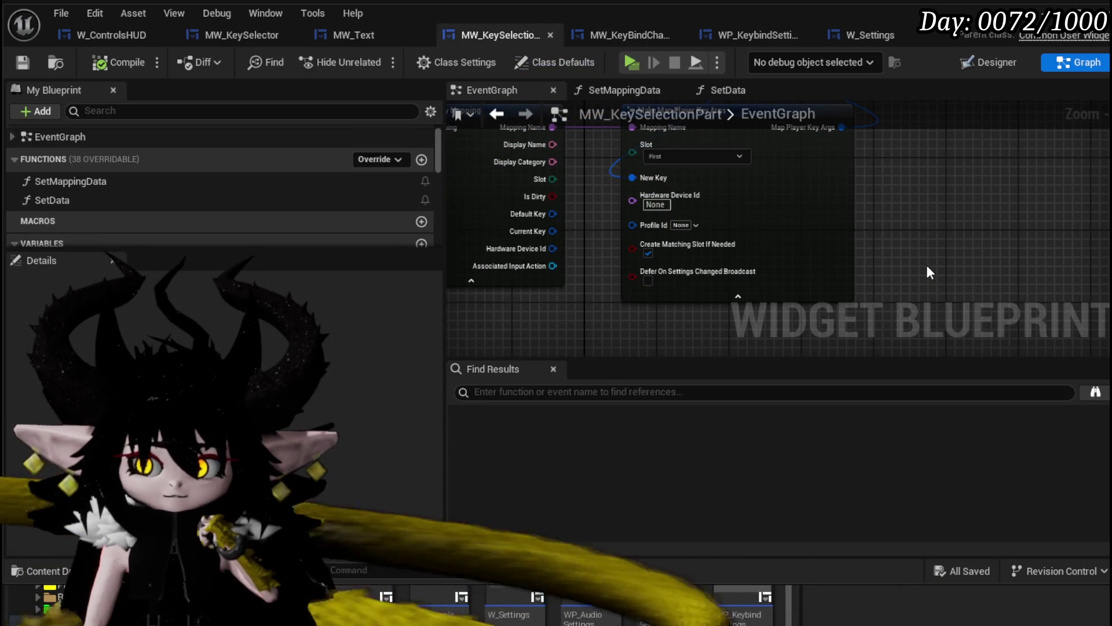
{"action": "scroll", "coordinate": [926, 265], "scroll_direction": "down", "scroll_amount": 4}
{"action": "scroll", "coordinate": [785, 255], "scroll_direction": "up", "scroll_amount": 3}
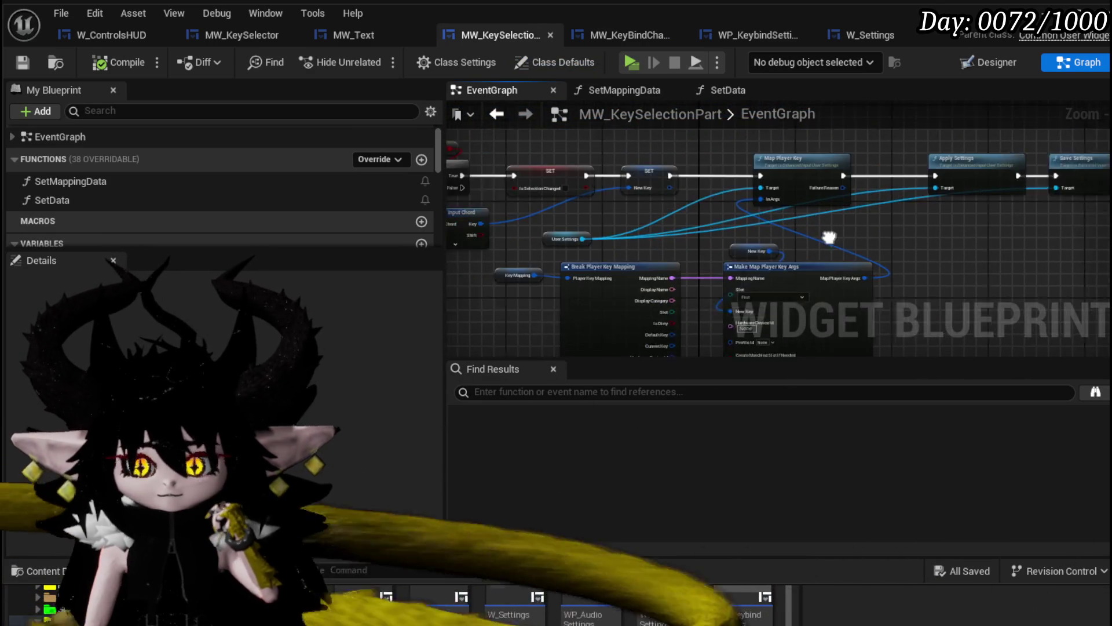
{"action": "left_click_drag", "start_coordinate": [697, 229], "coordinate": [1057, 234]}
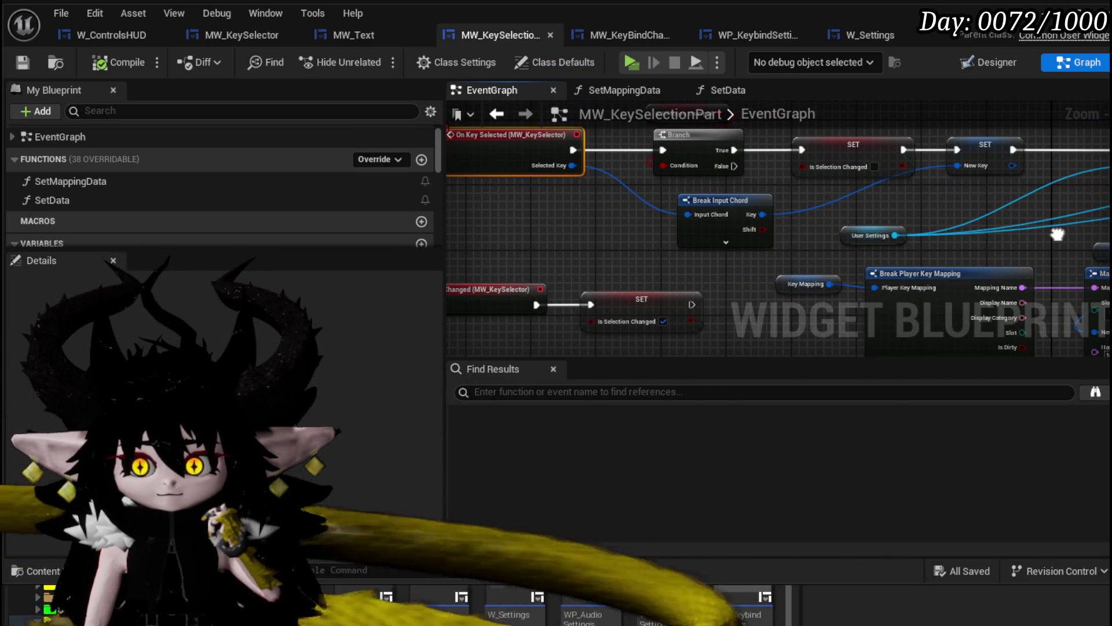
{"action": "mouse_move", "coordinate": [1057, 234]}
{"action": "left_mouse_down"}
{"action": "mouse_move", "coordinate": [739, 191]}
{"action": "mouse_move", "coordinate": [739, 225]}
{"action": "left_mouse_up"}
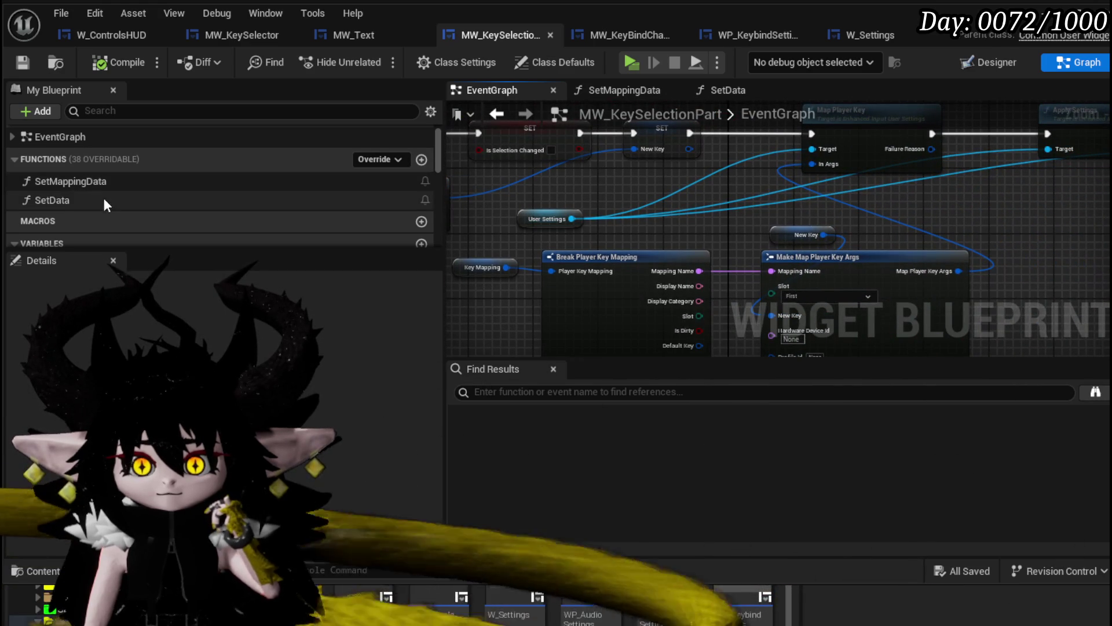
{"action": "left_click", "coordinate": [599, 37]}
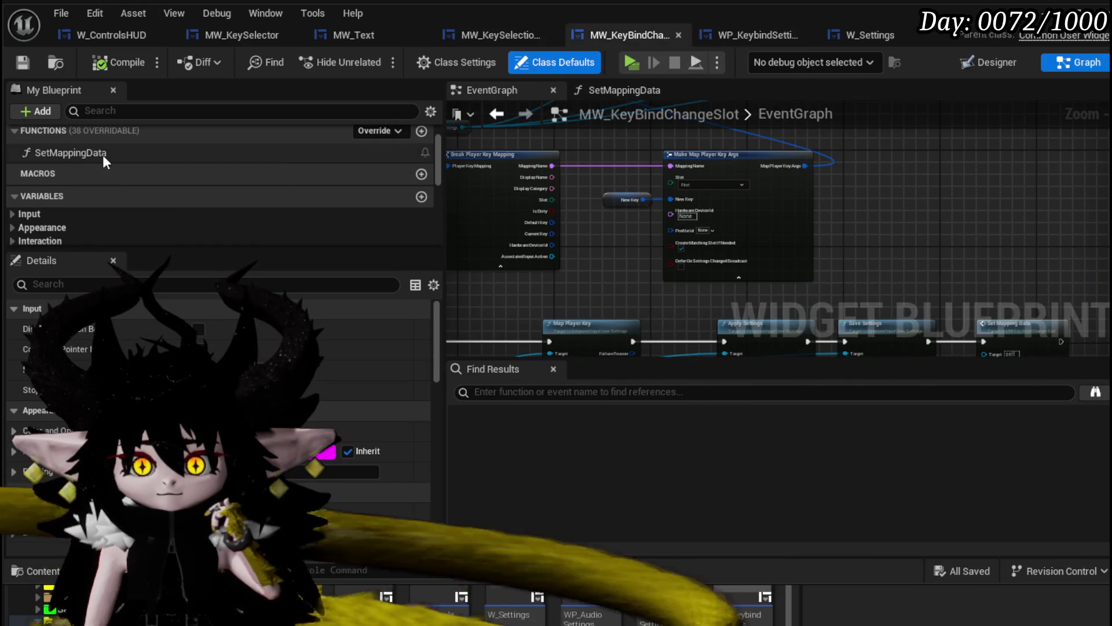
- Open the SetMappingData function graph, then zoom into W_Settings' Save All Player Data and Save Settings nodes
{"action": "double_click", "coordinate": [103, 153]}
{"action": "mouse_move", "coordinate": [661, 172]}
{"action": "left_mouse_down"}
{"action": "mouse_move", "coordinate": [623, 139]}
{"action": "mouse_move", "coordinate": [623, 153]}
{"action": "mouse_move", "coordinate": [665, 162]}
{"action": "mouse_move", "coordinate": [646, 216]}
{"action": "mouse_move", "coordinate": [638, 150]}
{"action": "left_mouse_up"}
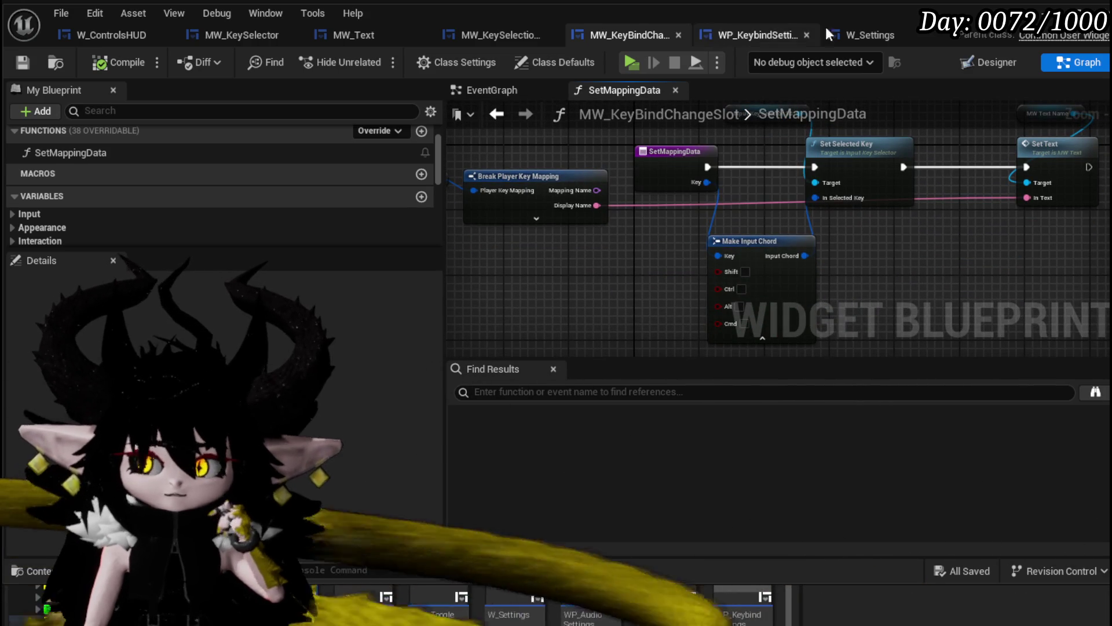
{"action": "left_click", "coordinate": [869, 35]}
{"action": "scroll", "coordinate": [623, 182], "scroll_direction": "up", "scroll_amount": 3}
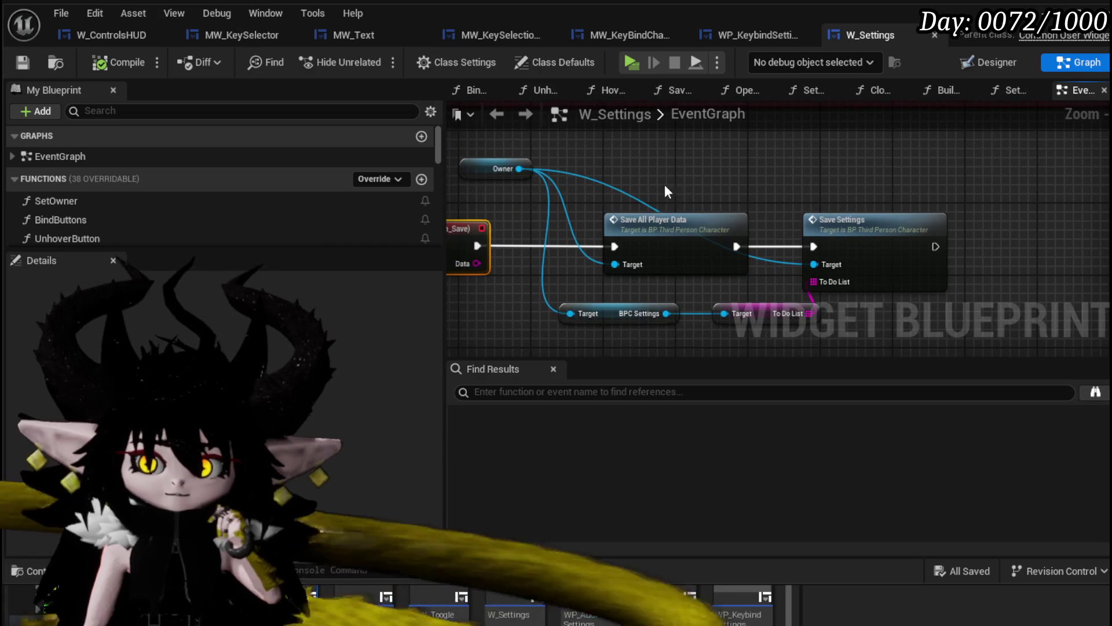
- Select W_Settings' save nodes and open the Save Settings function in BP_ThirdPersonCharacter
{"action": "left_click", "coordinate": [704, 251]}
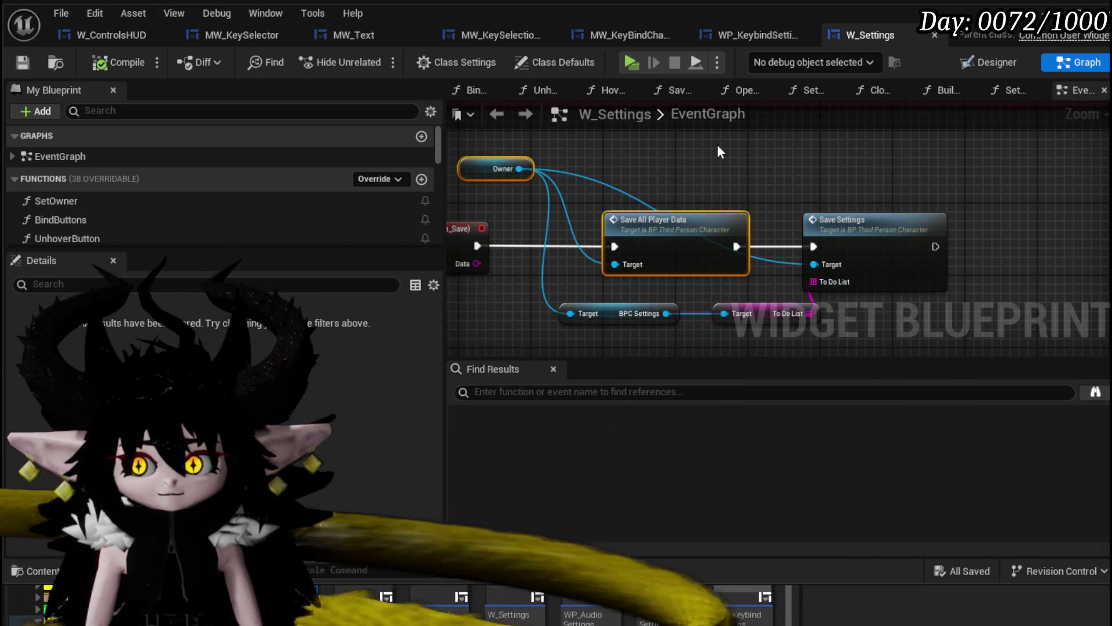
{"action": "mouse_move", "coordinate": [496, 134]}
{"action": "left_mouse_down"}
{"action": "mouse_move", "coordinate": [784, 294]}
{"action": "mouse_move", "coordinate": [855, 311]}
{"action": "mouse_move", "coordinate": [845, 266]}
{"action": "left_mouse_up"}
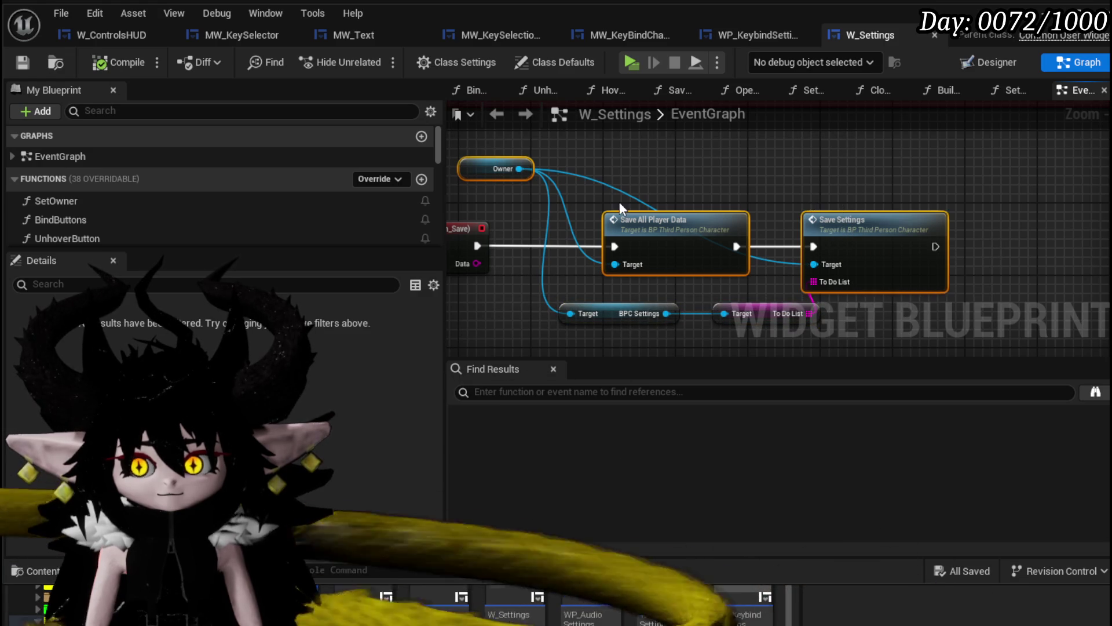
{"action": "left_click", "coordinate": [823, 191]}
{"action": "double_click", "coordinate": [861, 219]}
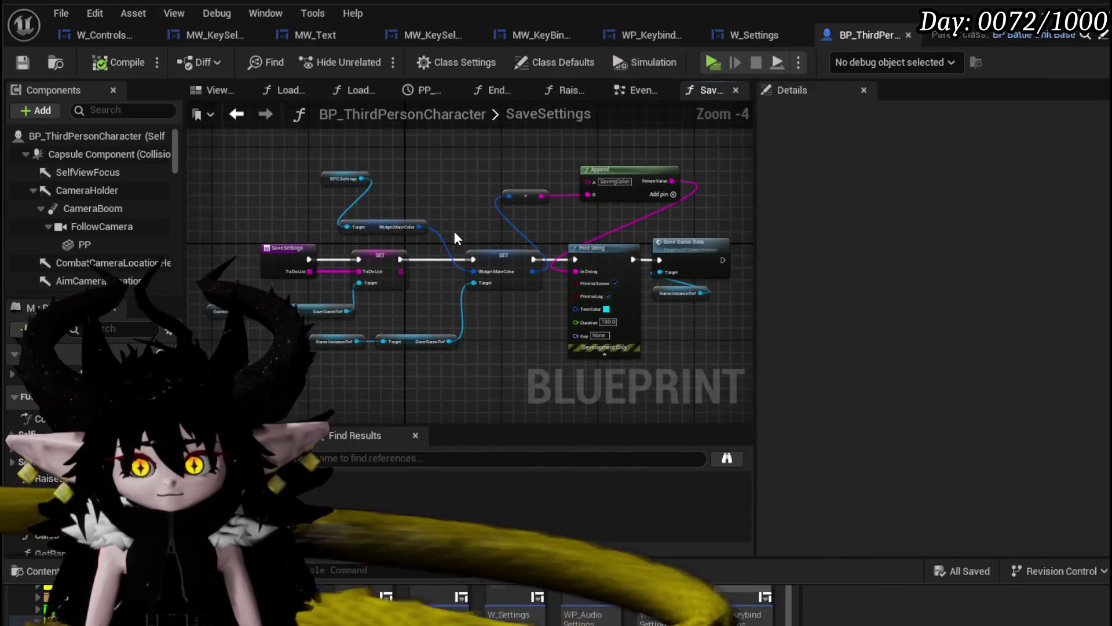
{"action": "scroll", "coordinate": [458, 235], "scroll_direction": "up", "scroll_amount": 1}
{"action": "left_click_drag", "start_coordinate": [455, 236], "coordinate": [362, 221]}
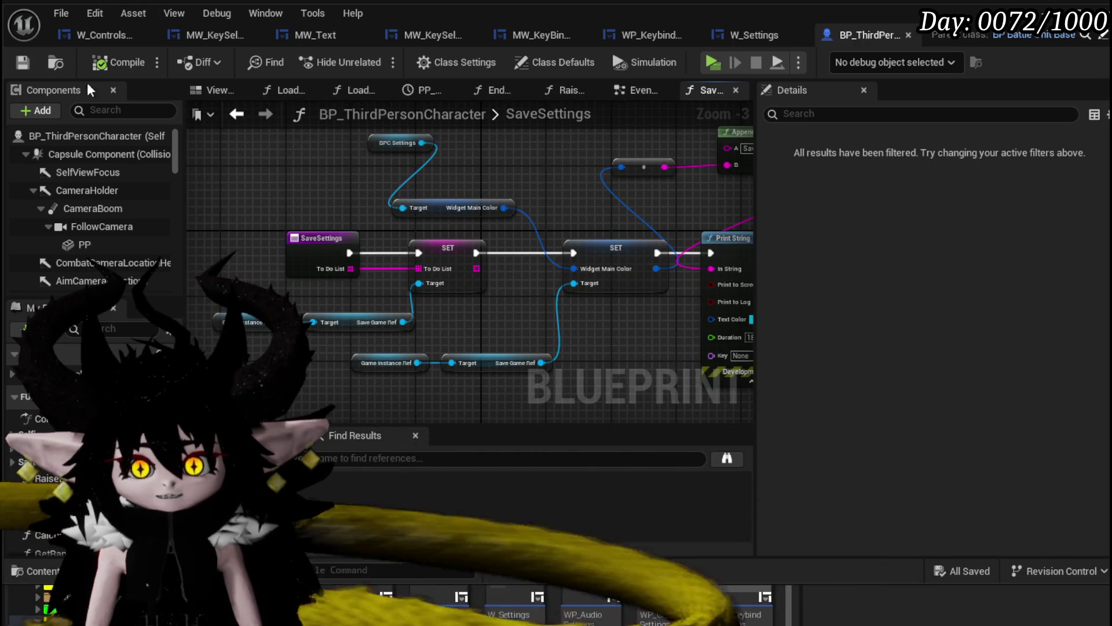
- Select the Owner node in W_Settings, then switch to the L_DungeonCreationTest level editor
{"action": "left_click", "coordinate": [753, 34]}
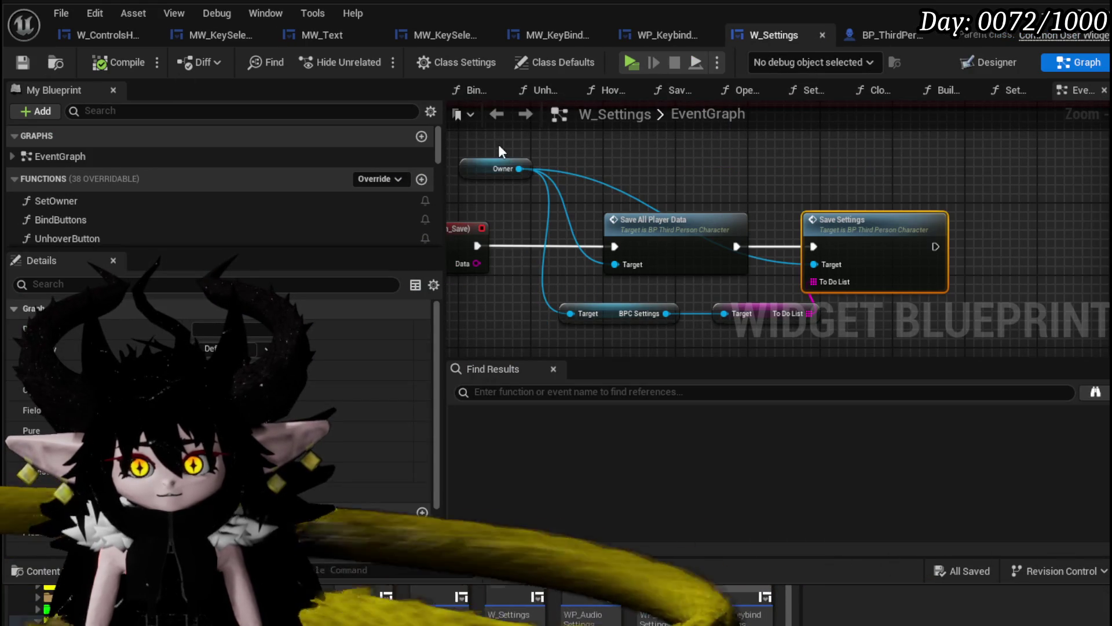
{"action": "left_click", "coordinate": [500, 167]}
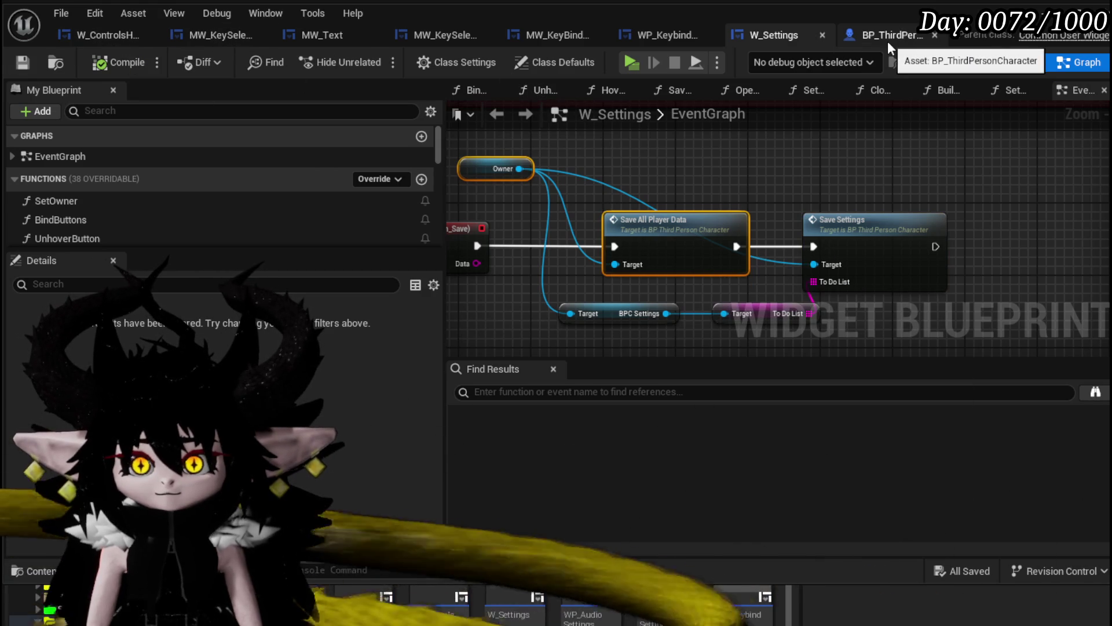
{"action": "key", "text": "alt+Tab"}
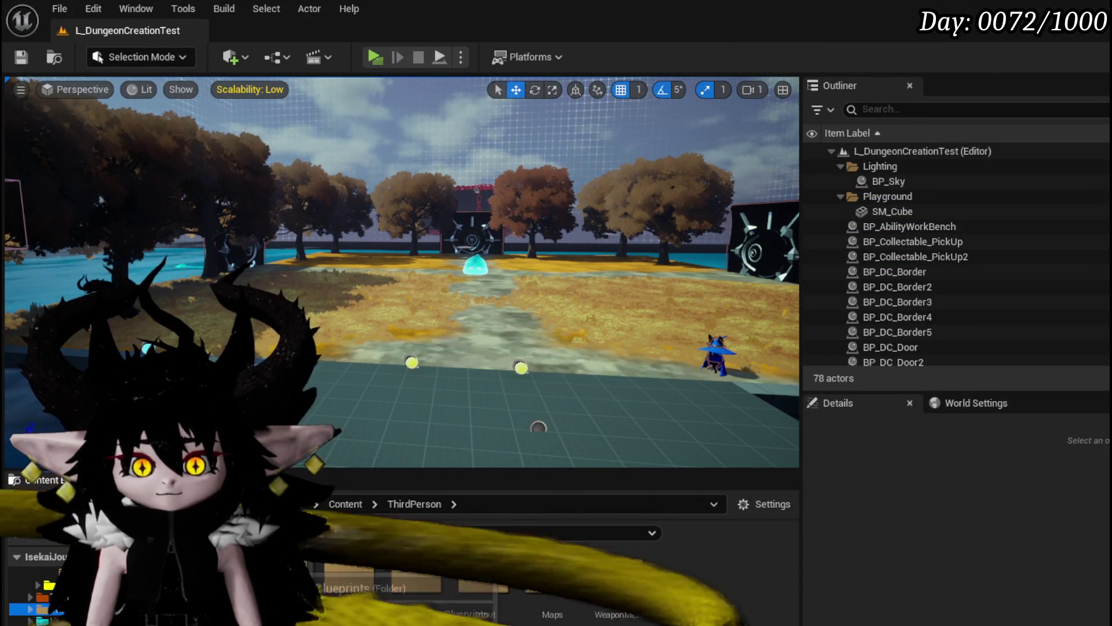
- Open the W_ControlsHUD widget blueprint from the TutorialSystem UI folder
{"action": "left_click", "coordinate": [35, 608]}
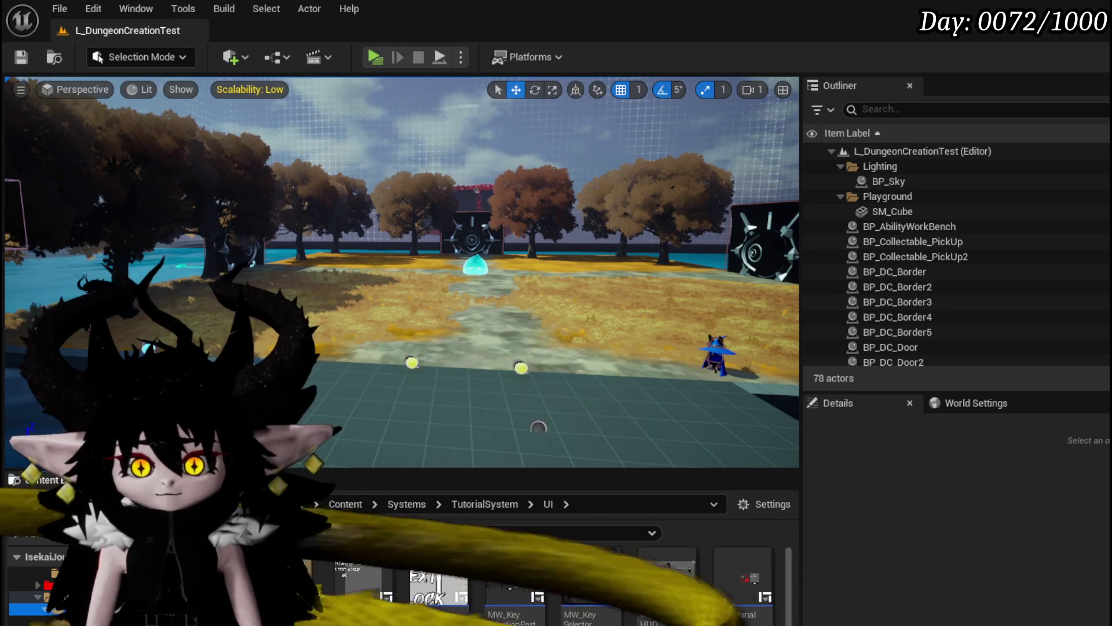
{"action": "double_click", "coordinate": [666, 603]}
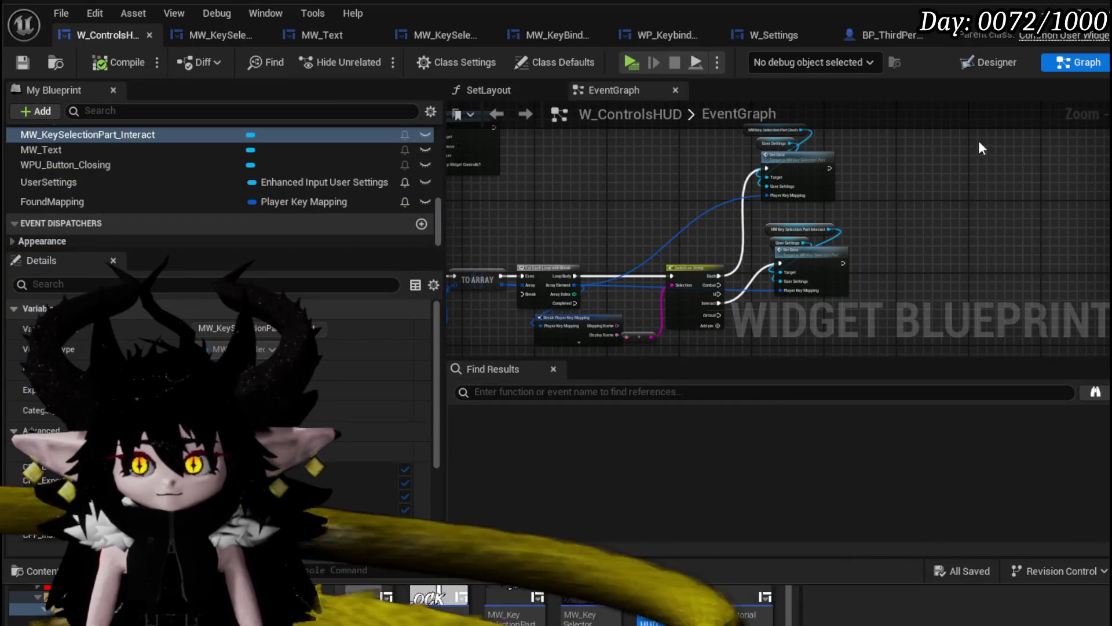
{"action": "scroll", "coordinate": [833, 201], "scroll_direction": "down", "scroll_amount": 4}
{"action": "scroll", "coordinate": [723, 220], "scroll_direction": "up", "scroll_amount": 4}
{"action": "scroll", "coordinate": [674, 292], "scroll_direction": "down", "scroll_amount": 4}
{"action": "scroll", "coordinate": [654, 301], "scroll_direction": "up", "scroll_amount": 5}
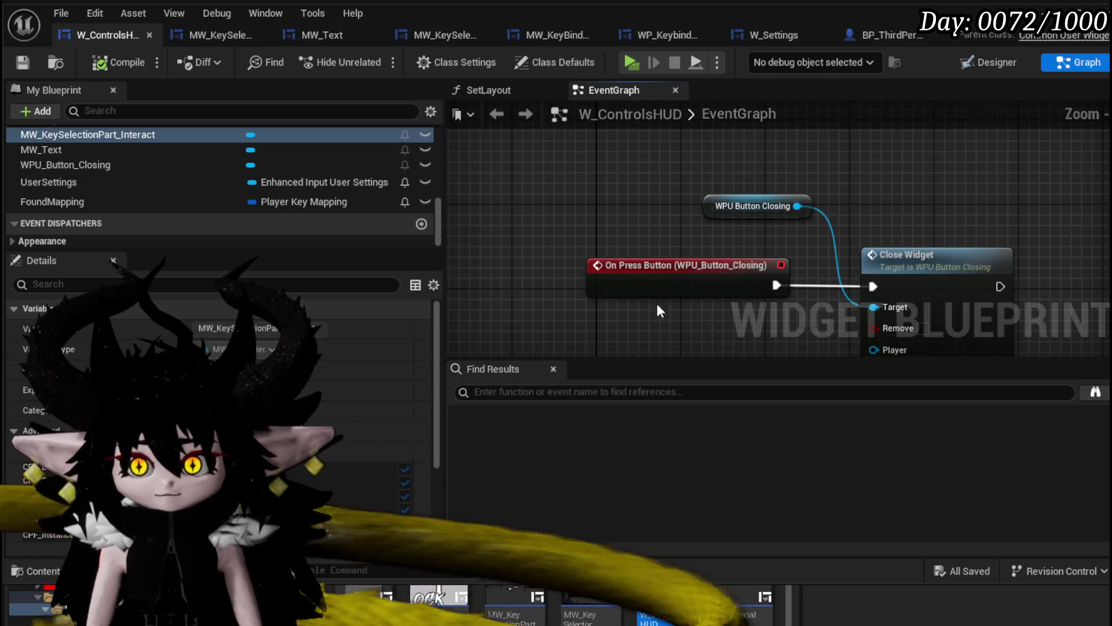
- Paste Owner and Save All Player Data nodes near the WPU_Button_Closing handler and arrange them
{"action": "key", "text": "ctrl+v"}
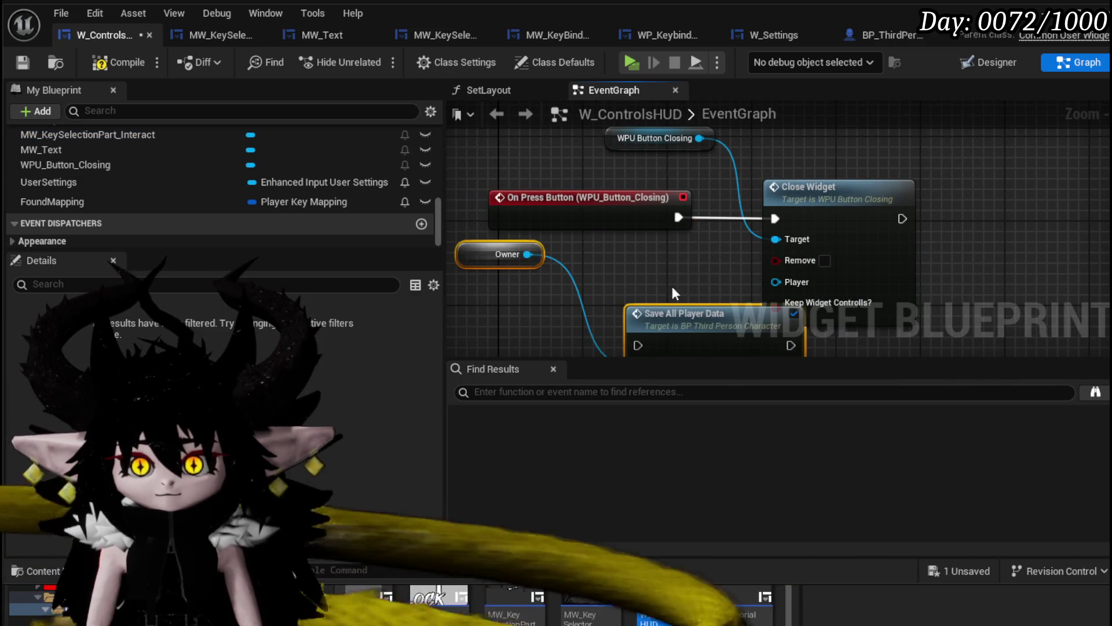
{"action": "left_click", "coordinate": [676, 295]}
{"action": "scroll", "coordinate": [223, 182], "scroll_direction": "up", "scroll_amount": 3}
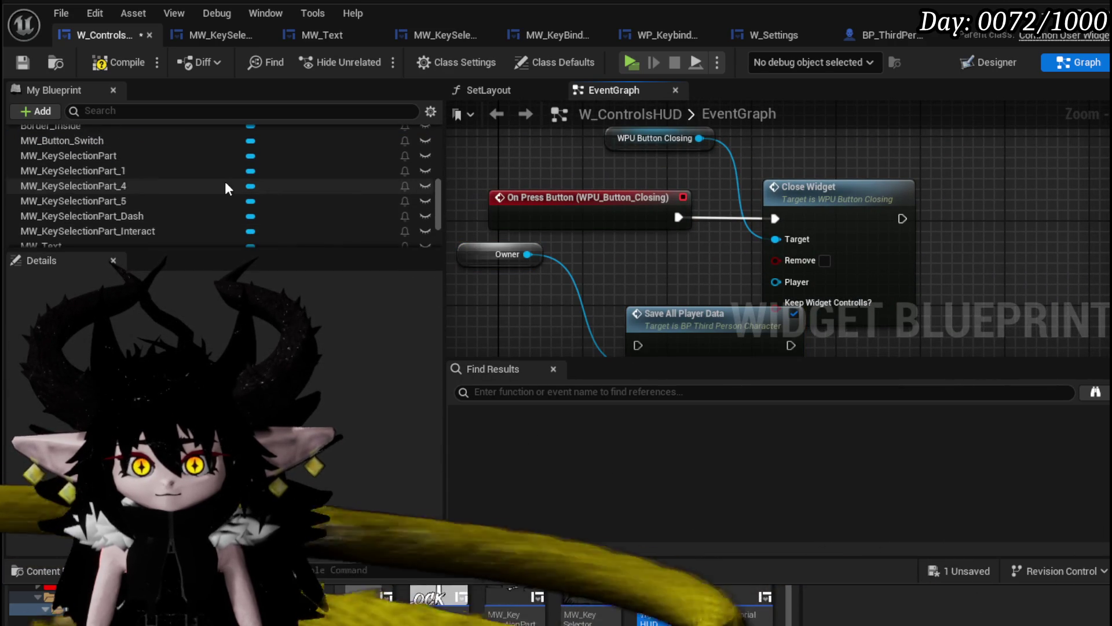
{"action": "scroll", "coordinate": [227, 206], "scroll_direction": "up", "scroll_amount": 3}
{"action": "scroll", "coordinate": [227, 204], "scroll_direction": "down", "scroll_amount": 6}
{"action": "scroll", "coordinate": [227, 204], "scroll_direction": "down", "scroll_amount": 2}
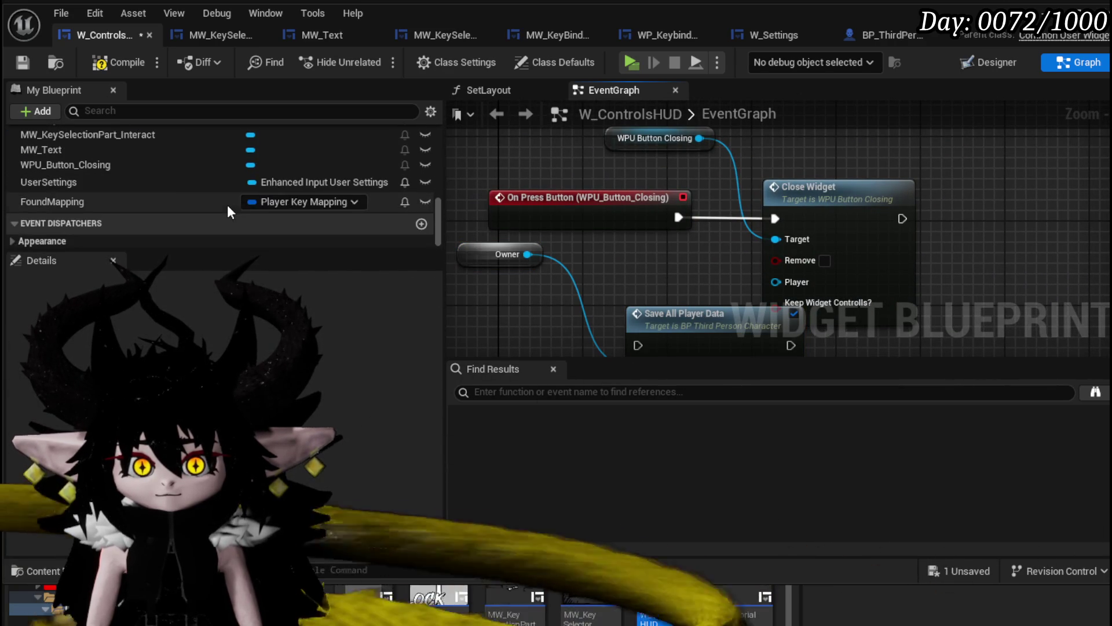
{"action": "left_click_drag", "start_coordinate": [523, 274], "coordinate": [581, 255]}
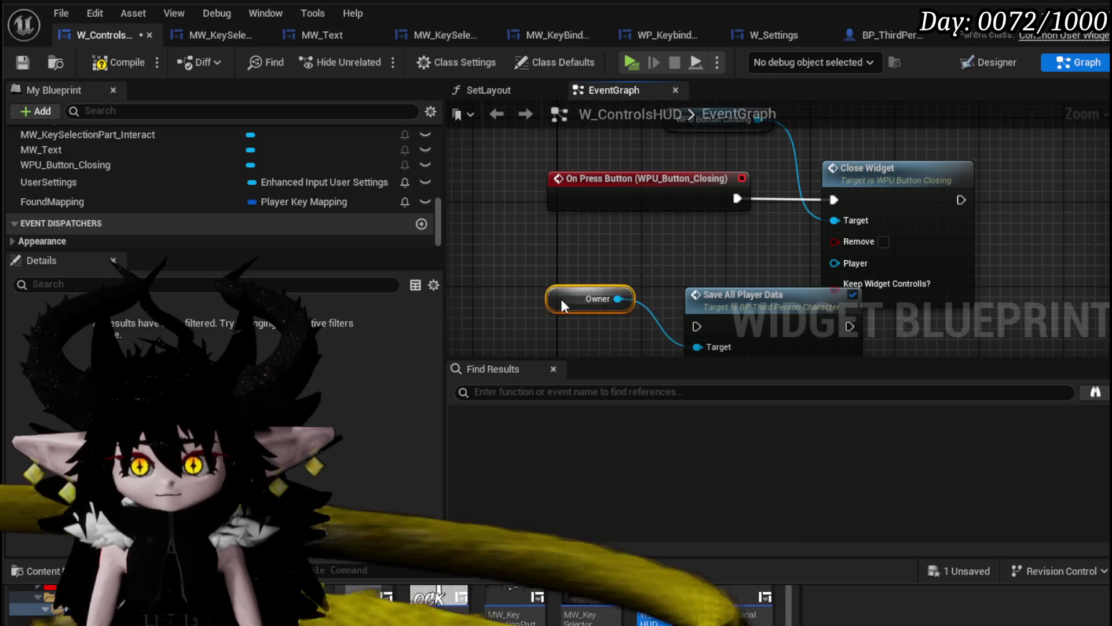
{"action": "left_click_drag", "start_coordinate": [559, 302], "coordinate": [601, 315]}
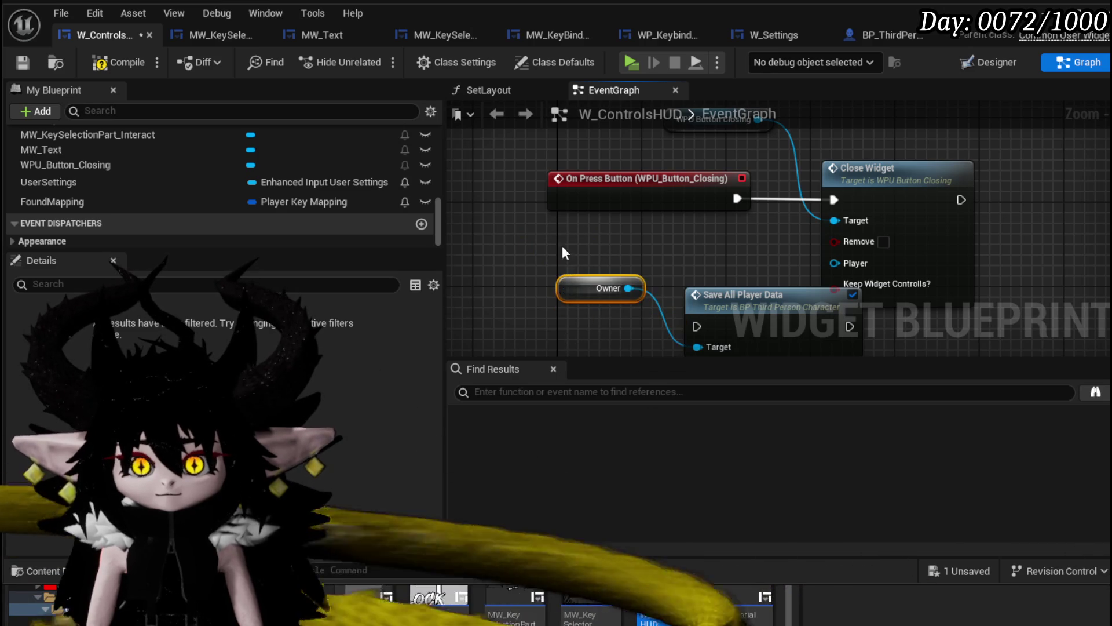
{"action": "left_click_drag", "start_coordinate": [713, 323], "coordinate": [577, 316]}
{"action": "scroll", "coordinate": [660, 266], "scroll_direction": "down", "scroll_amount": 4}
- Reposition around the Enhanced Input Local Player Subsystem nodes, then compile and save W_ControlsHUD
{"action": "left_click_drag", "start_coordinate": [682, 264], "coordinate": [792, 108]}
{"action": "scroll", "coordinate": [687, 240], "scroll_direction": "down", "scroll_amount": 2}
{"action": "scroll", "coordinate": [542, 315], "scroll_direction": "up", "scroll_amount": 5}
{"action": "left_click_drag", "start_coordinate": [640, 225], "coordinate": [741, 264]}
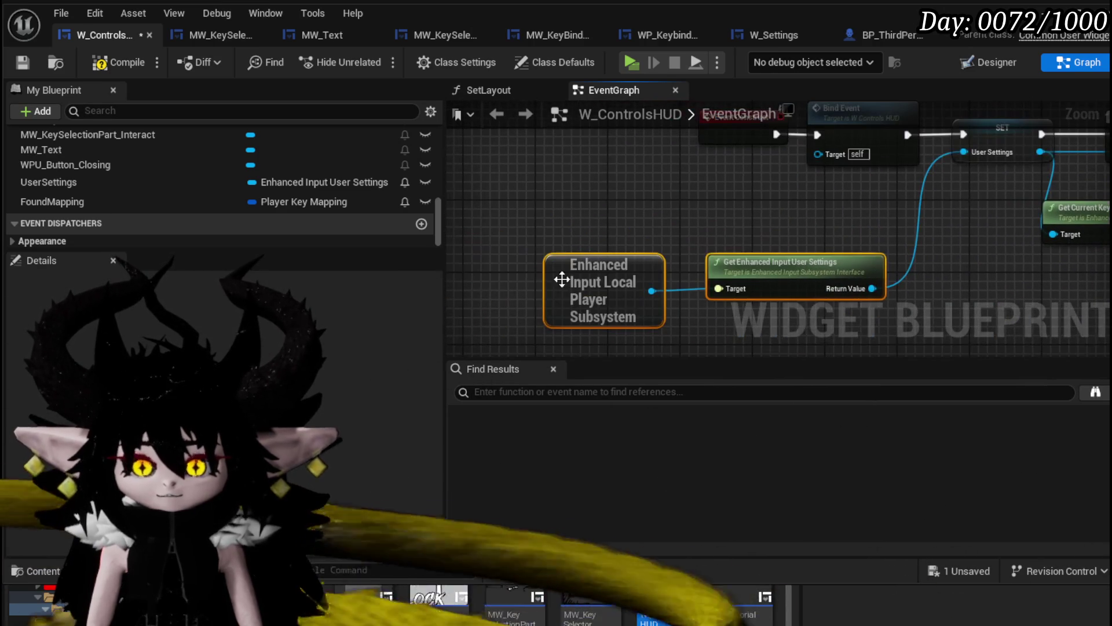
{"action": "left_click", "coordinate": [578, 269]}
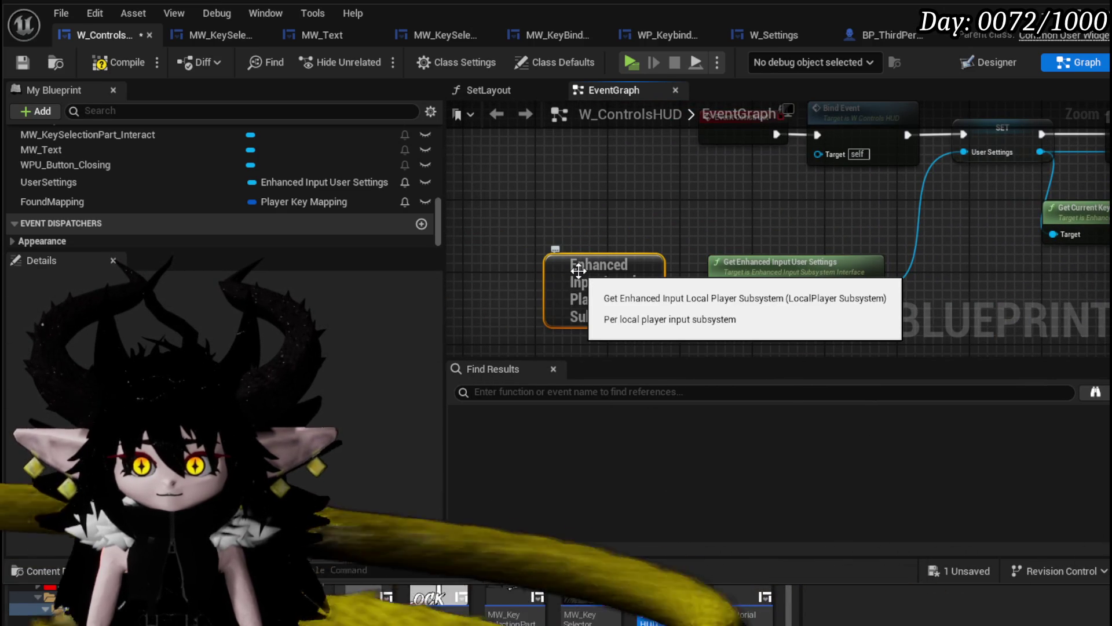
{"action": "scroll", "coordinate": [578, 270], "scroll_direction": "down", "scroll_amount": 4}
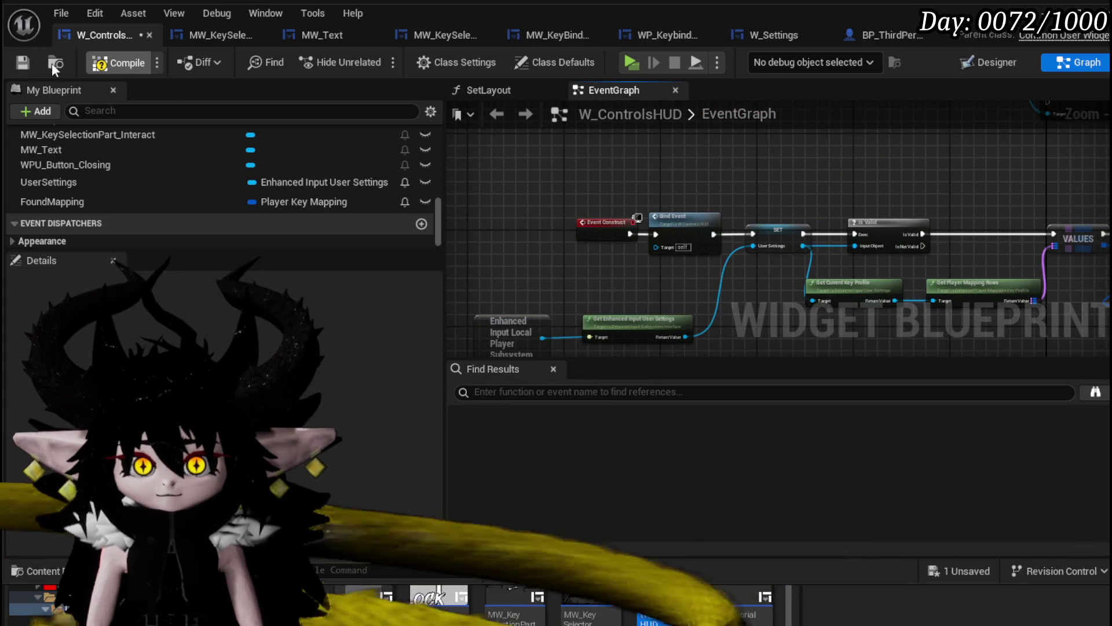
{"action": "left_click", "coordinate": [22, 64]}
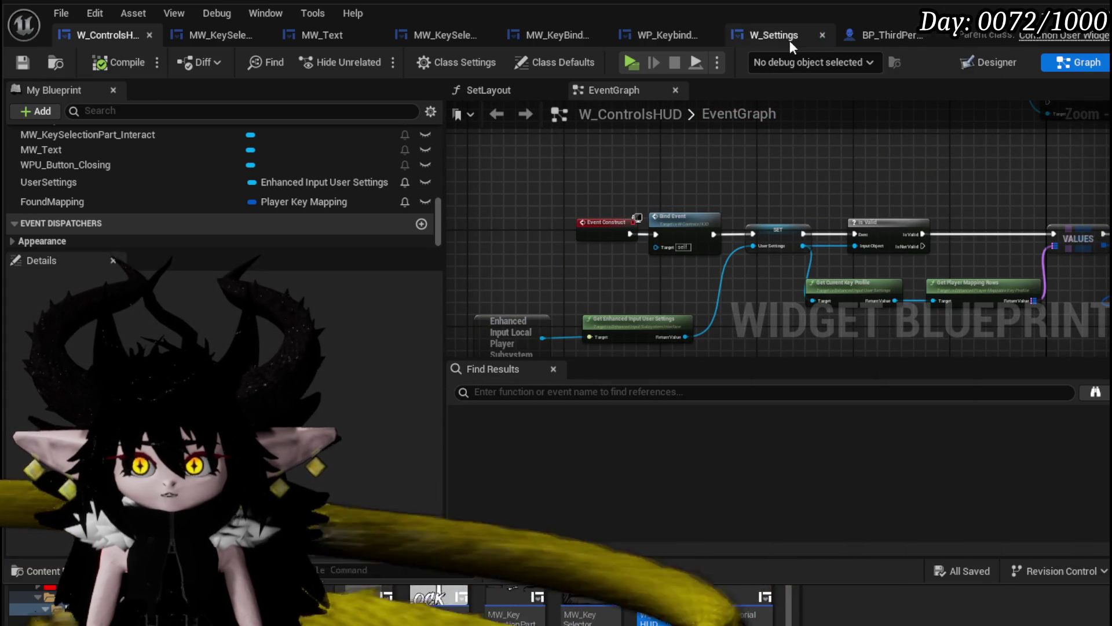
- In W_Settings, view the Save button handler, then select MW_Button_KeyBinds in the Designer
{"action": "left_click", "coordinate": [788, 40]}
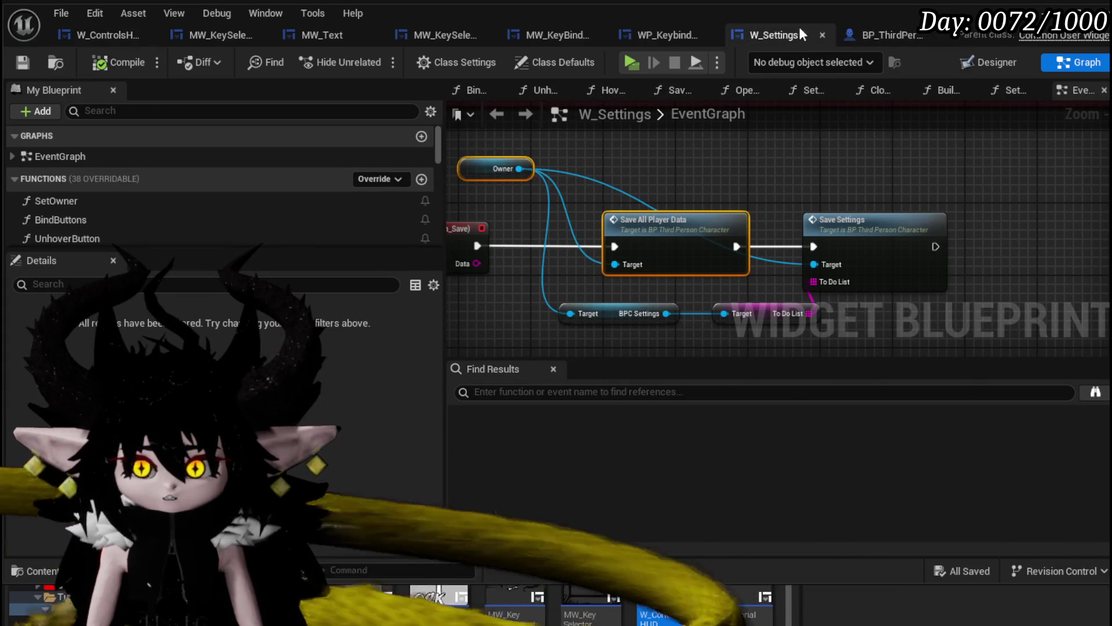
{"action": "mouse_move", "coordinate": [704, 169]}
{"action": "left_mouse_down"}
{"action": "mouse_move", "coordinate": [950, 162]}
{"action": "mouse_move", "coordinate": [879, 165]}
{"action": "left_mouse_up"}
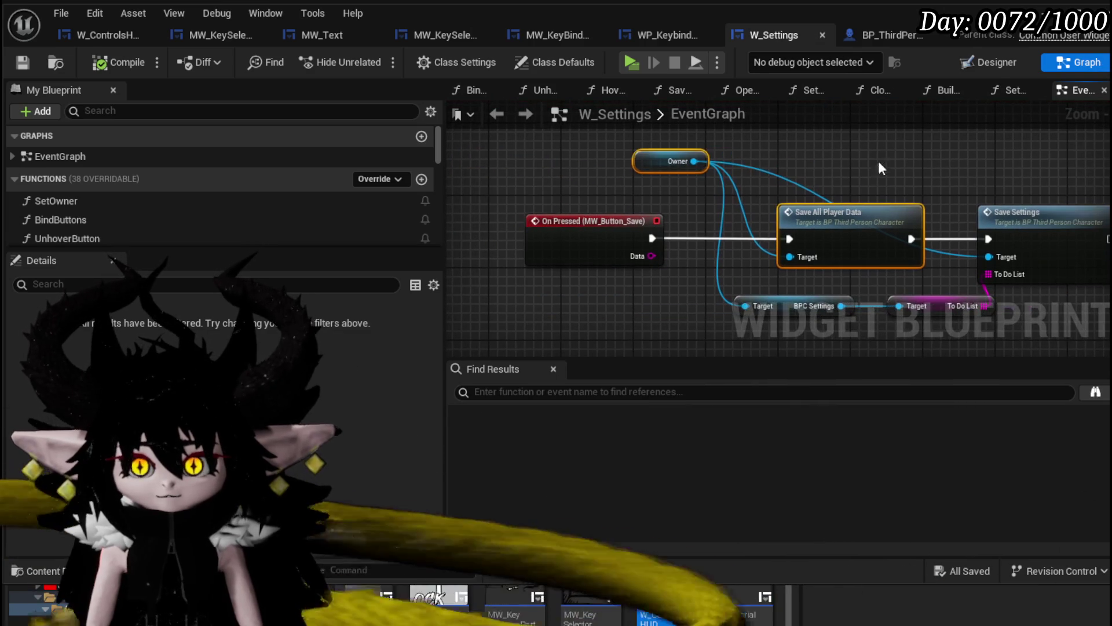
{"action": "scroll", "coordinate": [379, 158], "scroll_direction": "down", "scroll_amount": 5}
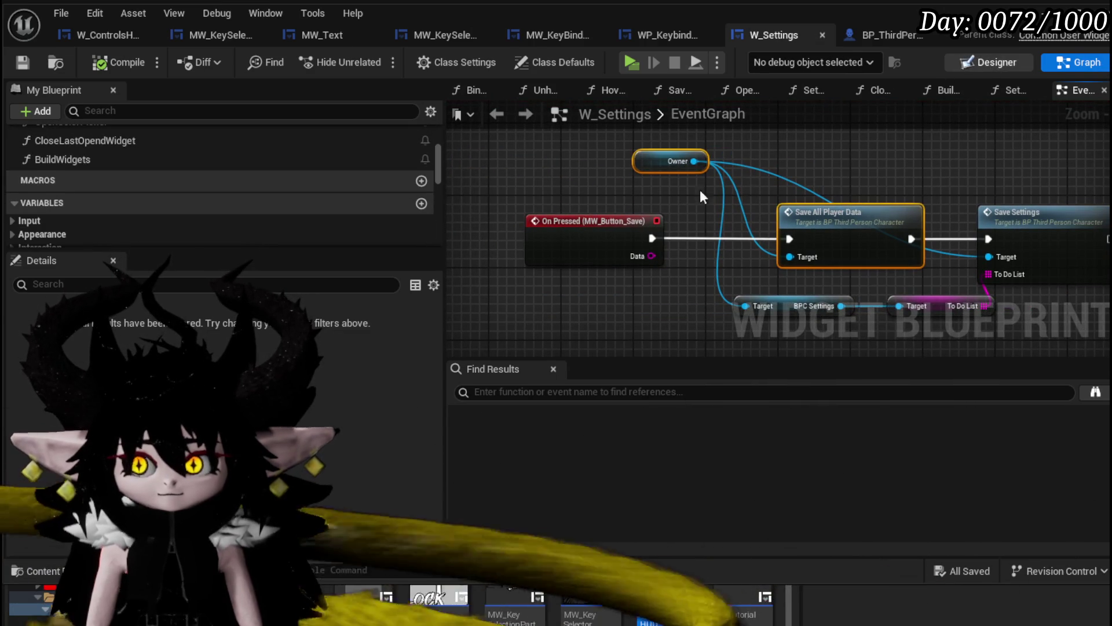
{"action": "key", "text": "ctrl+shift+d"}
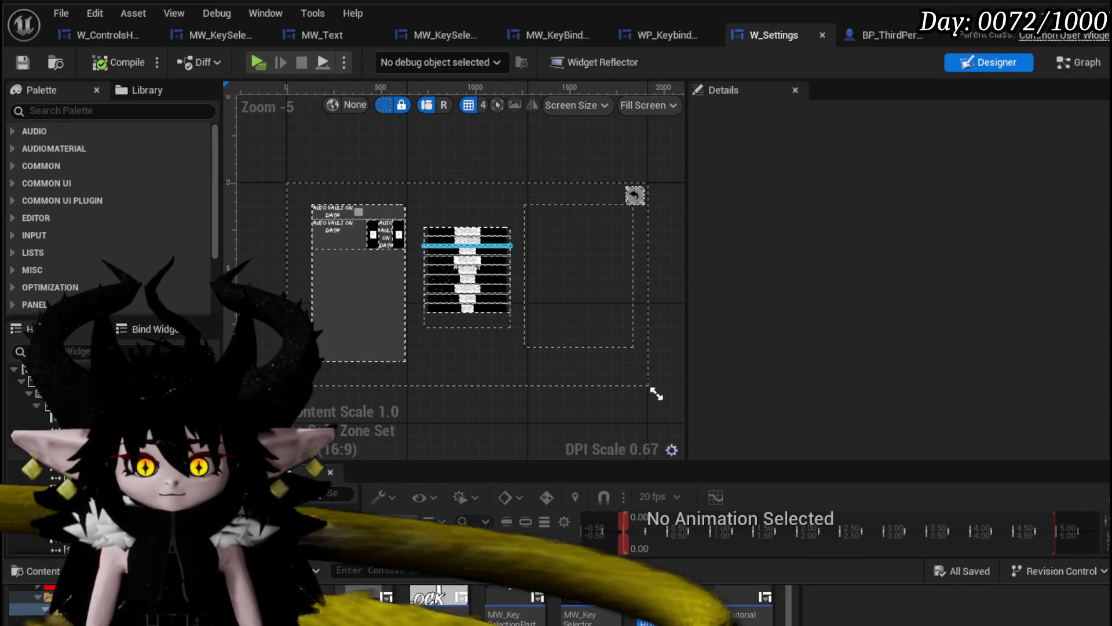
{"action": "left_click", "coordinate": [467, 244]}
{"action": "scroll", "coordinate": [1061, 434], "scroll_direction": "down", "scroll_amount": 10}
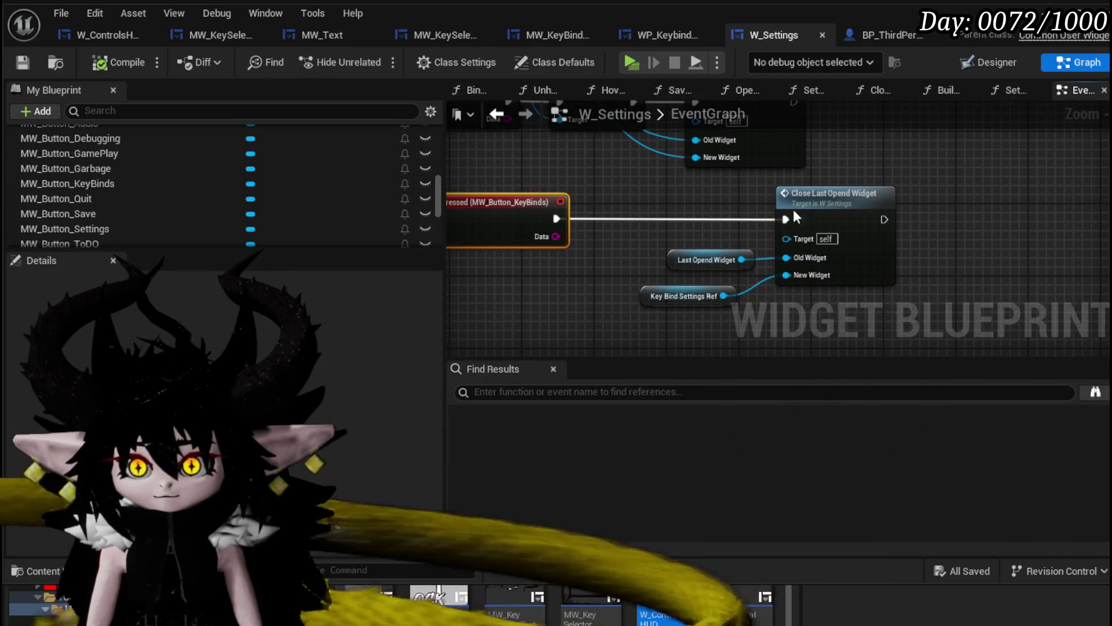
- Inspect the CloseLastOpendWidget function graph and return to the event graph
{"action": "double_click", "coordinate": [836, 207]}
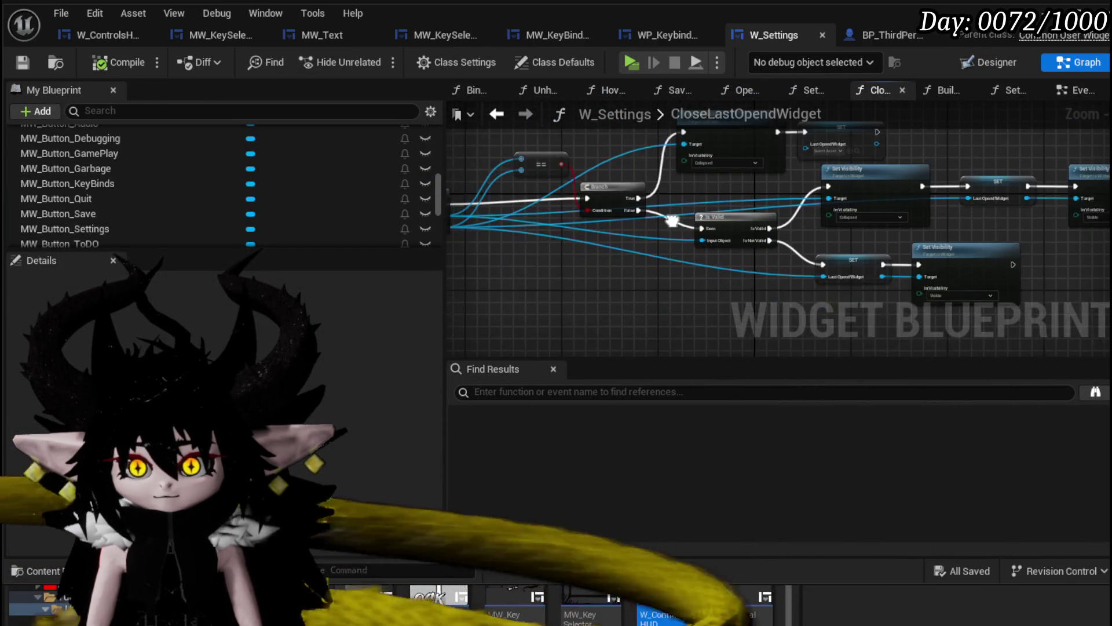
{"action": "left_click", "coordinate": [497, 114]}
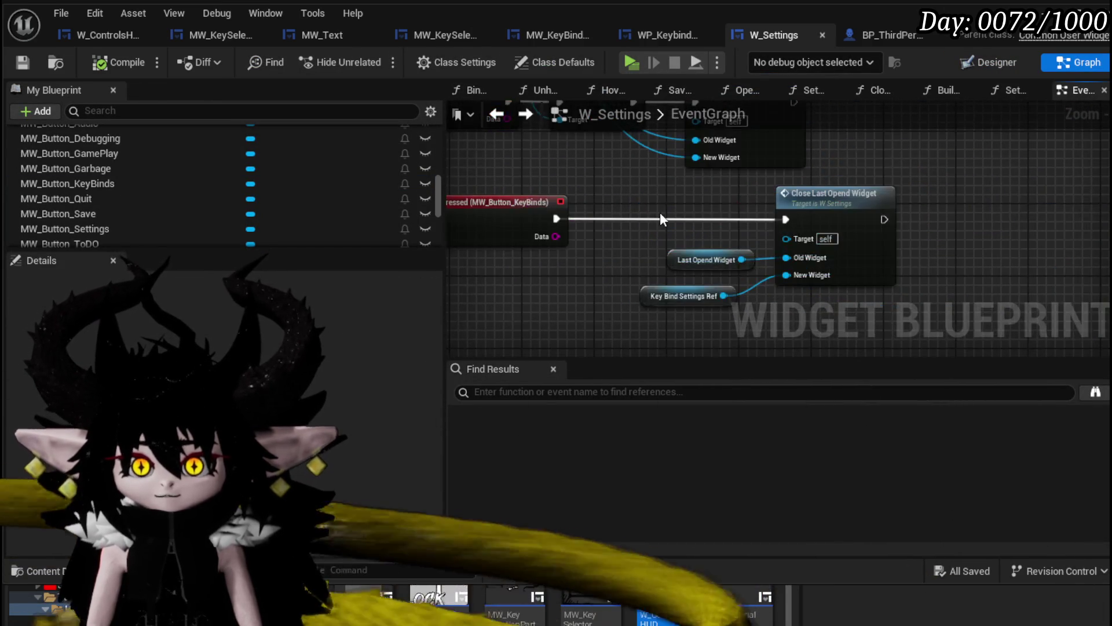
{"action": "scroll", "coordinate": [111, 165], "scroll_direction": "up", "scroll_amount": 5}
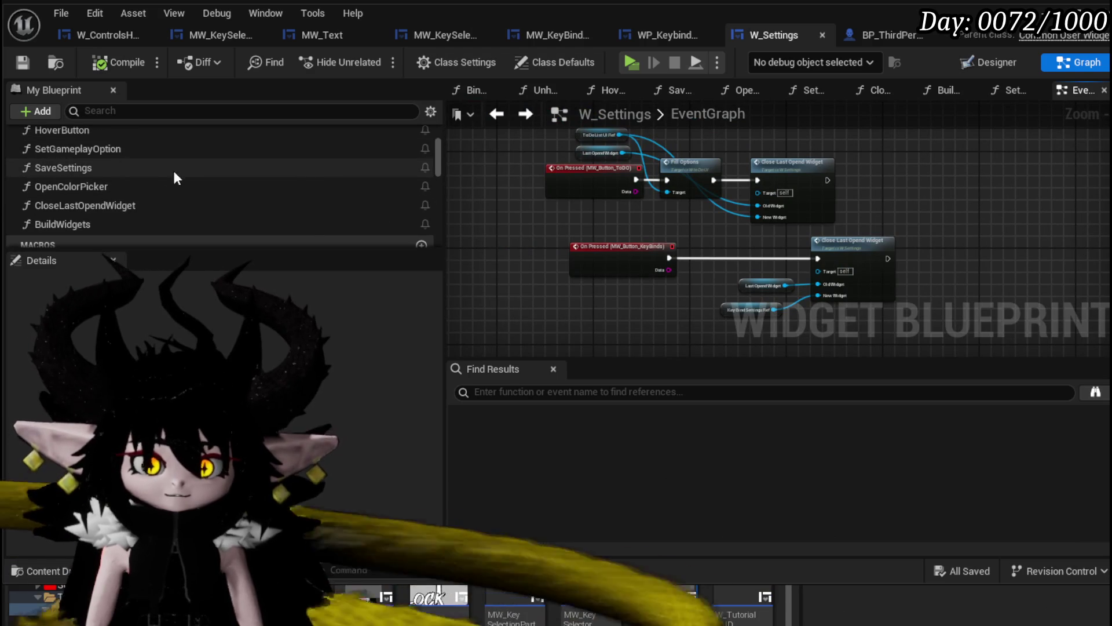
{"action": "scroll", "coordinate": [85, 206], "scroll_direction": "up", "scroll_amount": 2}
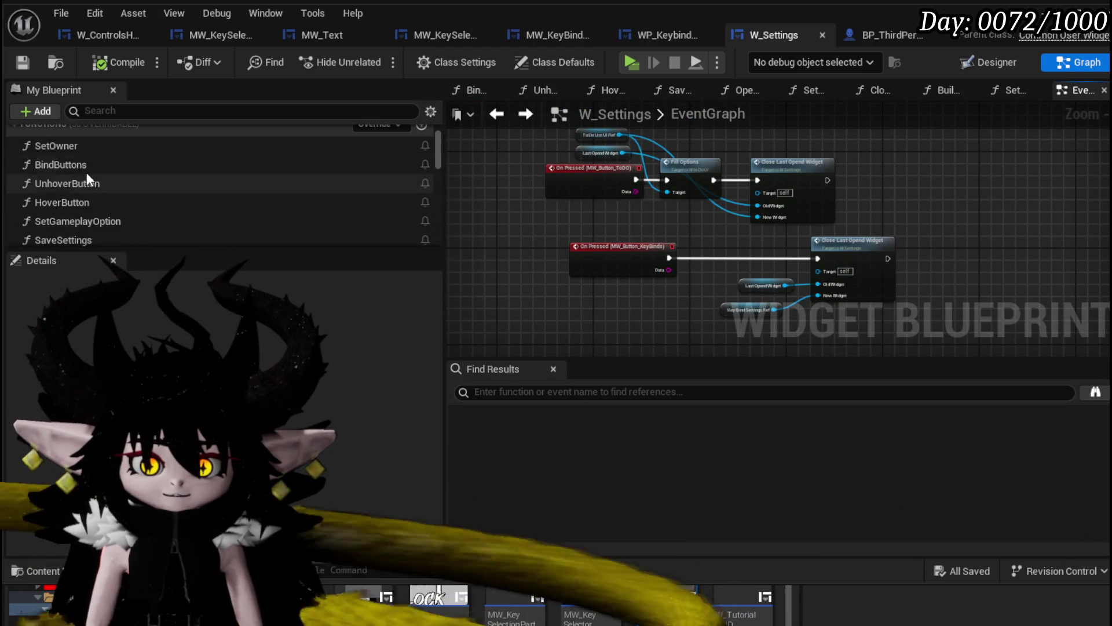
- Inspect the SetOwner and BindButtons function graphs
{"action": "double_click", "coordinate": [70, 144]}
{"action": "scroll", "coordinate": [615, 229], "scroll_direction": "down", "scroll_amount": 2}
{"action": "mouse_move", "coordinate": [616, 229]}
{"action": "left_mouse_down"}
{"action": "mouse_move", "coordinate": [554, 235]}
{"action": "mouse_move", "coordinate": [664, 242]}
{"action": "mouse_move", "coordinate": [859, 226]}
{"action": "mouse_move", "coordinate": [792, 270]}
{"action": "left_mouse_up"}
{"action": "double_click", "coordinate": [844, 219]}
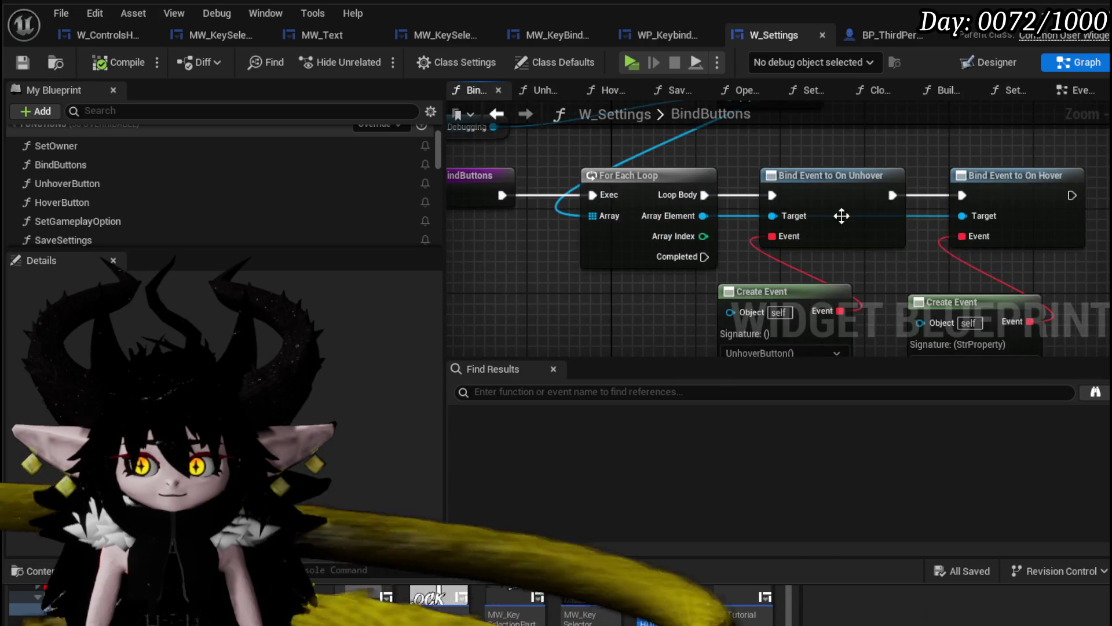
{"action": "scroll", "coordinate": [682, 221], "scroll_direction": "down", "scroll_amount": 2}
{"action": "scroll", "coordinate": [627, 323], "scroll_direction": "up", "scroll_amount": 2}
{"action": "mouse_move", "coordinate": [627, 322]}
{"action": "left_mouse_down"}
{"action": "mouse_move", "coordinate": [596, 300]}
{"action": "mouse_move", "coordinate": [596, 255]}
{"action": "mouse_move", "coordinate": [601, 310]}
{"action": "mouse_move", "coordinate": [635, 250]}
{"action": "left_mouse_up"}
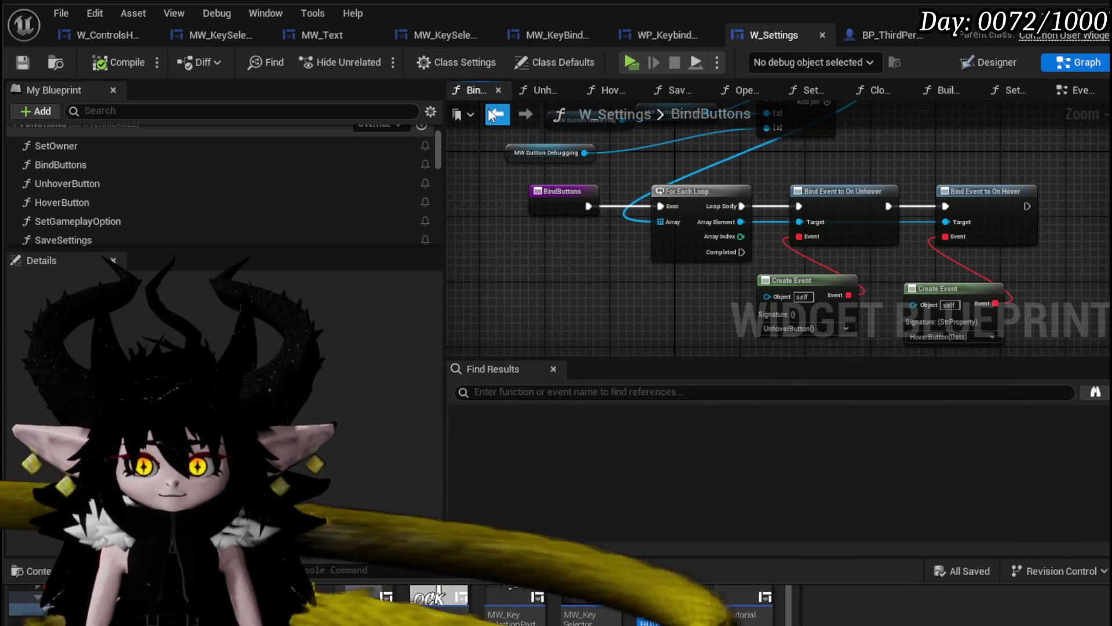
{"action": "left_click", "coordinate": [497, 114]}
{"action": "scroll", "coordinate": [193, 210], "scroll_direction": "down", "scroll_amount": 3}
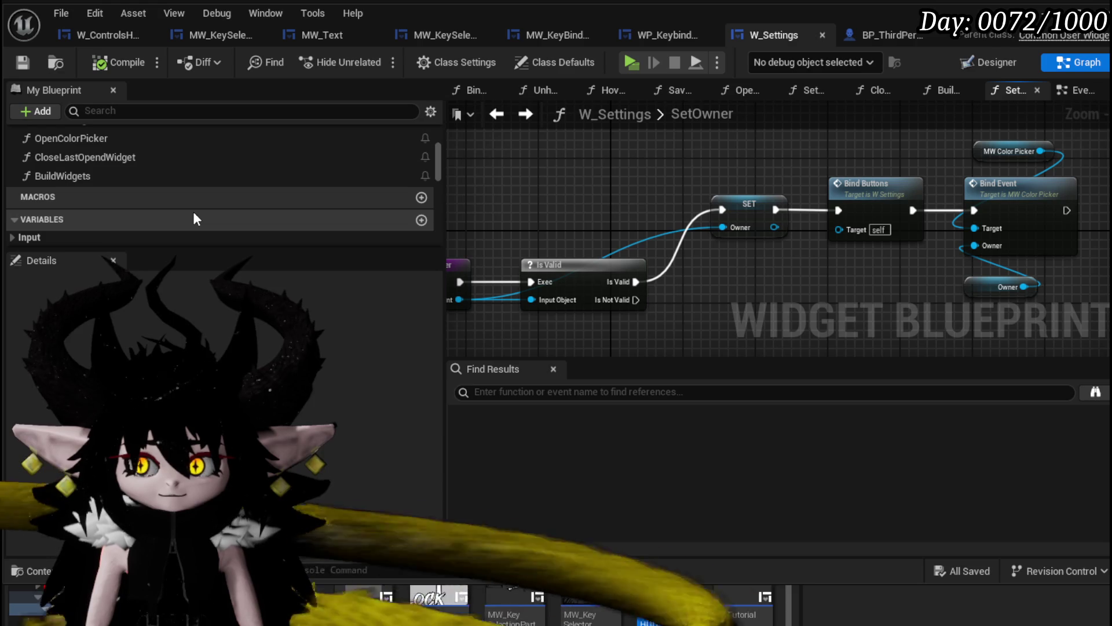
- Open BuildWidgets, pan to the Create WP Keybind Settings Widget chain, and search for 'Key'
{"action": "left_click", "coordinate": [196, 173]}
{"action": "double_click", "coordinate": [196, 174]}
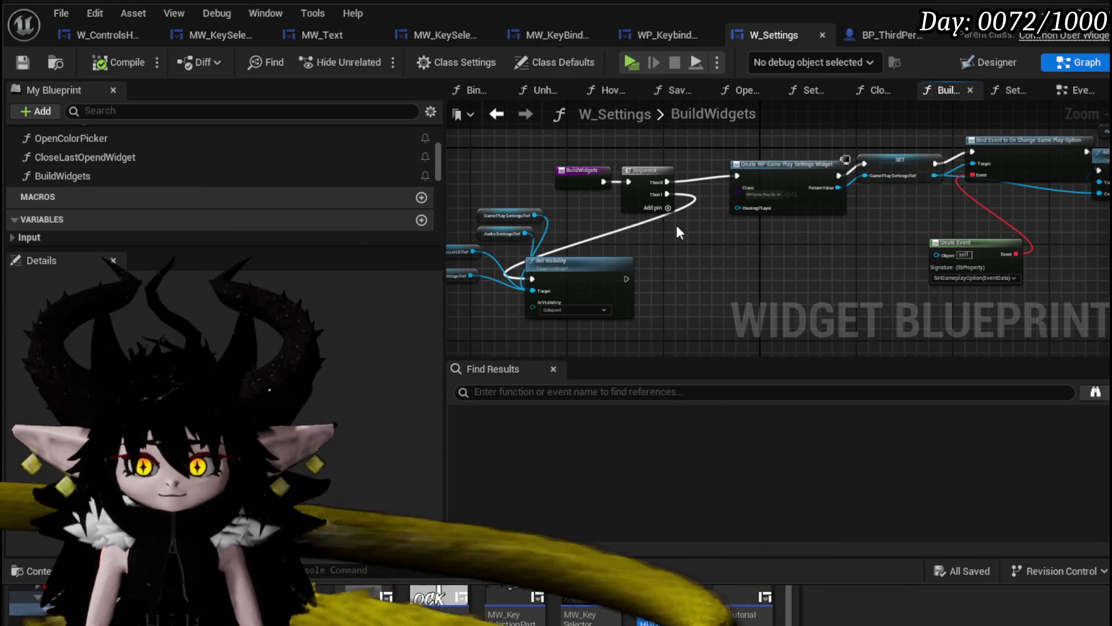
{"action": "scroll", "coordinate": [666, 255], "scroll_direction": "up", "scroll_amount": 2}
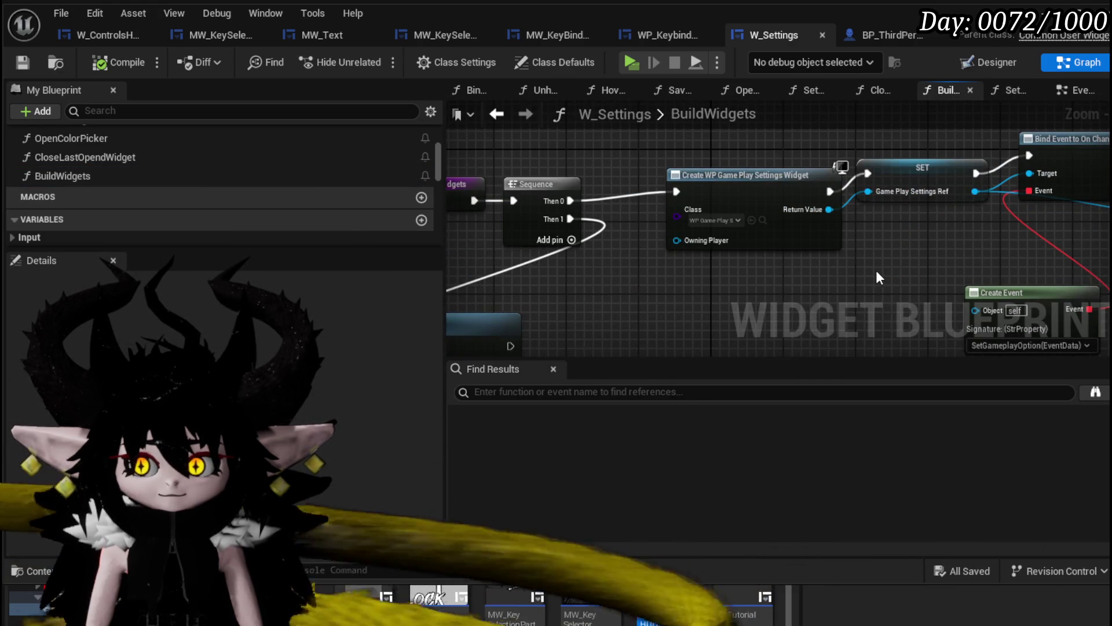
{"action": "left_click_drag", "start_coordinate": [876, 270], "coordinate": [496, 267]}
{"action": "left_click_drag", "start_coordinate": [940, 264], "coordinate": [534, 255]}
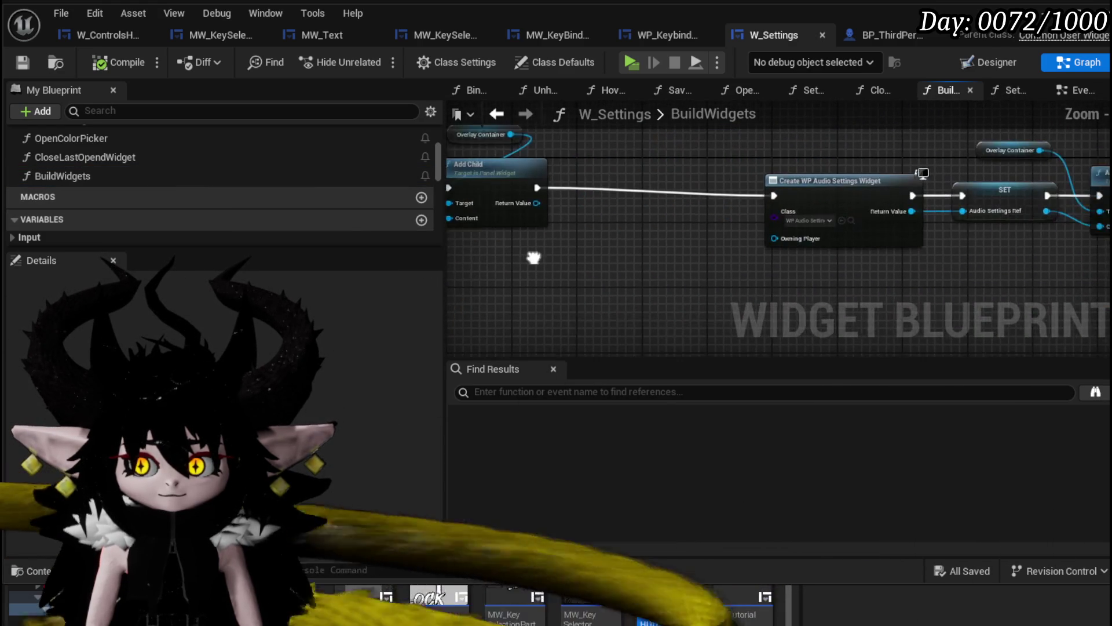
{"action": "left_click_drag", "start_coordinate": [717, 259], "coordinate": [850, 259]}
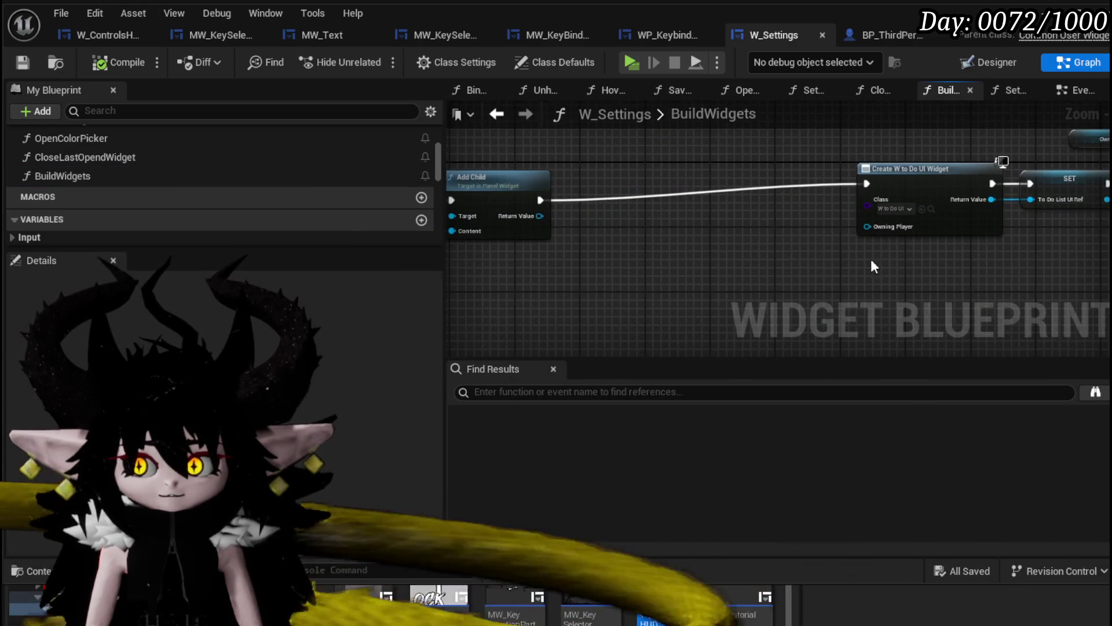
{"action": "mouse_move", "coordinate": [1043, 243]}
{"action": "left_mouse_down"}
{"action": "mouse_move", "coordinate": [918, 236]}
{"action": "mouse_move", "coordinate": [595, 253]}
{"action": "left_mouse_up"}
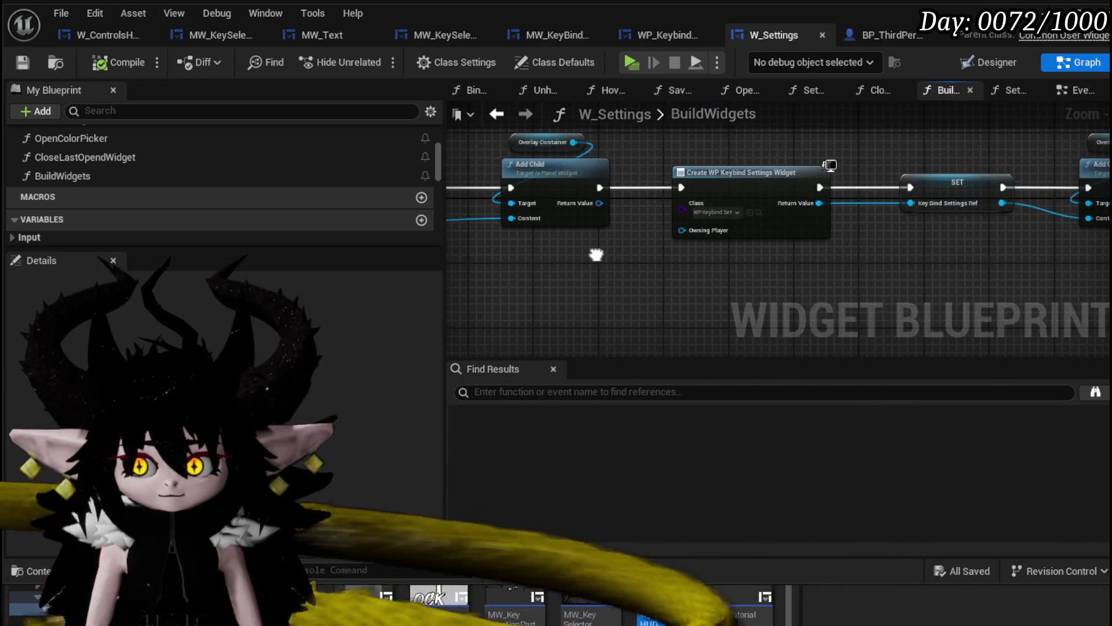
{"action": "mouse_move", "coordinate": [1010, 244]}
{"action": "left_mouse_down"}
{"action": "mouse_move", "coordinate": [658, 241]}
{"action": "mouse_move", "coordinate": [1001, 238]}
{"action": "left_mouse_up"}
{"action": "left_click_drag", "start_coordinate": [576, 237], "coordinate": [799, 239]}
{"action": "type", "text": "Key"}
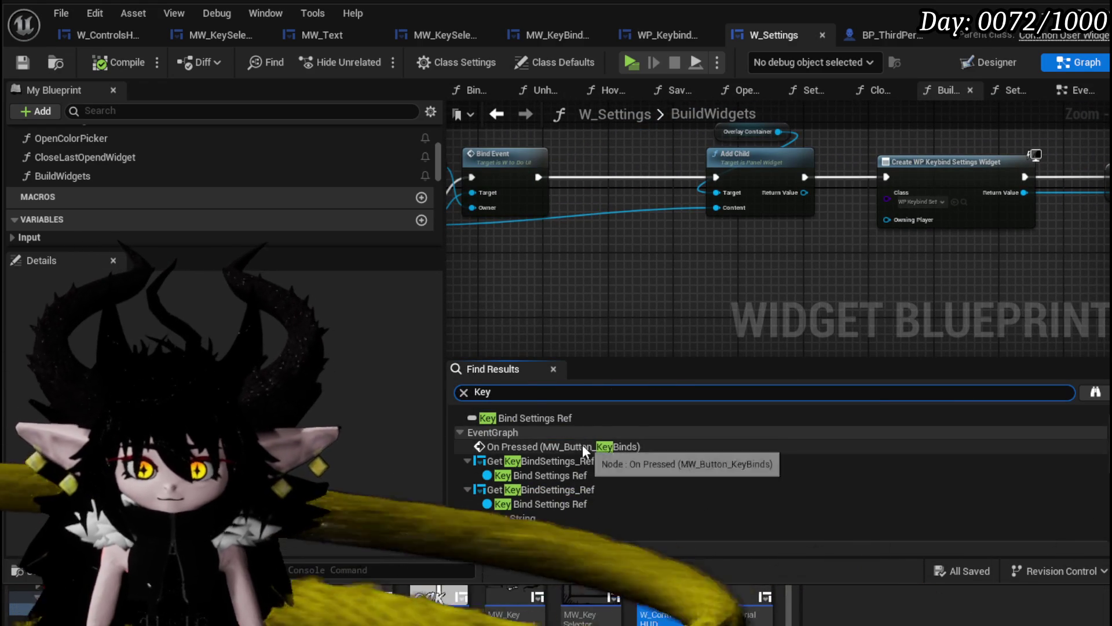
- Trace KeyBindSettings_Ref to its Create Widget node in BuildWidgets and where it is set
{"action": "left_click", "coordinate": [589, 415]}
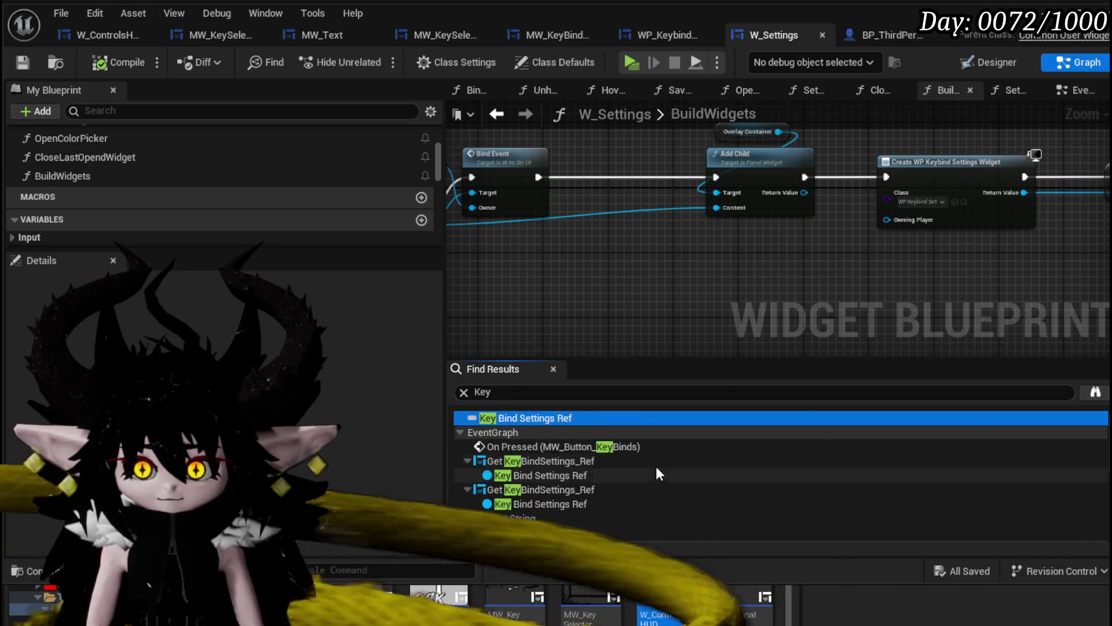
{"action": "double_click", "coordinate": [616, 460]}
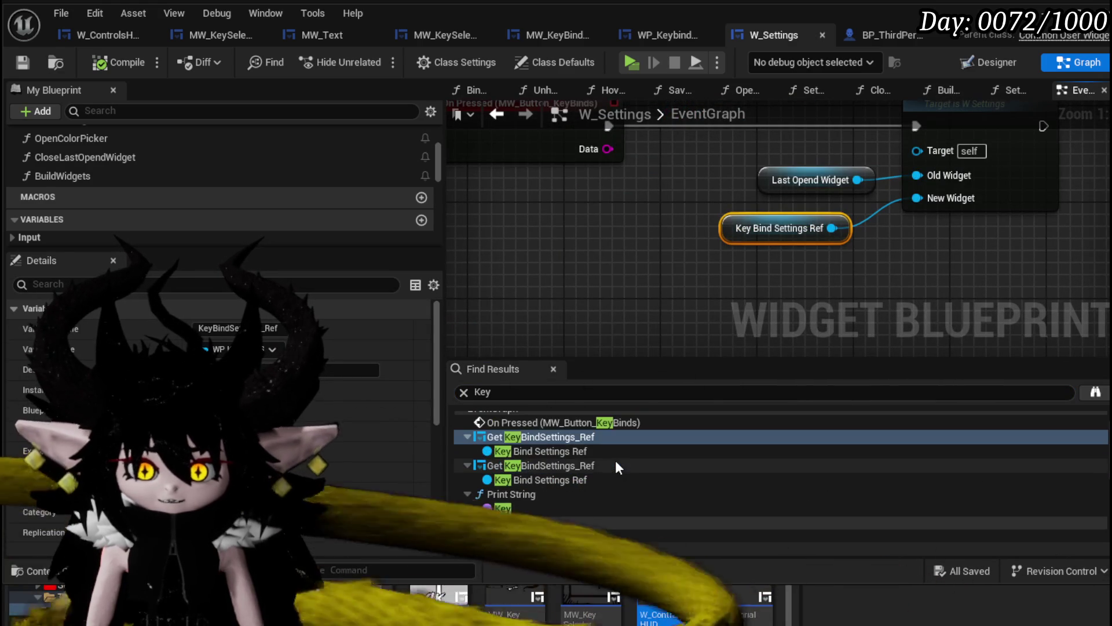
{"action": "scroll", "coordinate": [615, 460], "scroll_direction": "down", "scroll_amount": 3}
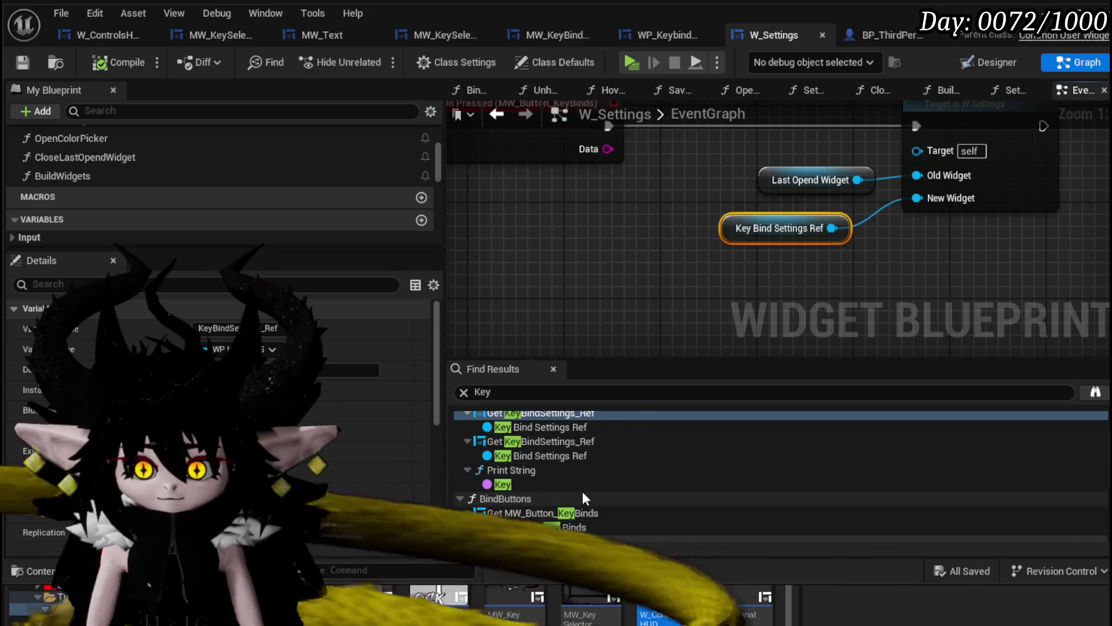
{"action": "scroll", "coordinate": [550, 448], "scroll_direction": "down", "scroll_amount": 3}
{"action": "scroll", "coordinate": [550, 447], "scroll_direction": "down", "scroll_amount": 5}
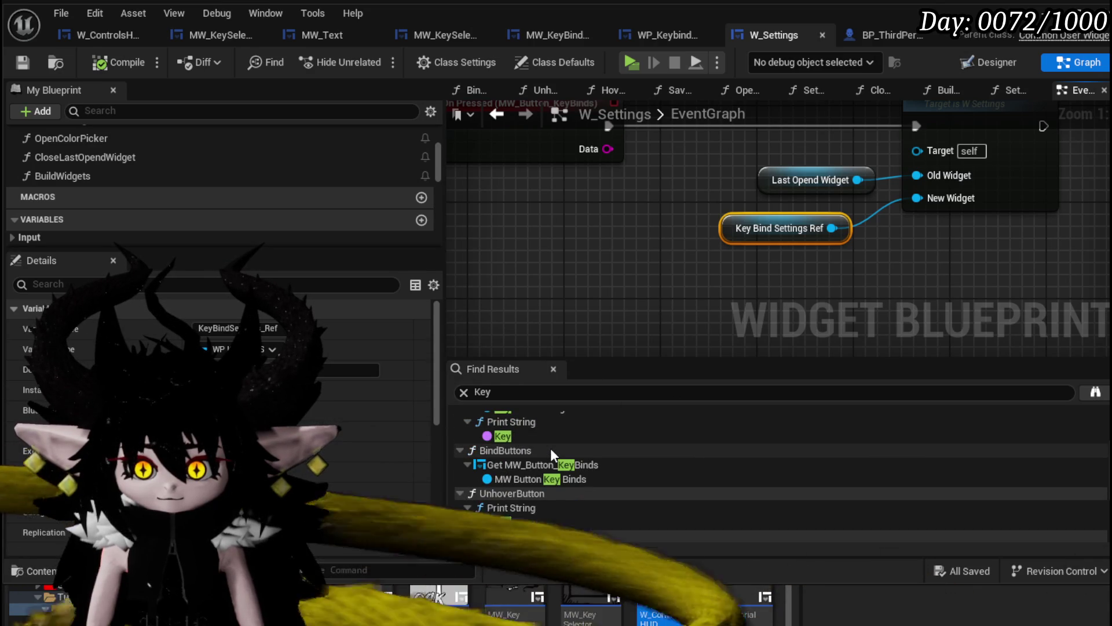
{"action": "scroll", "coordinate": [551, 447], "scroll_direction": "down", "scroll_amount": 5}
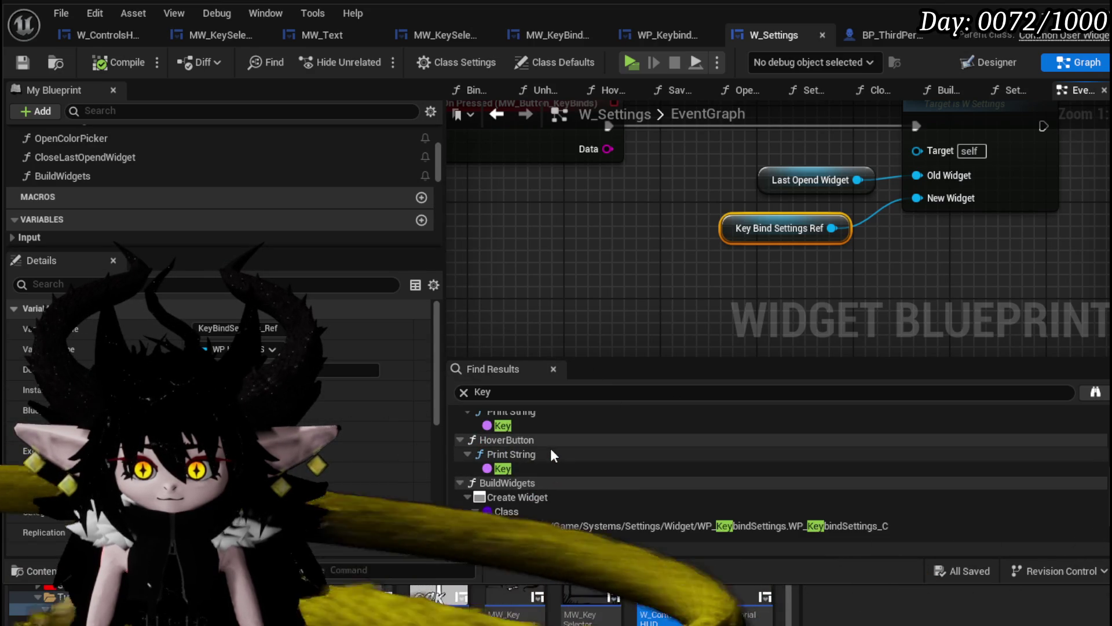
{"action": "left_click", "coordinate": [539, 453]}
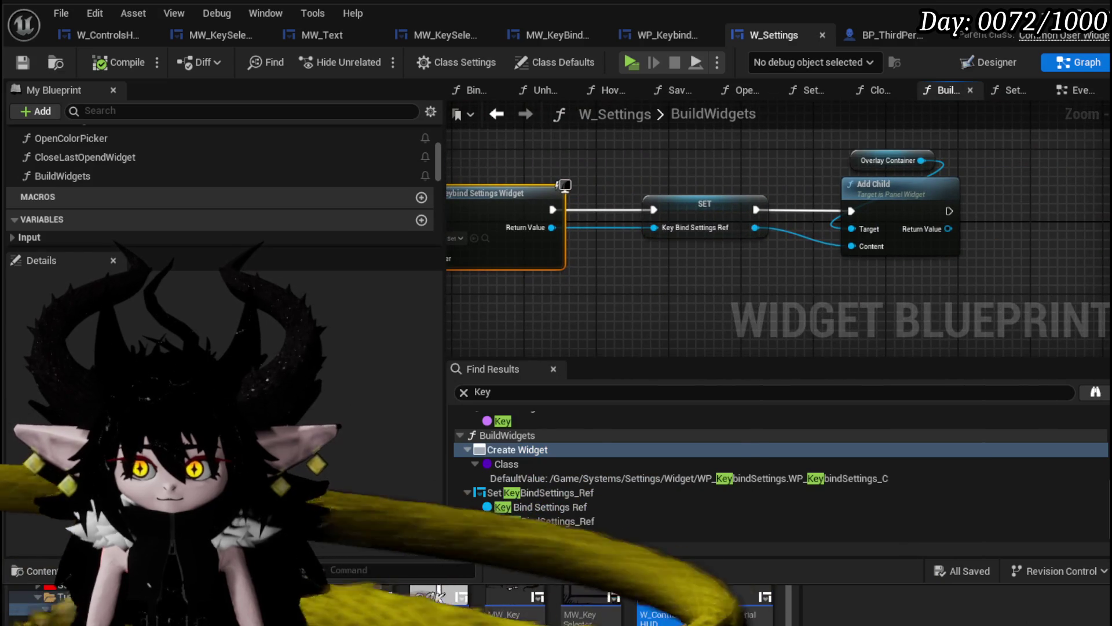
{"action": "scroll", "coordinate": [738, 277], "scroll_direction": "down", "scroll_amount": 3}
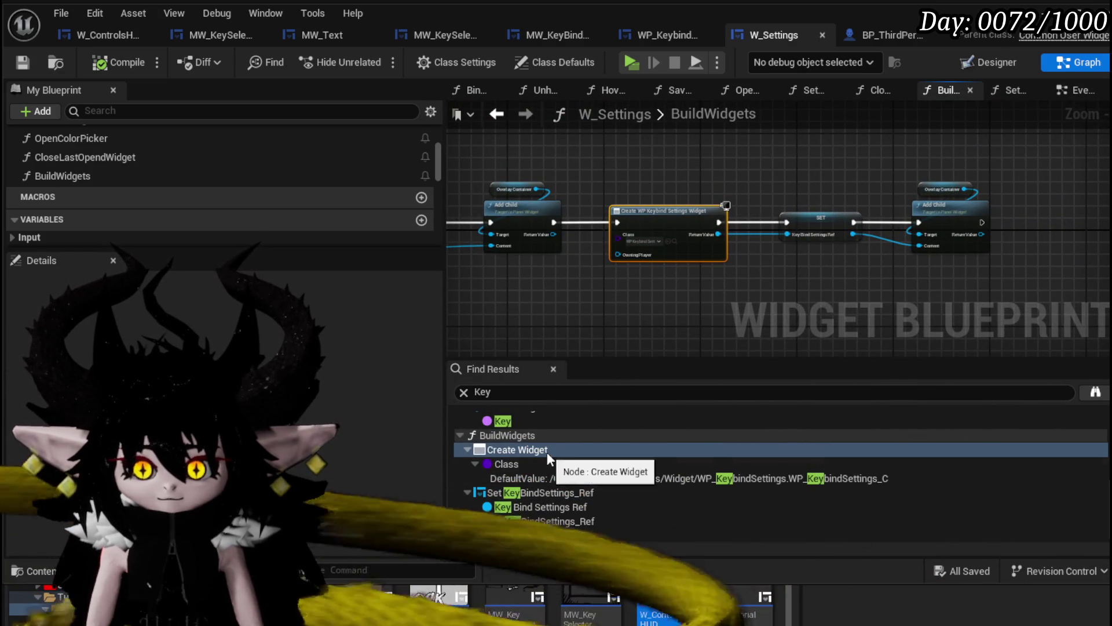
{"action": "left_click", "coordinate": [600, 492]}
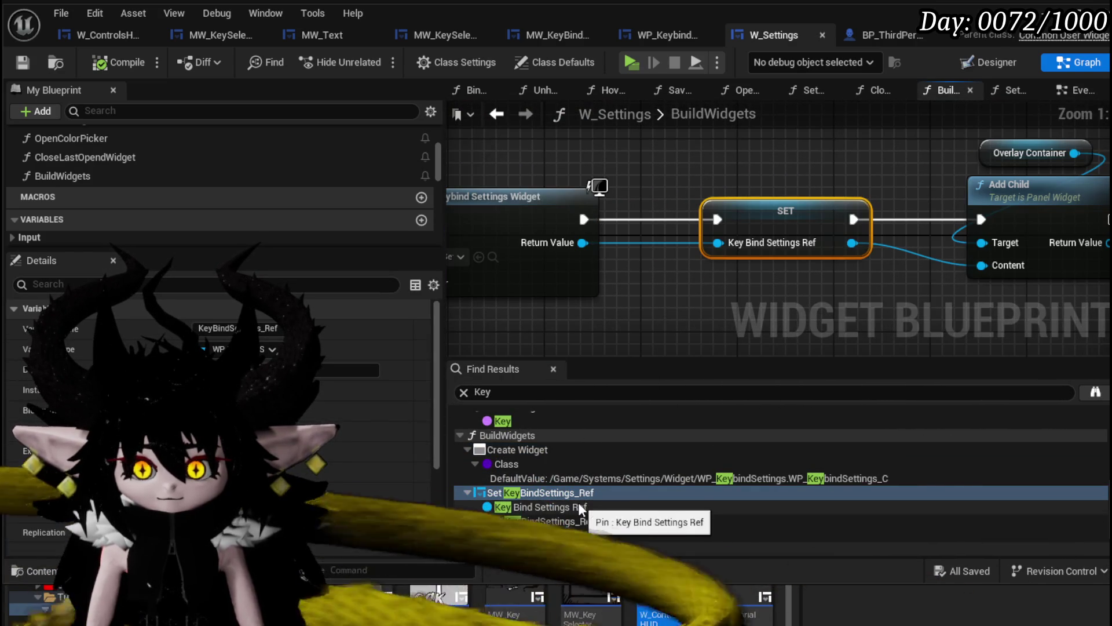
- Open the WP_KeybindSettings widget blueprint from the Create Widget node and pan across its EventGraph
{"action": "left_click_drag", "start_coordinate": [498, 257], "coordinate": [663, 247]}
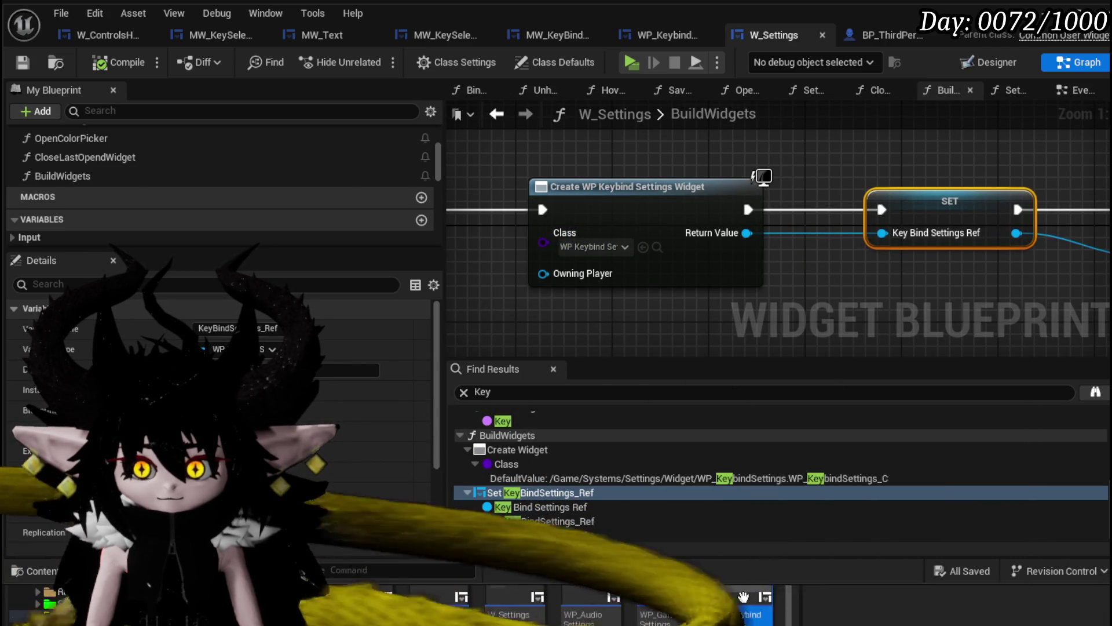
{"action": "double_click", "coordinate": [743, 602]}
{"action": "left_click_drag", "start_coordinate": [562, 193], "coordinate": [791, 220]}
{"action": "scroll", "coordinate": [663, 184], "scroll_direction": "down", "scroll_amount": 2}
{"action": "left_click_drag", "start_coordinate": [663, 184], "coordinate": [1000, 317]}
- Leave the keybind settings graph and switch tabs via BP_ThirdPersonCharacter to the widget's Designer view
{"action": "scroll", "coordinate": [130, 166], "scroll_direction": "down", "scroll_amount": 2}
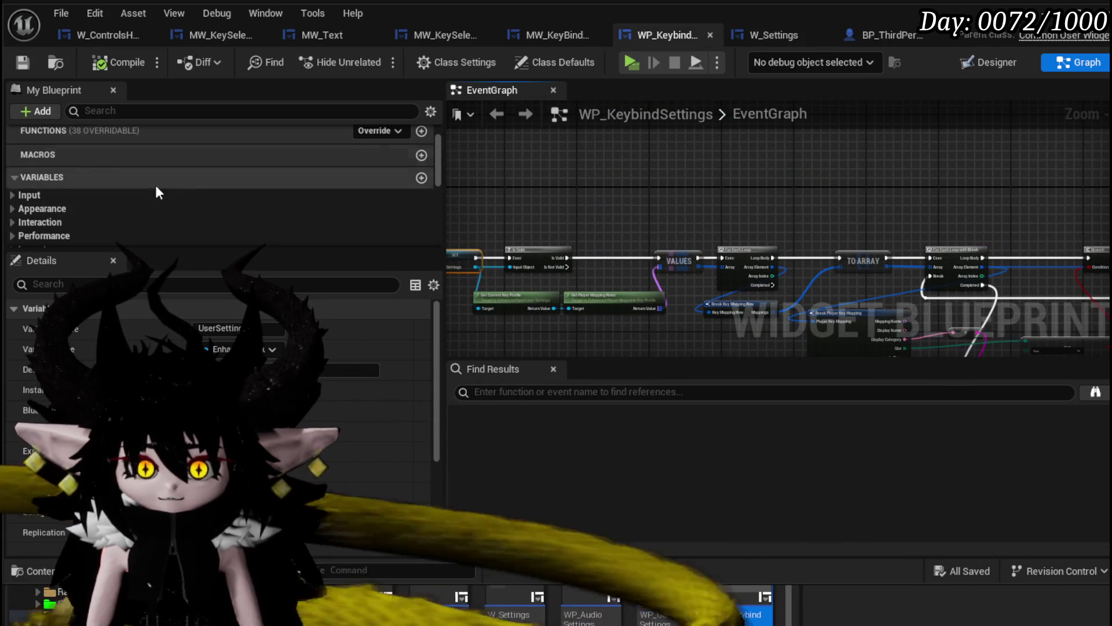
{"action": "scroll", "coordinate": [680, 206], "scroll_direction": "down", "scroll_amount": 5}
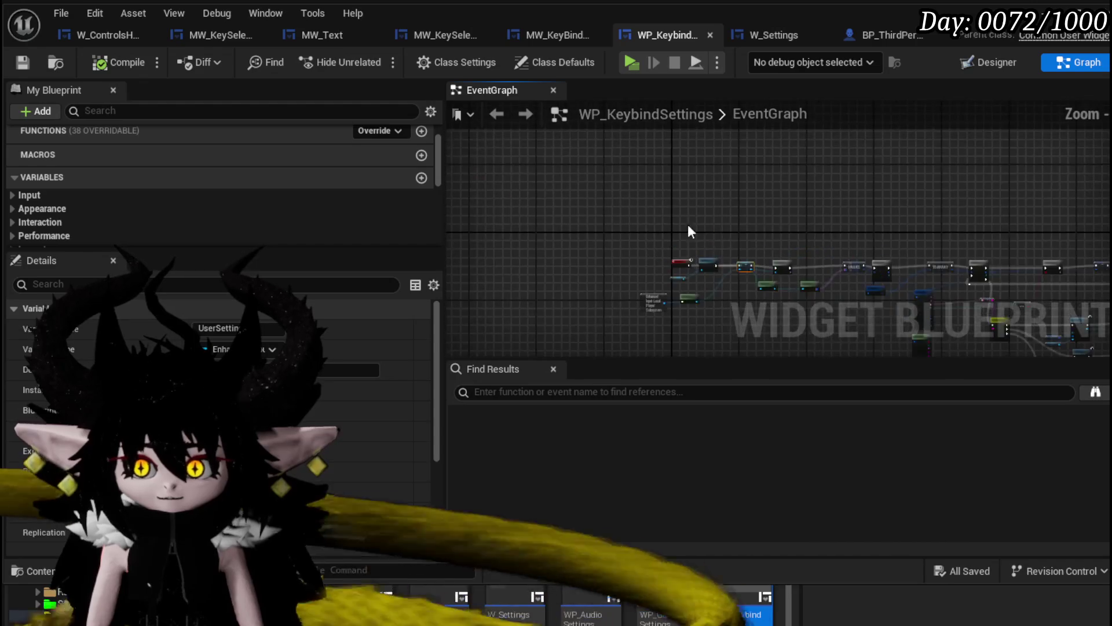
{"action": "scroll", "coordinate": [677, 219], "scroll_direction": "up", "scroll_amount": 5}
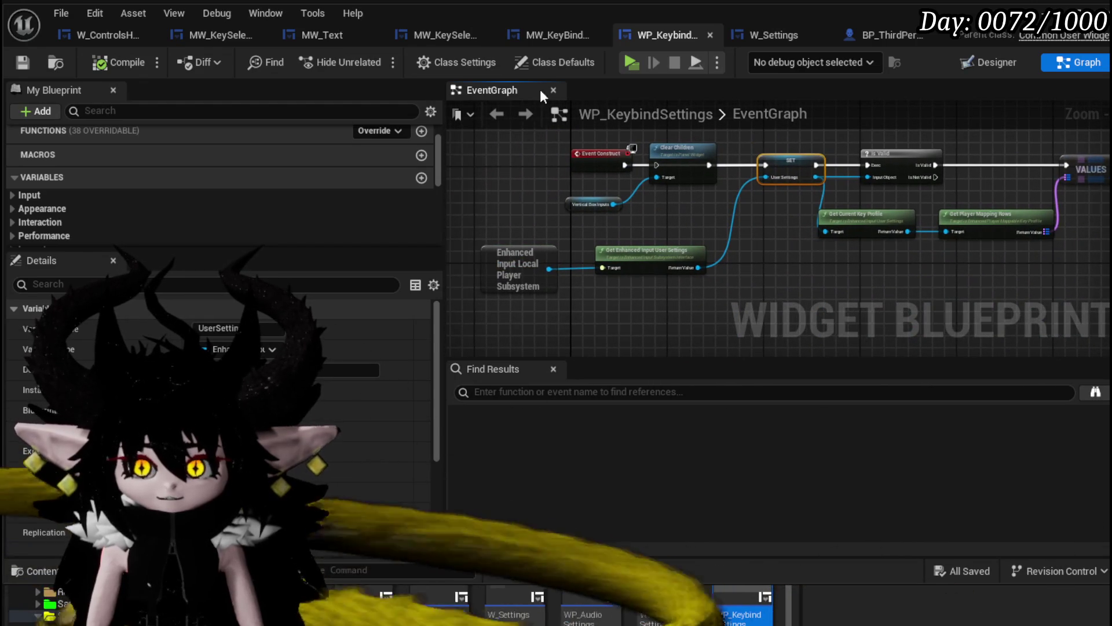
{"action": "scroll", "coordinate": [660, 192], "scroll_direction": "up", "scroll_amount": 2}
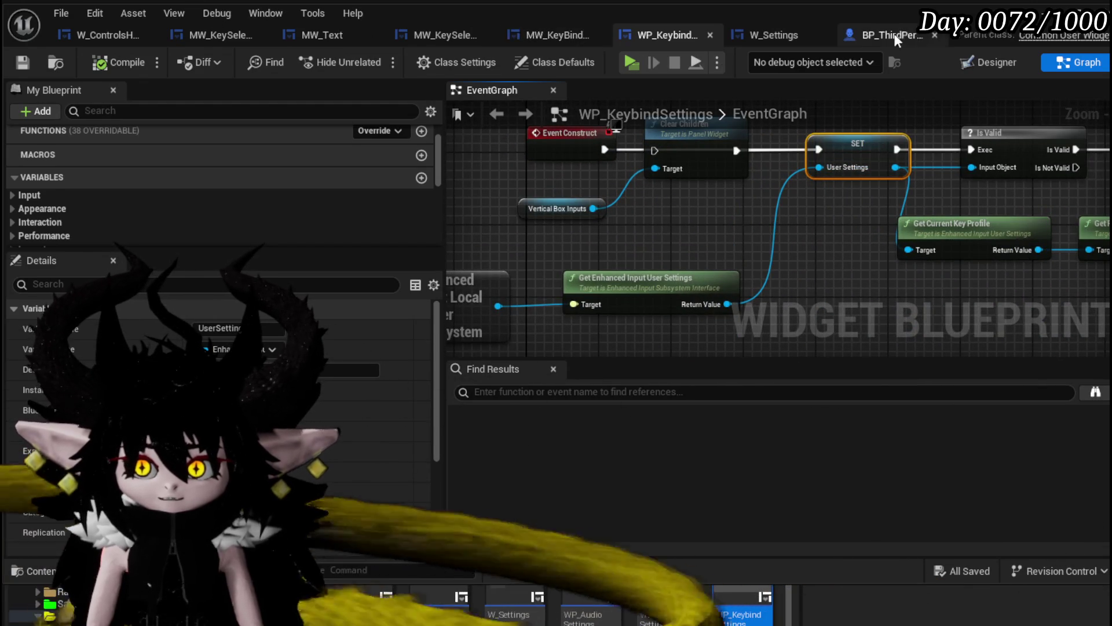
{"action": "left_click", "coordinate": [880, 34]}
{"action": "left_click", "coordinate": [771, 33]}
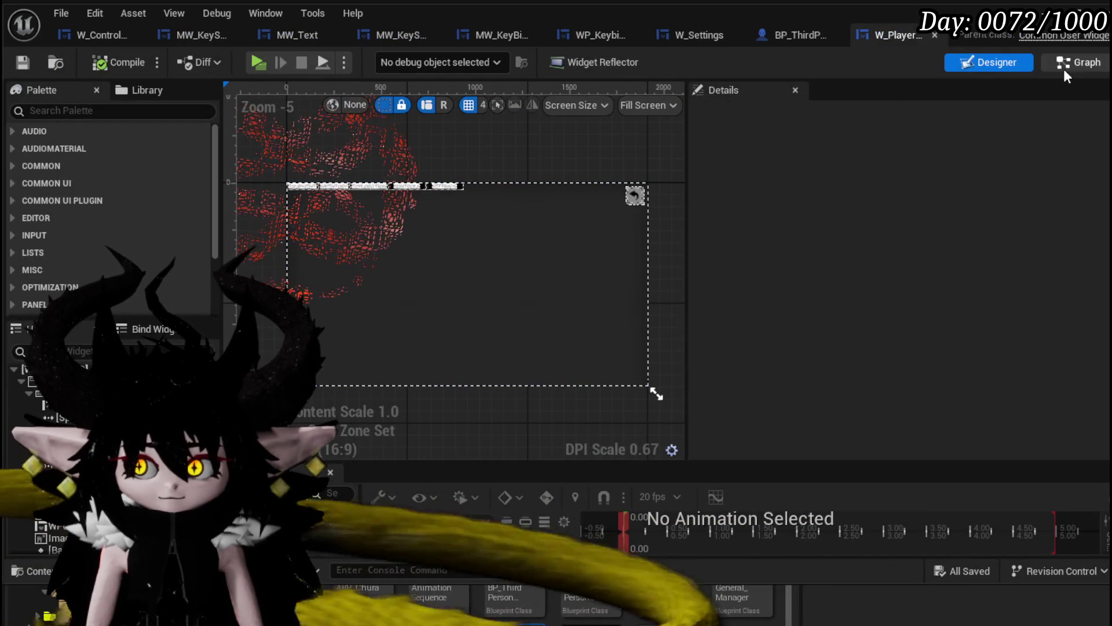
- In W_PlayerHUD's EventGraph, paste Owner and Save All Player Data beside the closing button's Close Widget
{"action": "left_click", "coordinate": [1065, 68]}
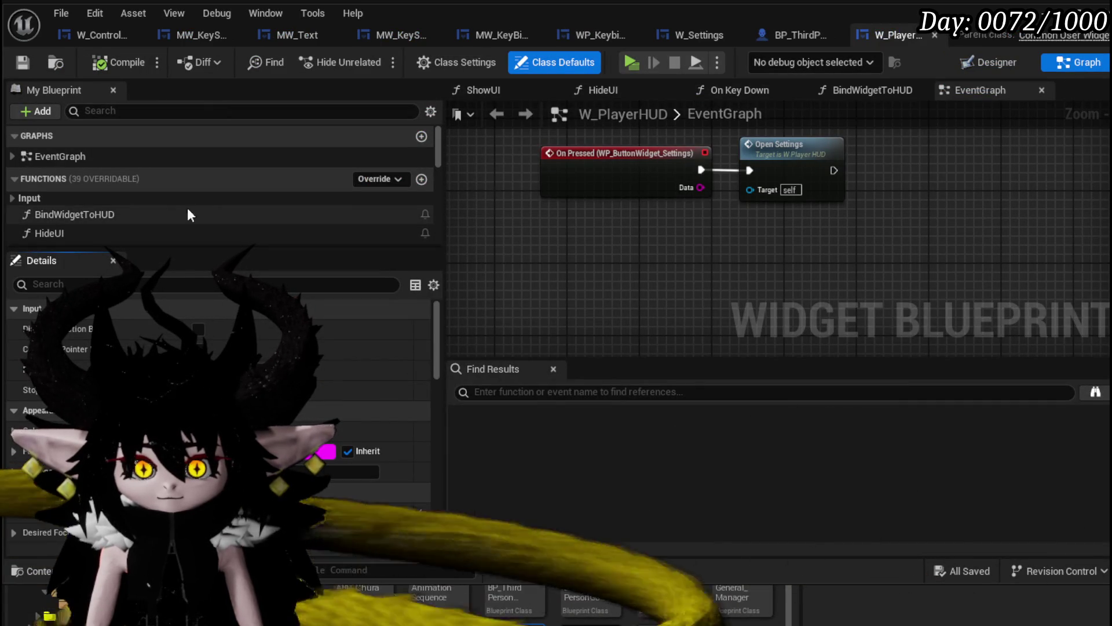
{"action": "scroll", "coordinate": [576, 217], "scroll_direction": "down", "scroll_amount": 5}
{"action": "left_click_drag", "start_coordinate": [607, 279], "coordinate": [619, 203]}
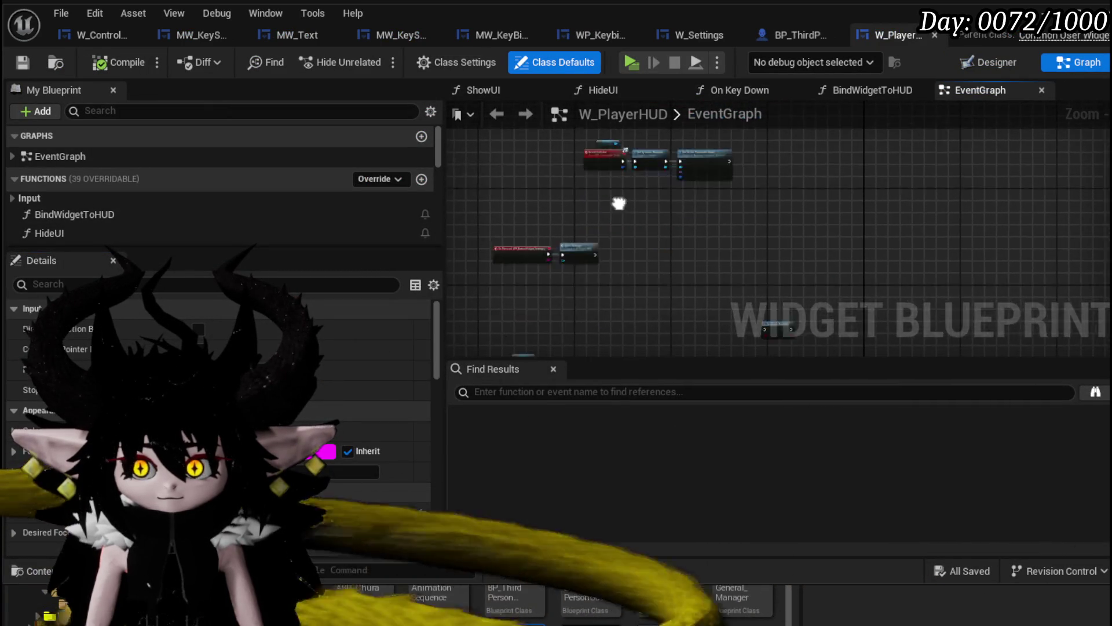
{"action": "scroll", "coordinate": [651, 242], "scroll_direction": "up", "scroll_amount": 5}
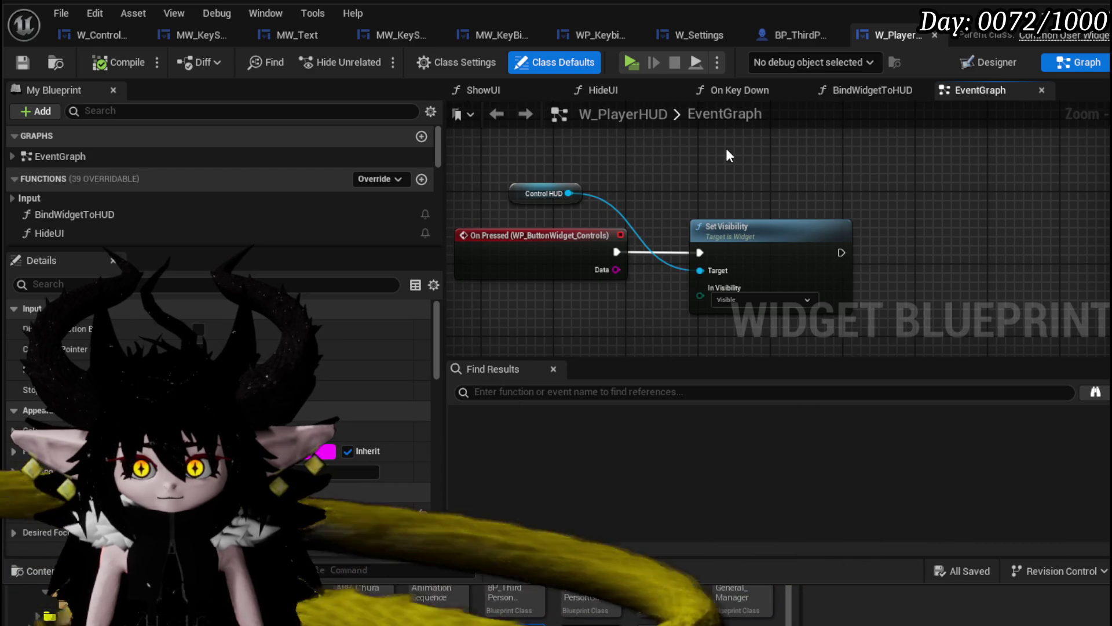
{"action": "scroll", "coordinate": [727, 155], "scroll_direction": "down", "scroll_amount": 6}
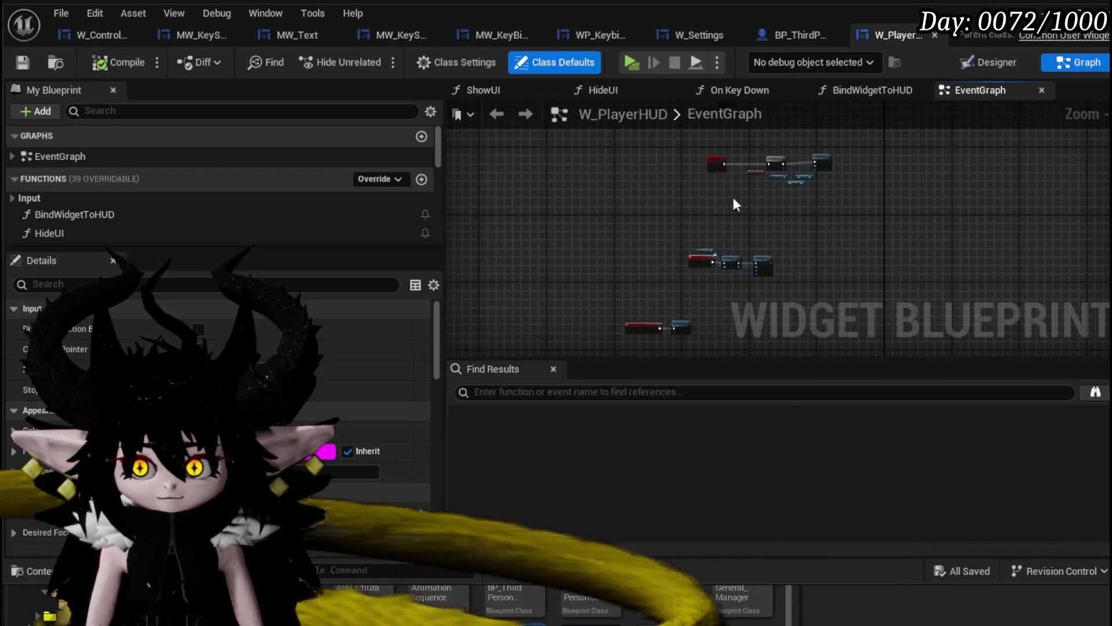
{"action": "scroll", "coordinate": [715, 209], "scroll_direction": "up", "scroll_amount": 5}
{"action": "scroll", "coordinate": [672, 182], "scroll_direction": "down", "scroll_amount": 4}
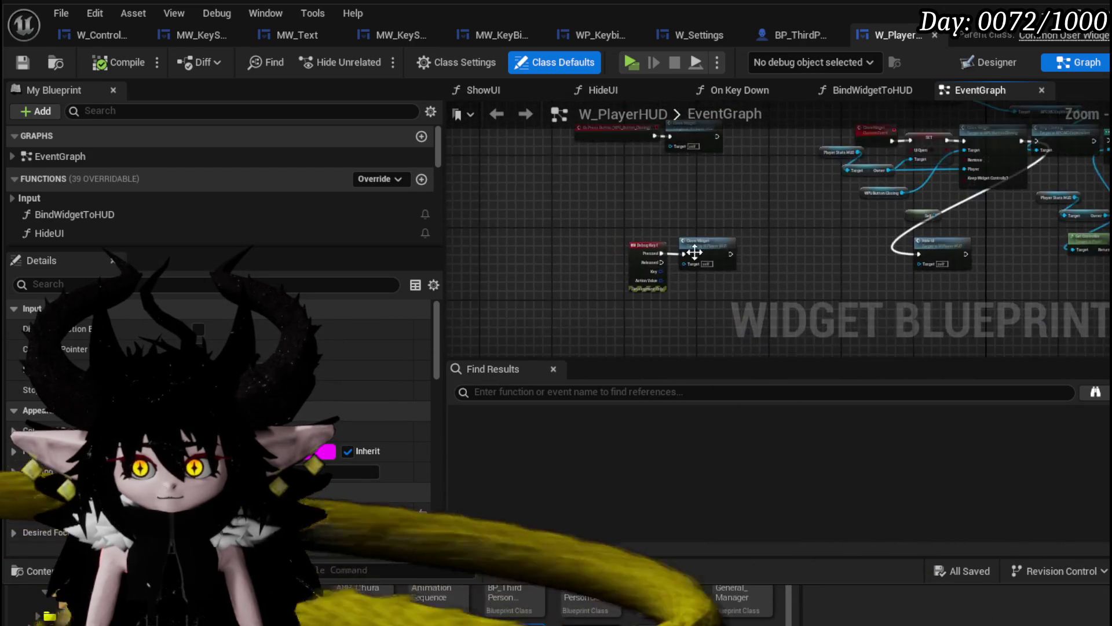
{"action": "scroll", "coordinate": [683, 261], "scroll_direction": "up", "scroll_amount": 3}
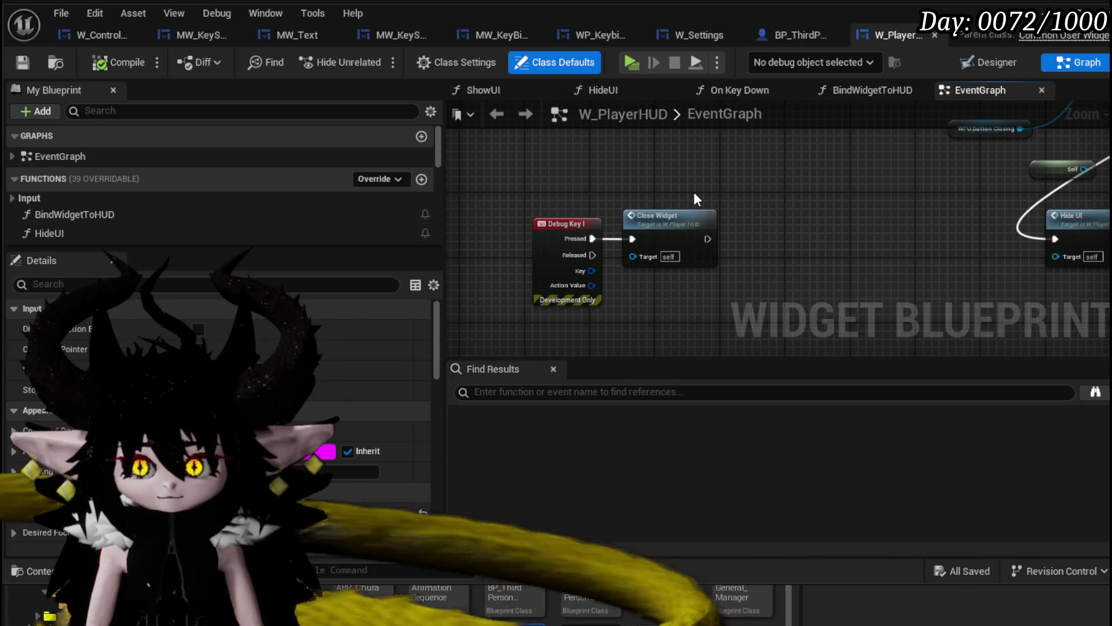
{"action": "scroll", "coordinate": [694, 193], "scroll_direction": "down", "scroll_amount": 4}
{"action": "scroll", "coordinate": [644, 267], "scroll_direction": "up", "scroll_amount": 4}
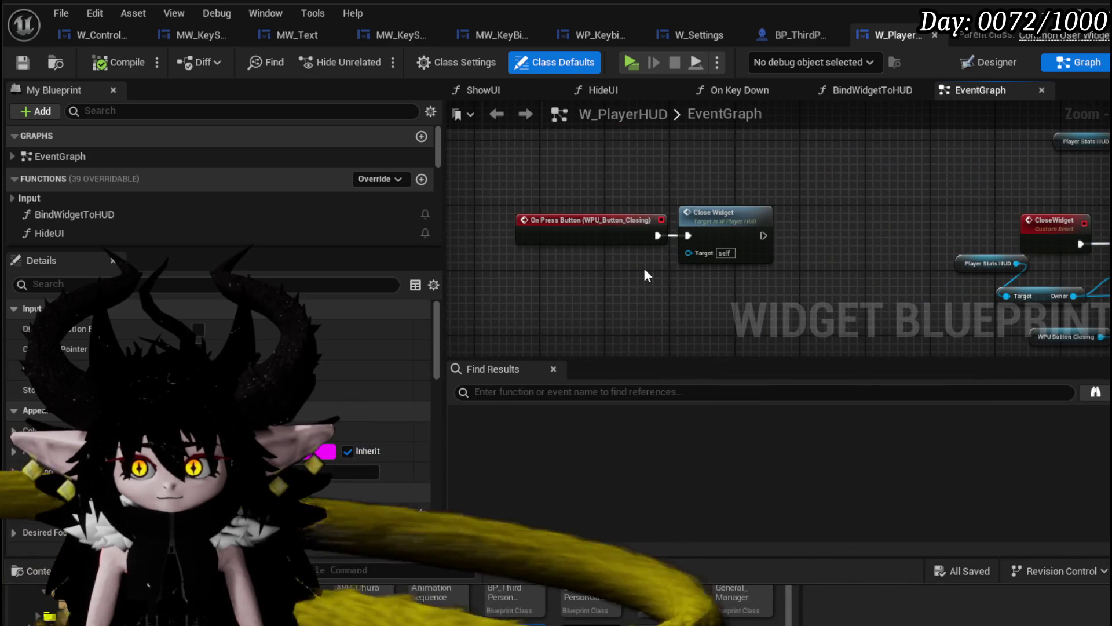
{"action": "key", "text": "ctrl+v"}
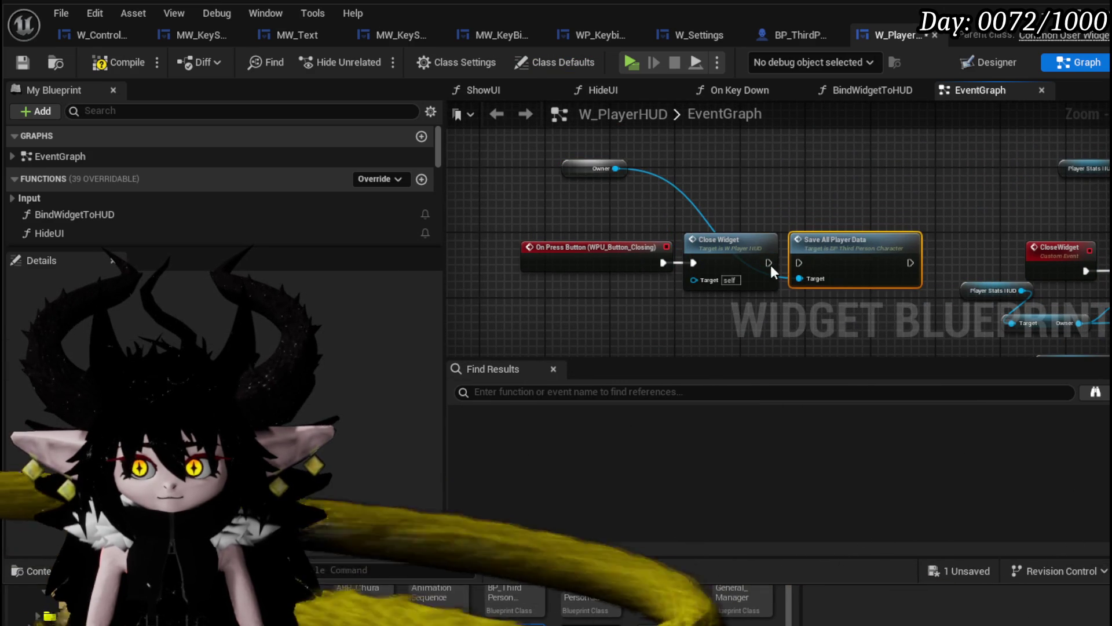
- Survey W_PlayerHUD's EventGraph around the closing-button handler
{"action": "left_click_drag", "start_coordinate": [768, 263], "coordinate": [798, 263]}
{"action": "scroll", "coordinate": [113, 184], "scroll_direction": "down", "scroll_amount": 5}
{"action": "scroll", "coordinate": [124, 183], "scroll_direction": "down", "scroll_amount": 5}
{"action": "scroll", "coordinate": [124, 183], "scroll_direction": "down", "scroll_amount": 3}
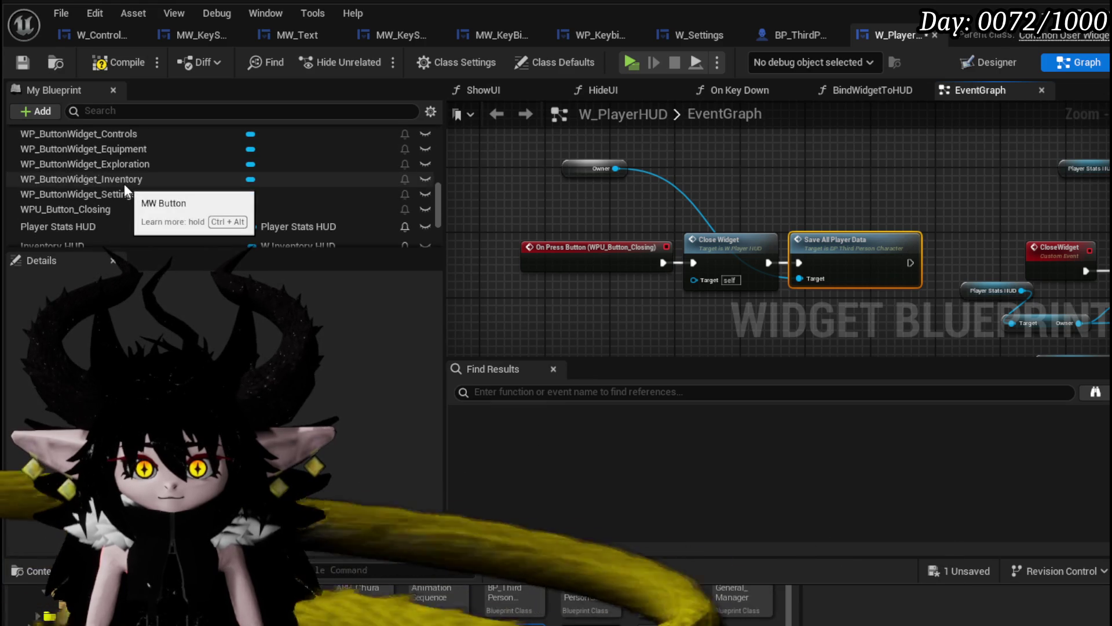
{"action": "scroll", "coordinate": [124, 183], "scroll_direction": "down", "scroll_amount": 3}
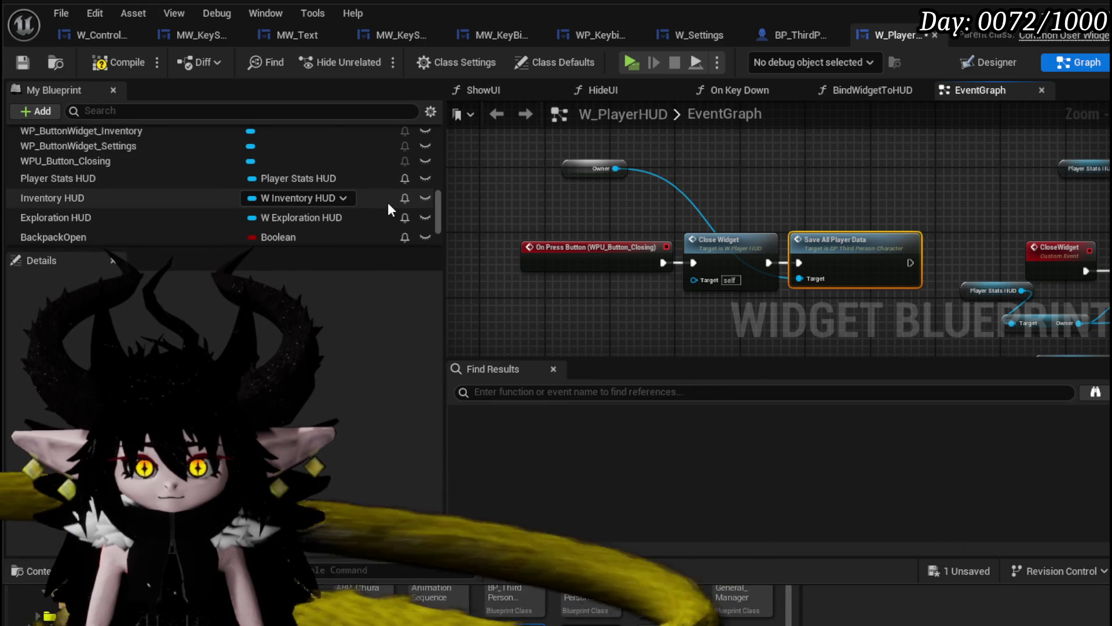
{"action": "scroll", "coordinate": [388, 203], "scroll_direction": "down", "scroll_amount": 4}
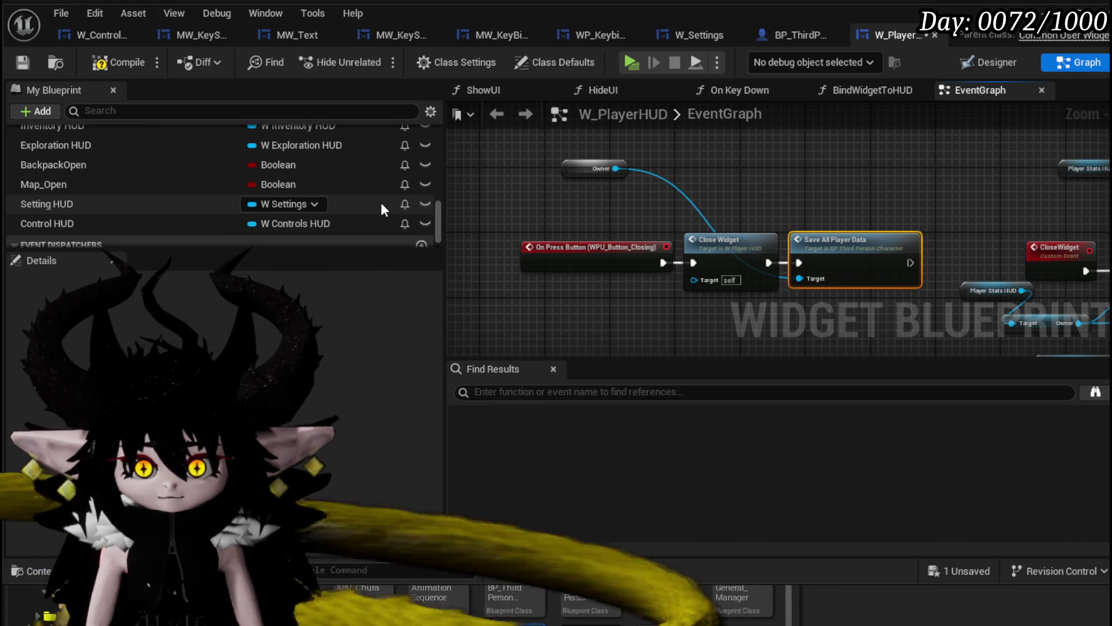
{"action": "scroll", "coordinate": [381, 202], "scroll_direction": "up", "scroll_amount": 3}
{"action": "scroll", "coordinate": [381, 203], "scroll_direction": "up", "scroll_amount": 1}
{"action": "scroll", "coordinate": [381, 202], "scroll_direction": "up", "scroll_amount": 5}
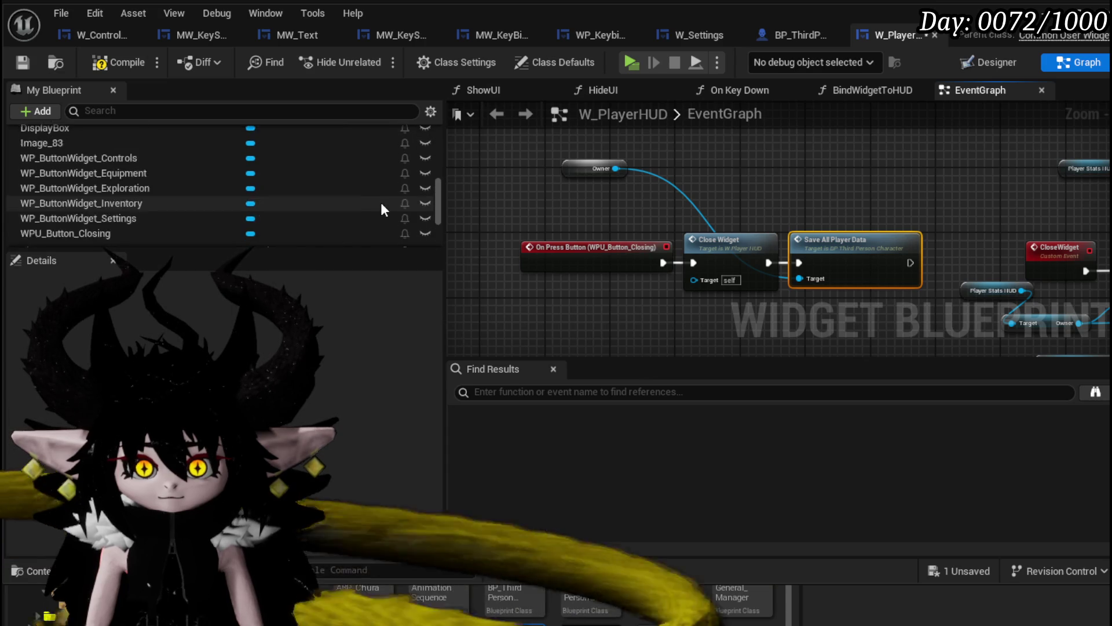
{"action": "scroll", "coordinate": [380, 203], "scroll_direction": "down", "scroll_amount": 3}
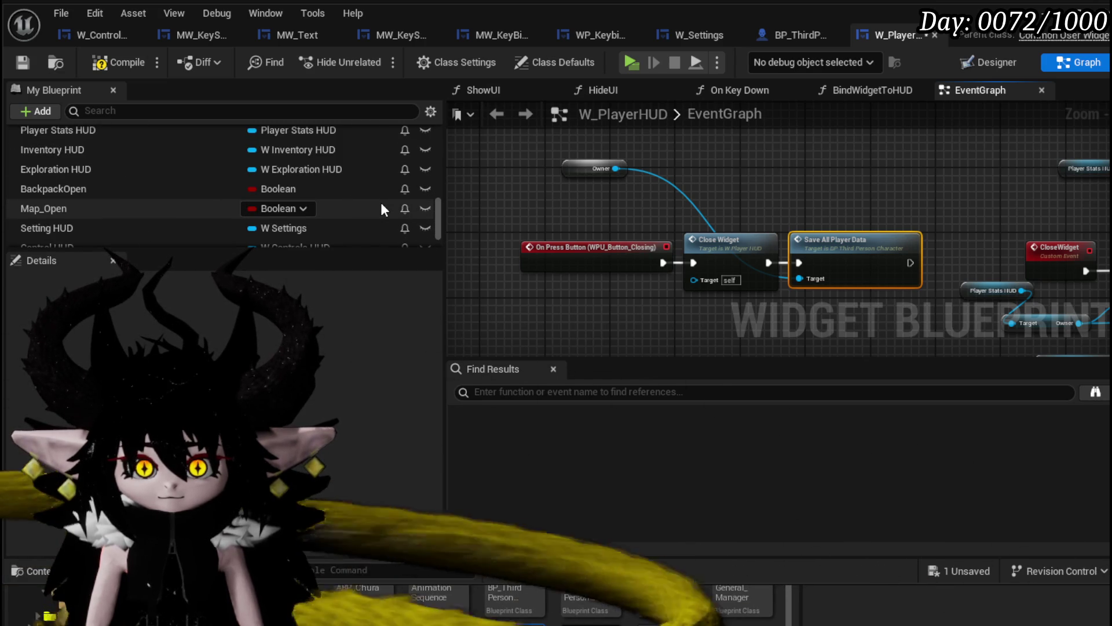
{"action": "scroll", "coordinate": [381, 204], "scroll_direction": "up", "scroll_amount": 1}
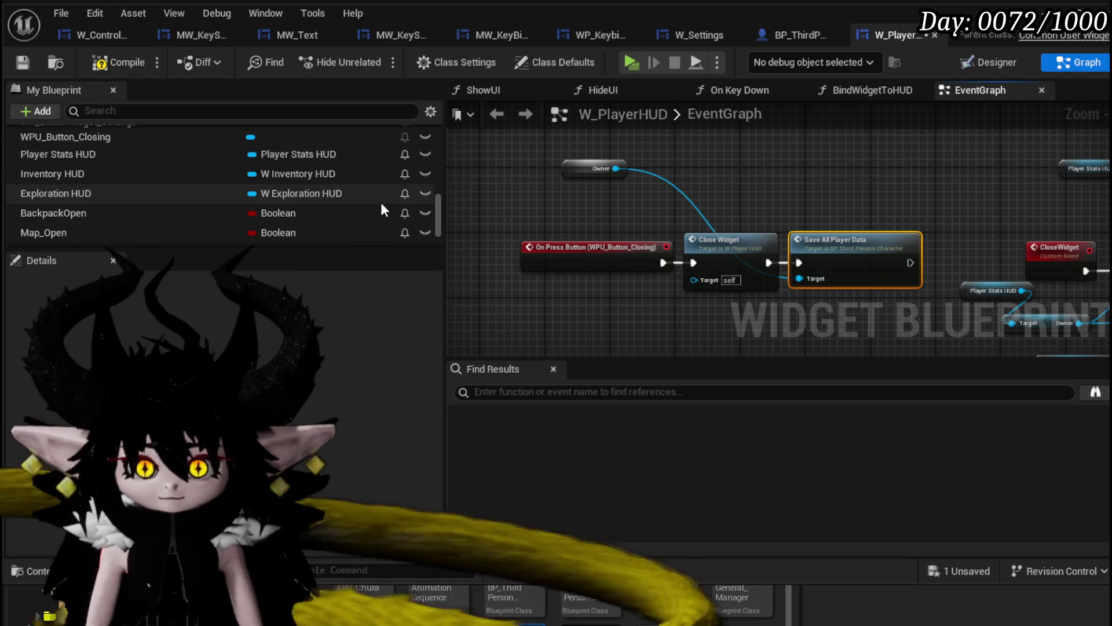
{"action": "scroll", "coordinate": [380, 203], "scroll_direction": "up", "scroll_amount": 10}
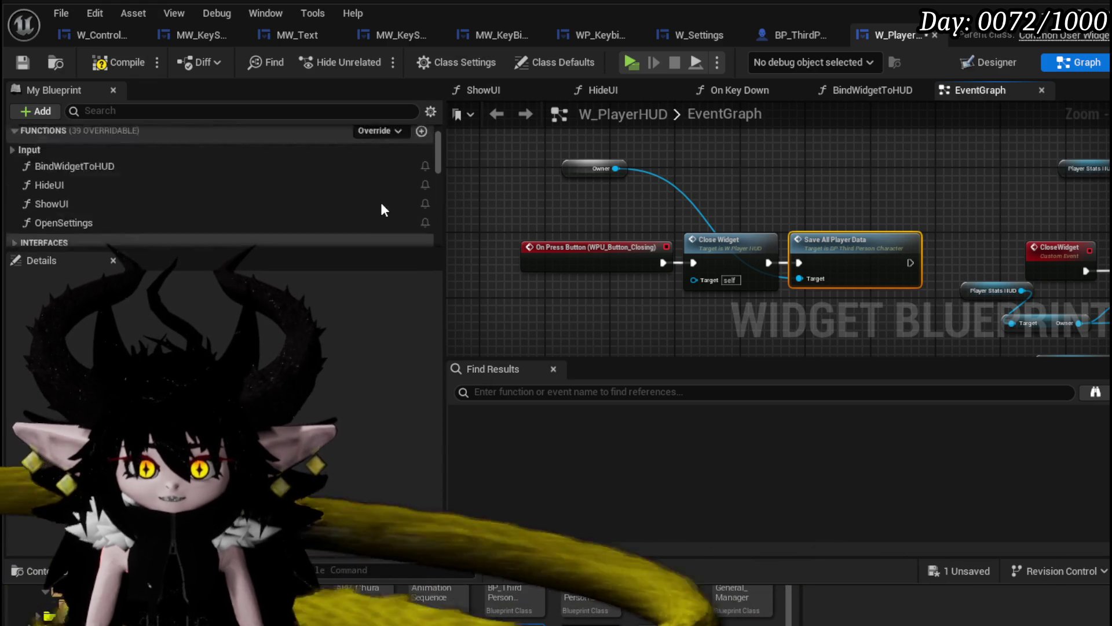
{"action": "scroll", "coordinate": [380, 203], "scroll_direction": "up", "scroll_amount": 2}
- Check the Set Parent Widget node in the BindWidgetToHUD function, then return to the EventGraph
{"action": "left_click", "coordinate": [99, 166]}
{"action": "double_click", "coordinate": [98, 166]}
{"action": "left_click_drag", "start_coordinate": [710, 269], "coordinate": [720, 255]}
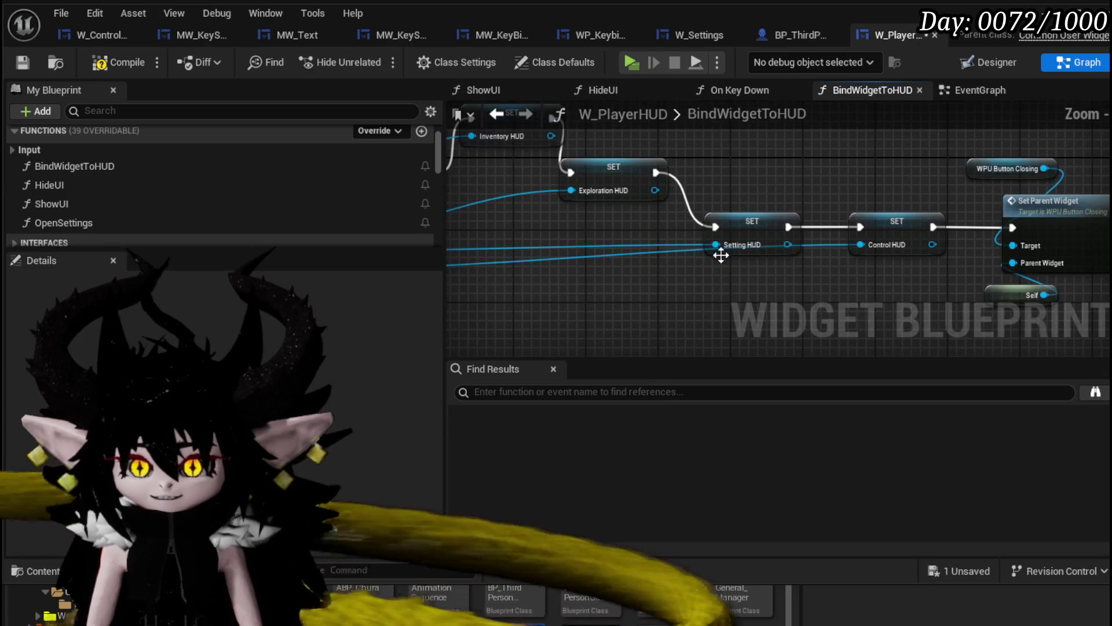
{"action": "left_click", "coordinate": [497, 114]}
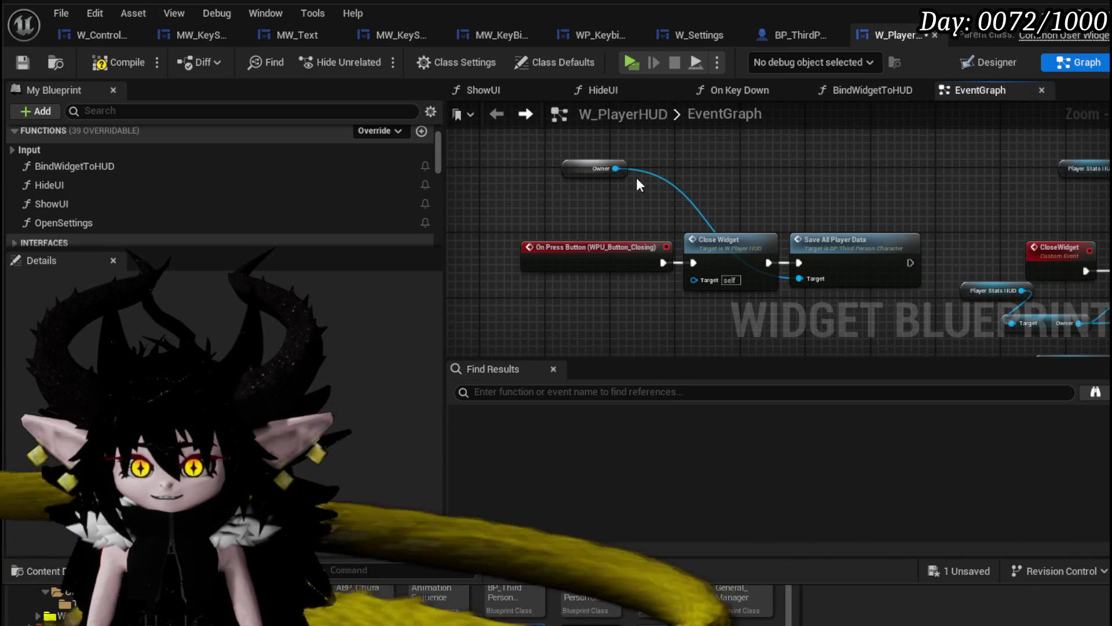
{"action": "scroll", "coordinate": [179, 201], "scroll_direction": "down", "scroll_amount": 10}
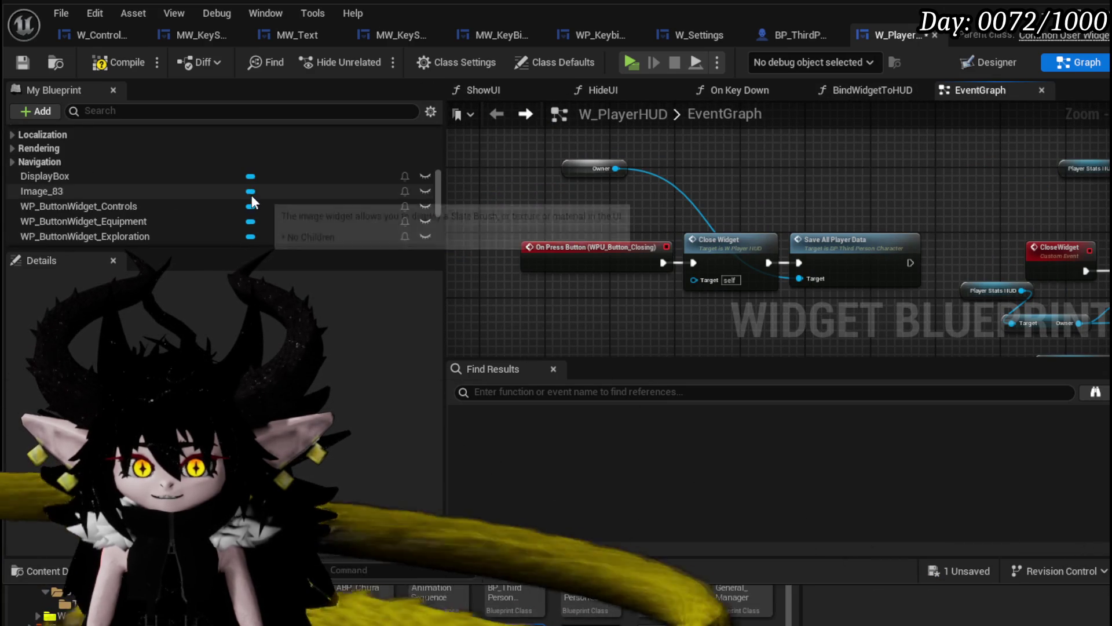
{"action": "scroll", "coordinate": [251, 194], "scroll_direction": "down", "scroll_amount": 5}
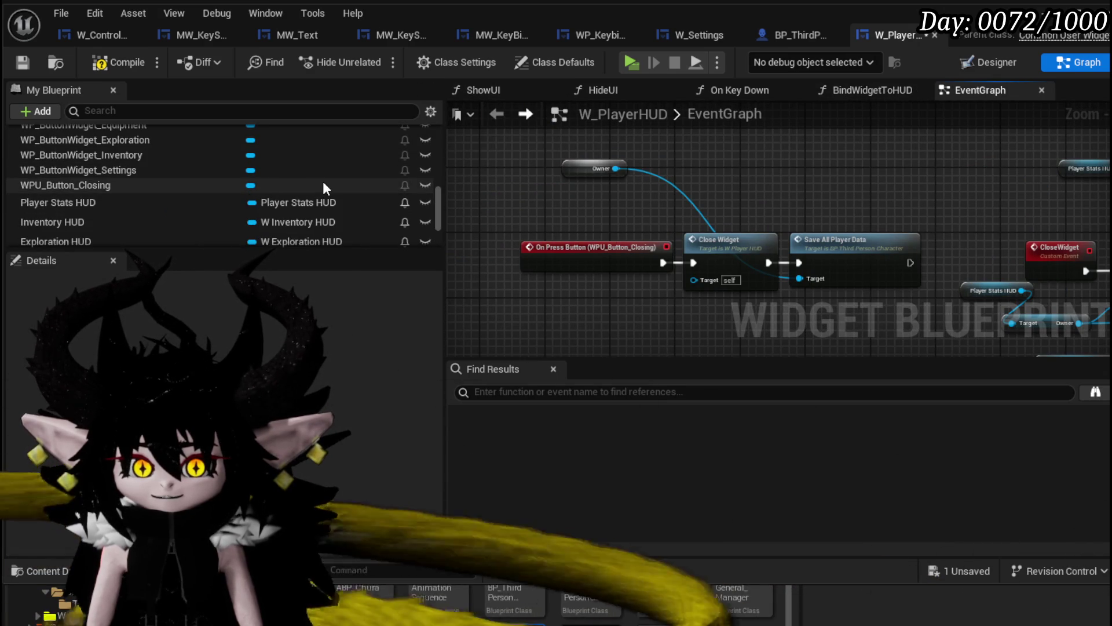
{"action": "scroll", "coordinate": [157, 209], "scroll_direction": "down", "scroll_amount": 2}
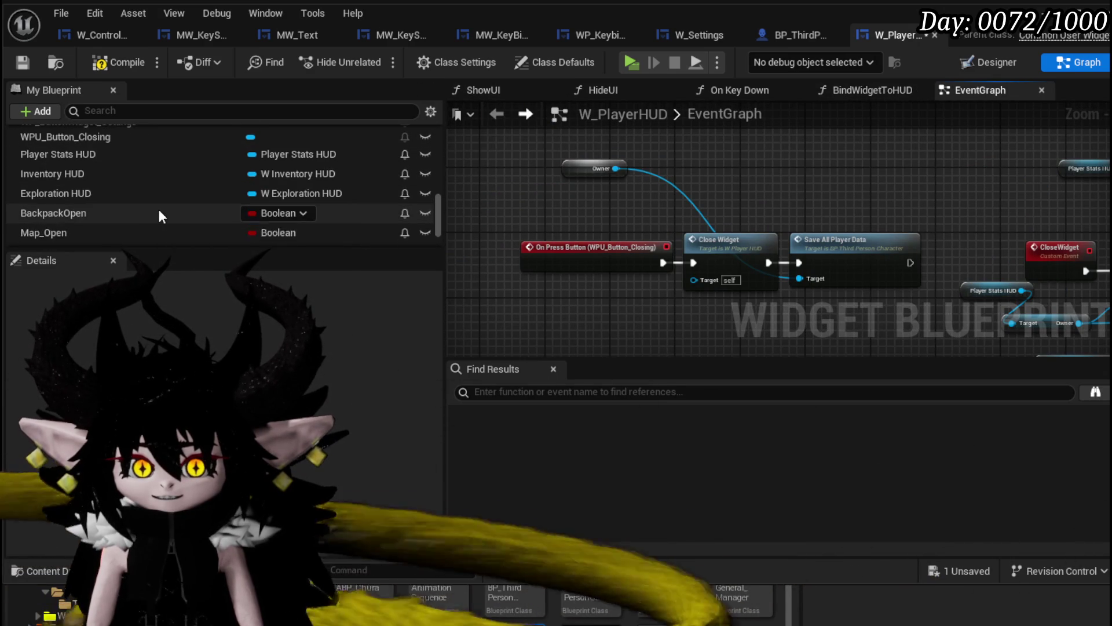
- Wire Player Stats HUD's Get Owner into Save All Player Data's Target, then compile and save
{"action": "mouse_move", "coordinate": [142, 155]}
{"action": "left_mouse_down"}
{"action": "mouse_move", "coordinate": [535, 178]}
{"action": "mouse_move", "coordinate": [522, 199]}
{"action": "left_mouse_up"}
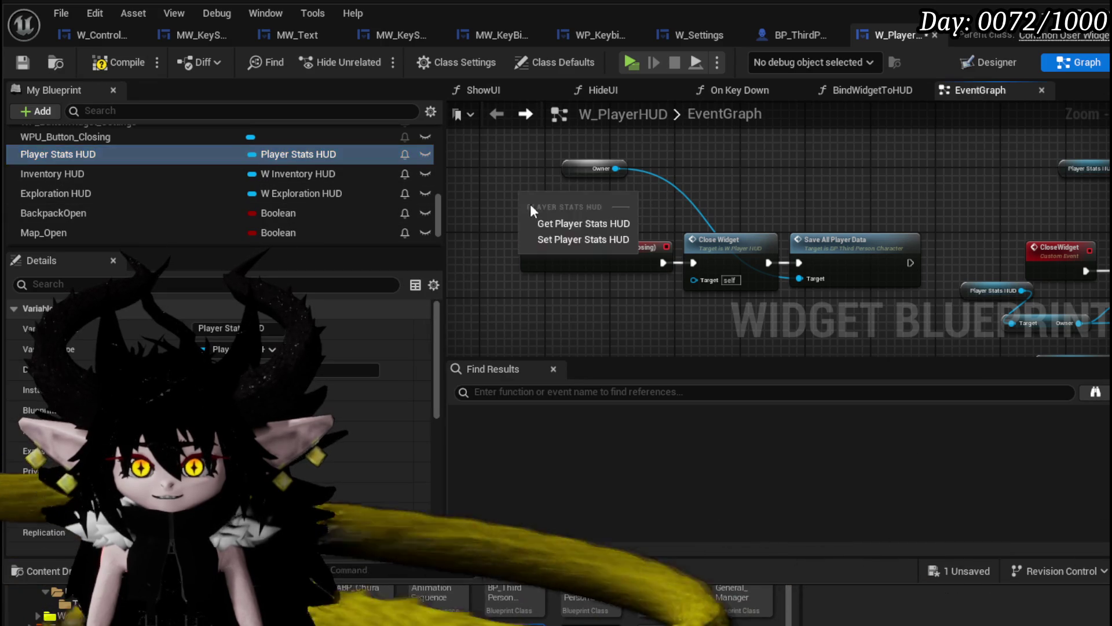
{"action": "left_click", "coordinate": [583, 224]}
{"action": "left_click_drag", "start_coordinate": [618, 239], "coordinate": [708, 245]}
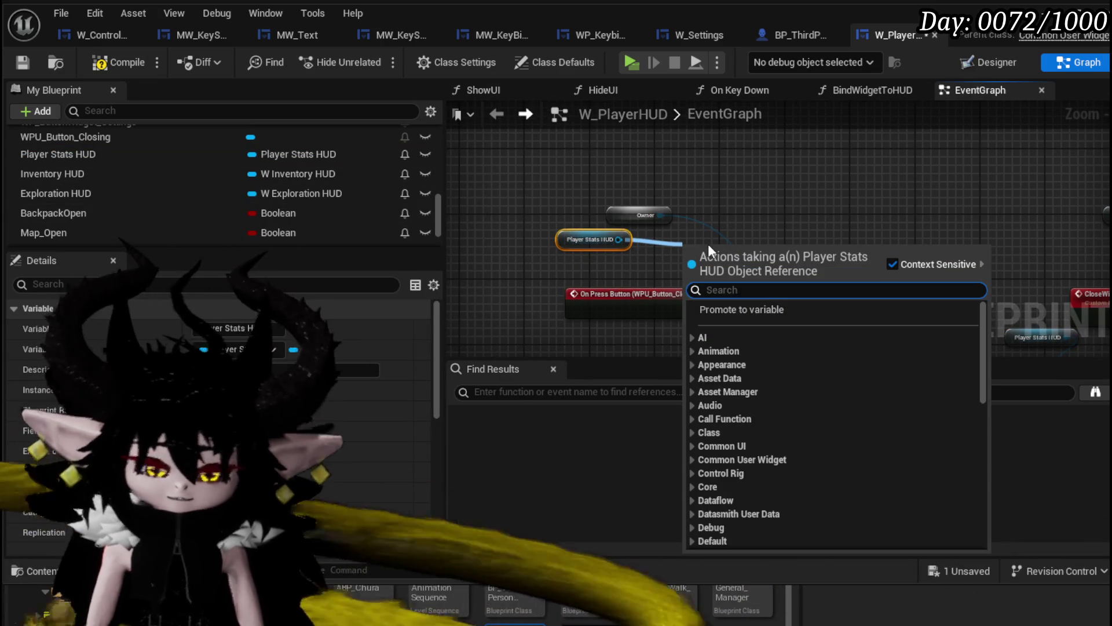
{"action": "type", "text": "parent"}
{"action": "key", "text": "BackSpace"}
{"action": "key", "text": "BackSpace"}
{"action": "key", "text": "BackSpace"}
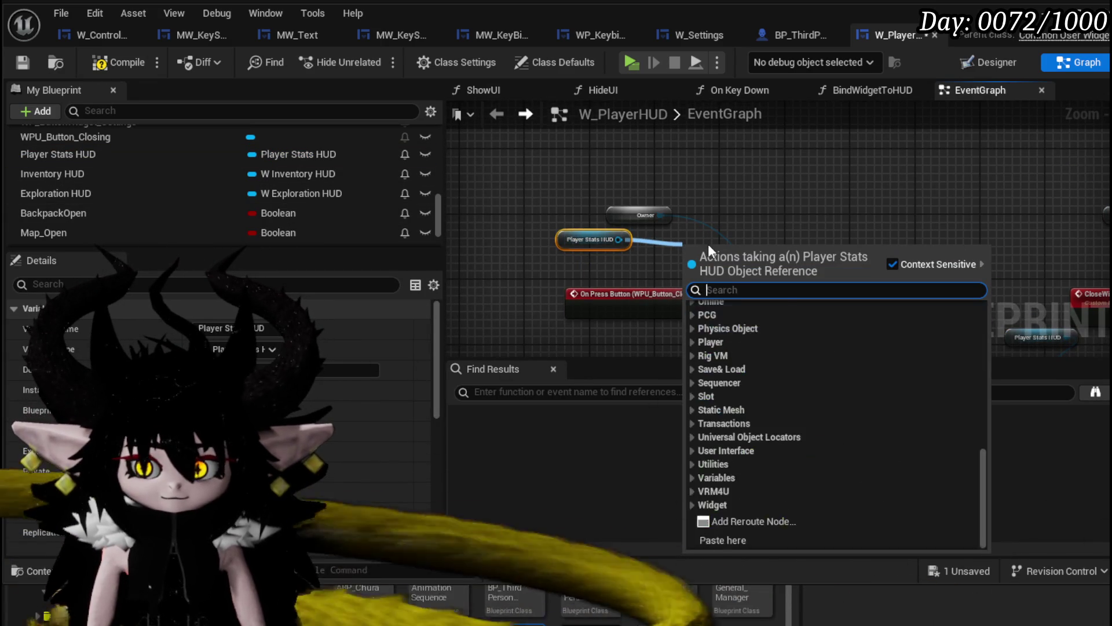
{"action": "type", "text": "owner"}
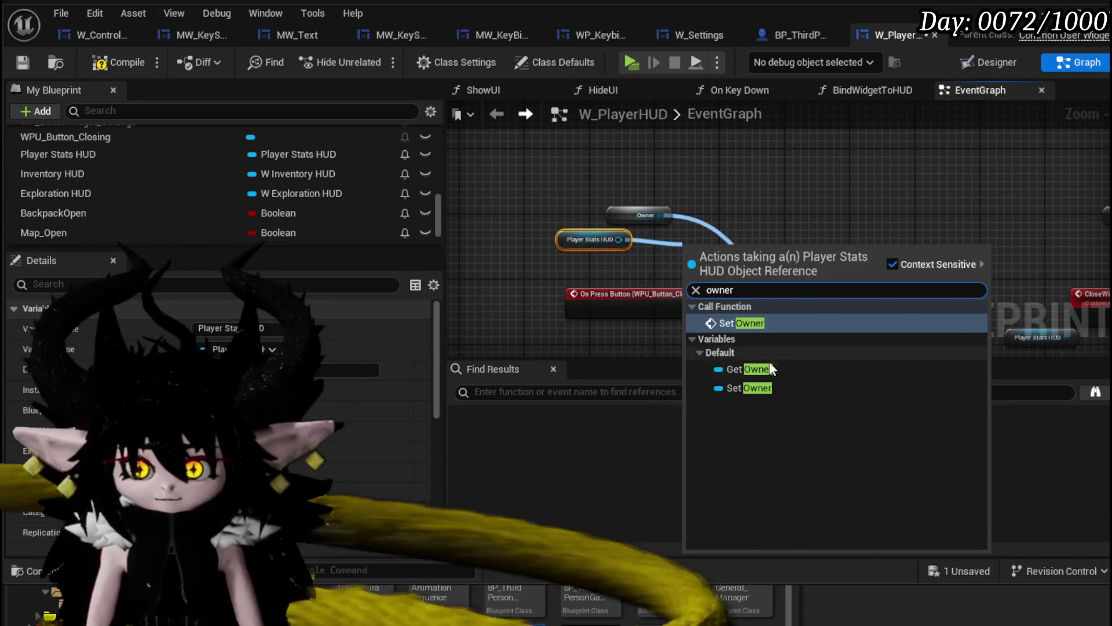
{"action": "left_click", "coordinate": [774, 362]}
{"action": "left_click_drag", "start_coordinate": [842, 319], "coordinate": [843, 321]}
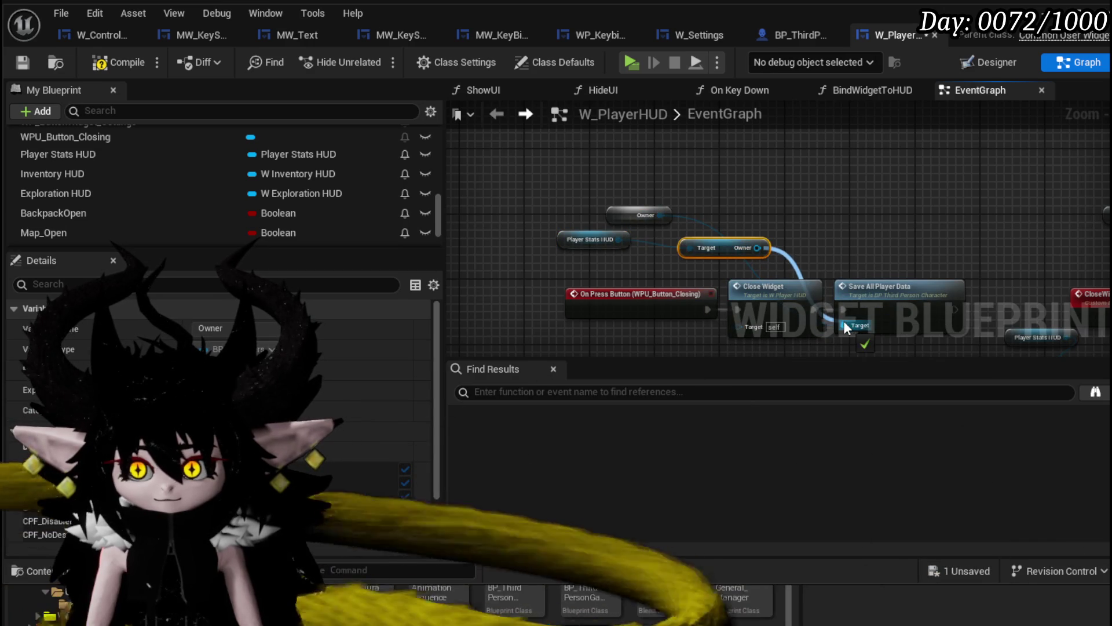
{"action": "left_click_drag", "start_coordinate": [688, 162], "coordinate": [631, 227]}
{"action": "left_click", "coordinate": [139, 62]}
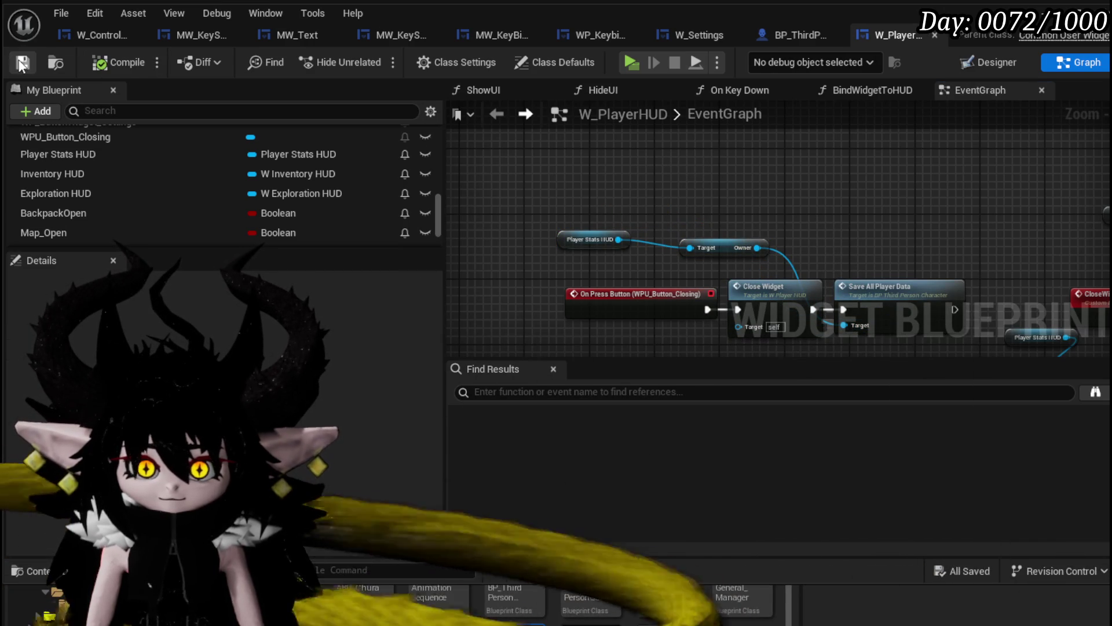
{"action": "left_click", "coordinate": [22, 63]}
{"action": "scroll", "coordinate": [129, 149], "scroll_direction": "up", "scroll_amount": 10}
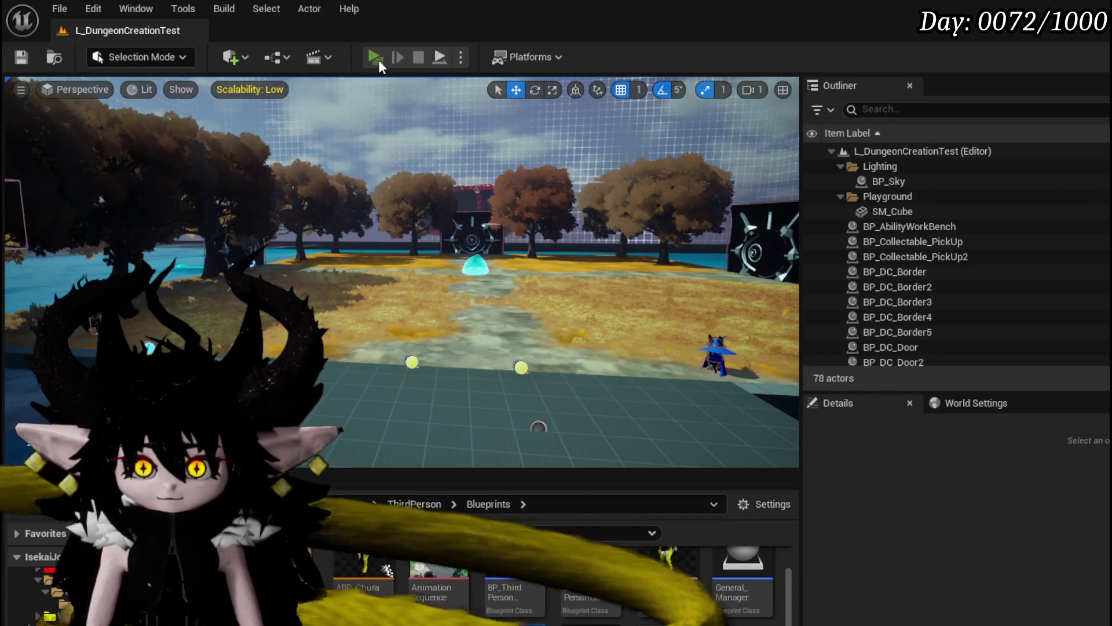
- Start the play-test, resume past the breakpoint, and open the in-game menu's Controls page
{"action": "left_click", "coordinate": [376, 58]}
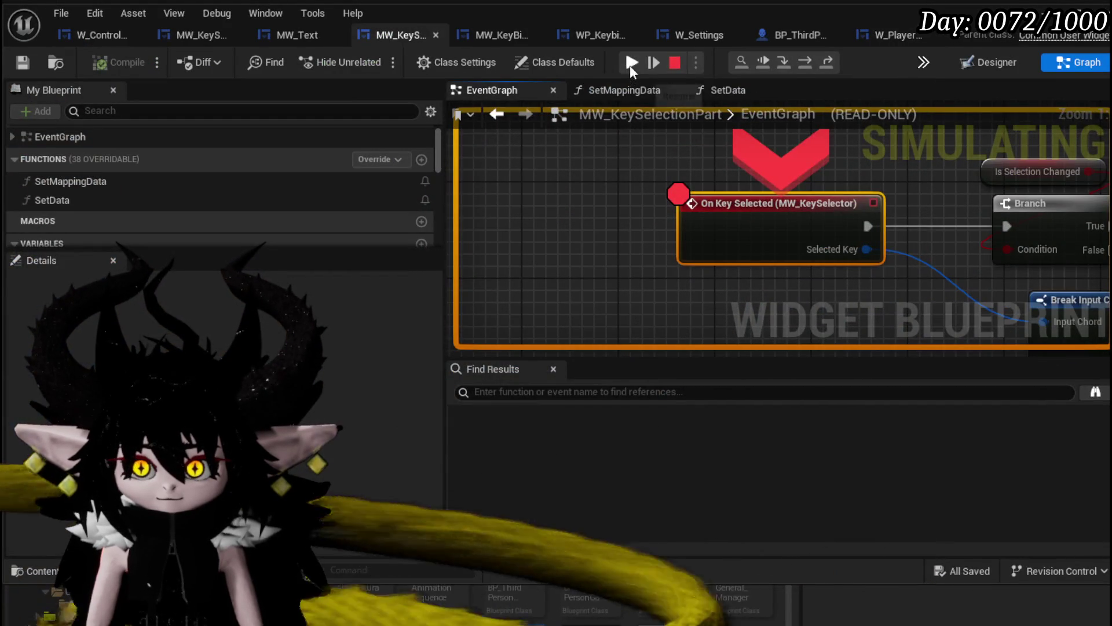
{"action": "left_click", "coordinate": [630, 68]}
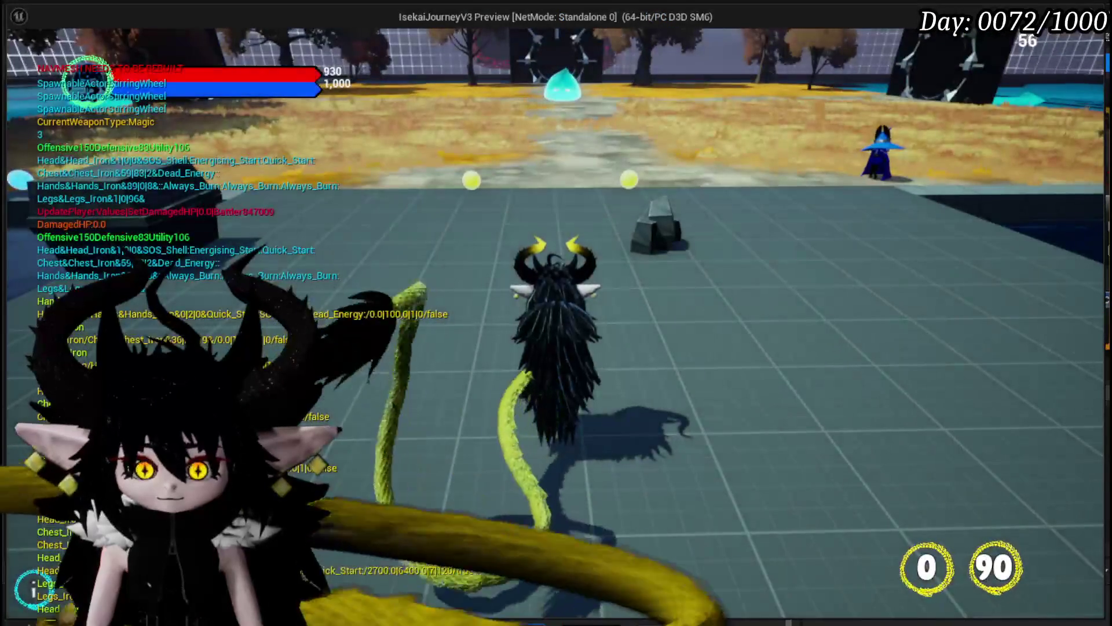
{"action": "key", "text": "Tab"}
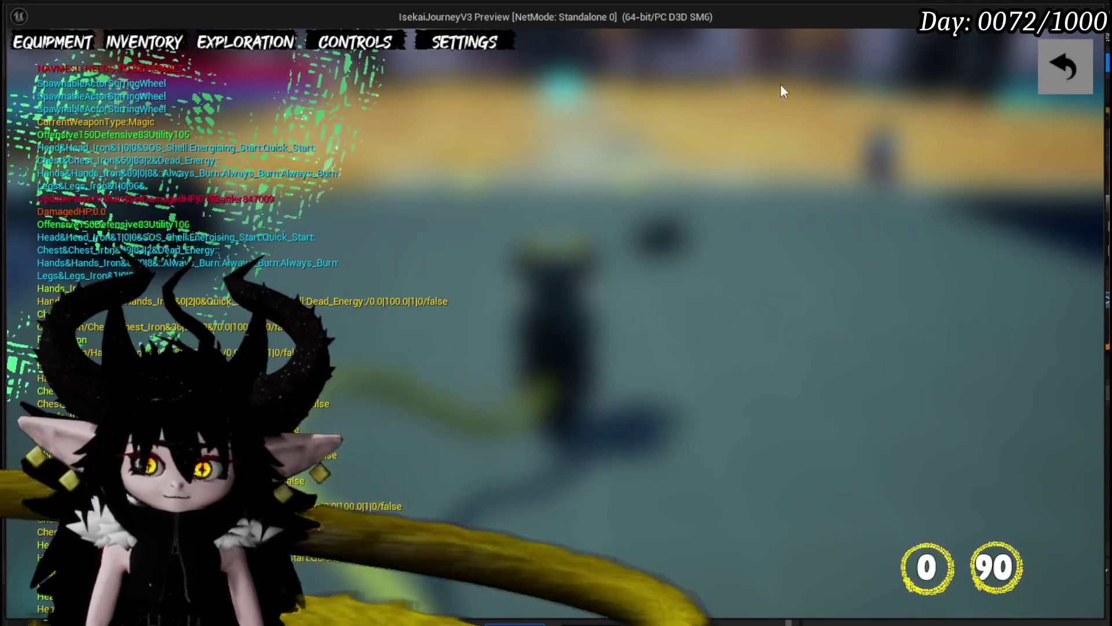
{"action": "key", "text": "Tab"}
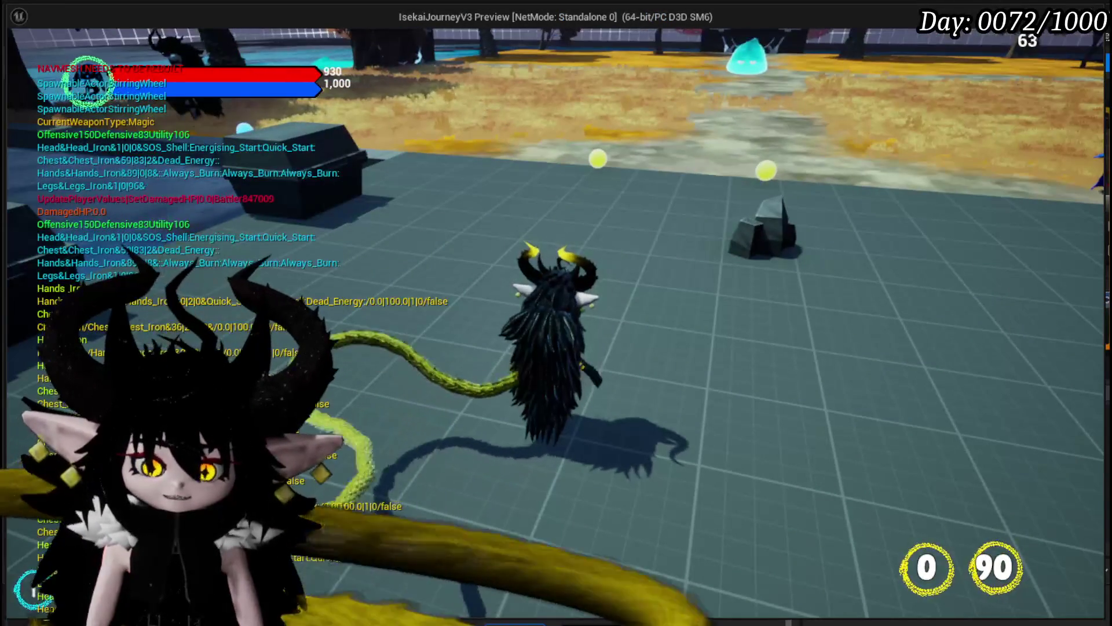
{"action": "key", "text": "Tab"}
{"action": "left_click", "coordinate": [376, 43]}
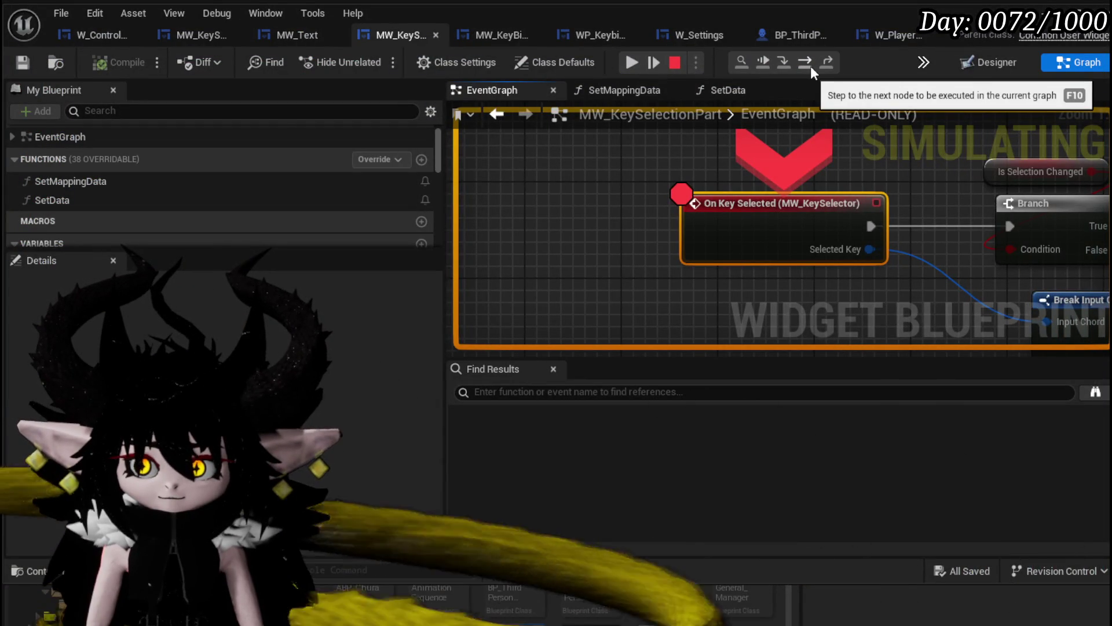
- Step over through SET New Key, Map Player Key, Apply Settings and Save Settings, then resume
{"action": "left_click", "coordinate": [811, 66]}
{"action": "left_click", "coordinate": [811, 66]}
{"action": "left_click", "coordinate": [811, 66]}
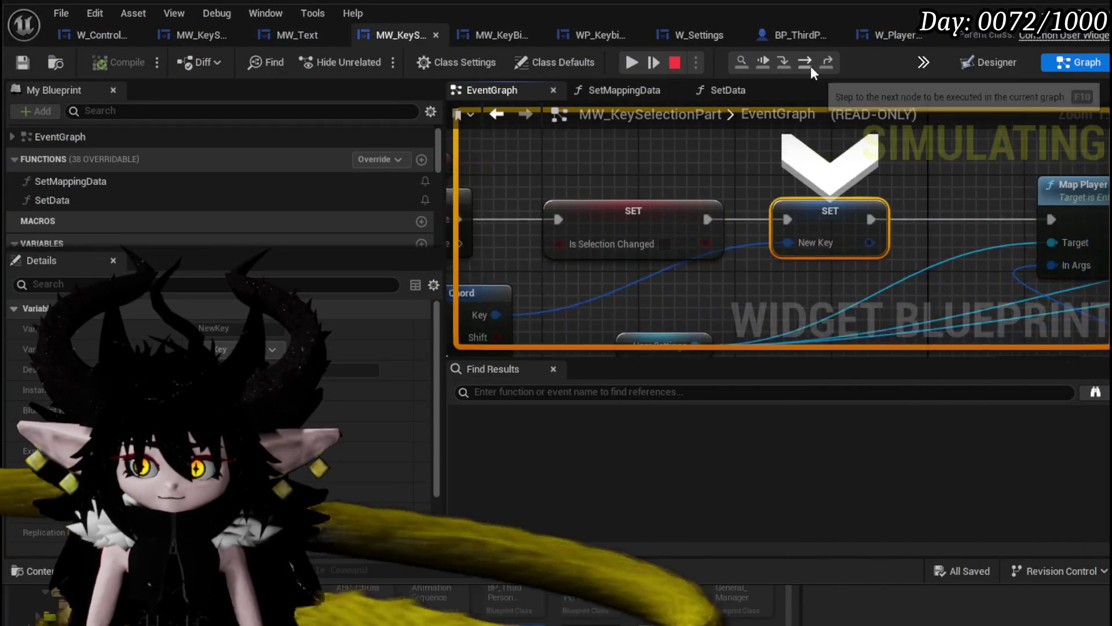
{"action": "left_click", "coordinate": [811, 66]}
{"action": "left_click", "coordinate": [810, 66]}
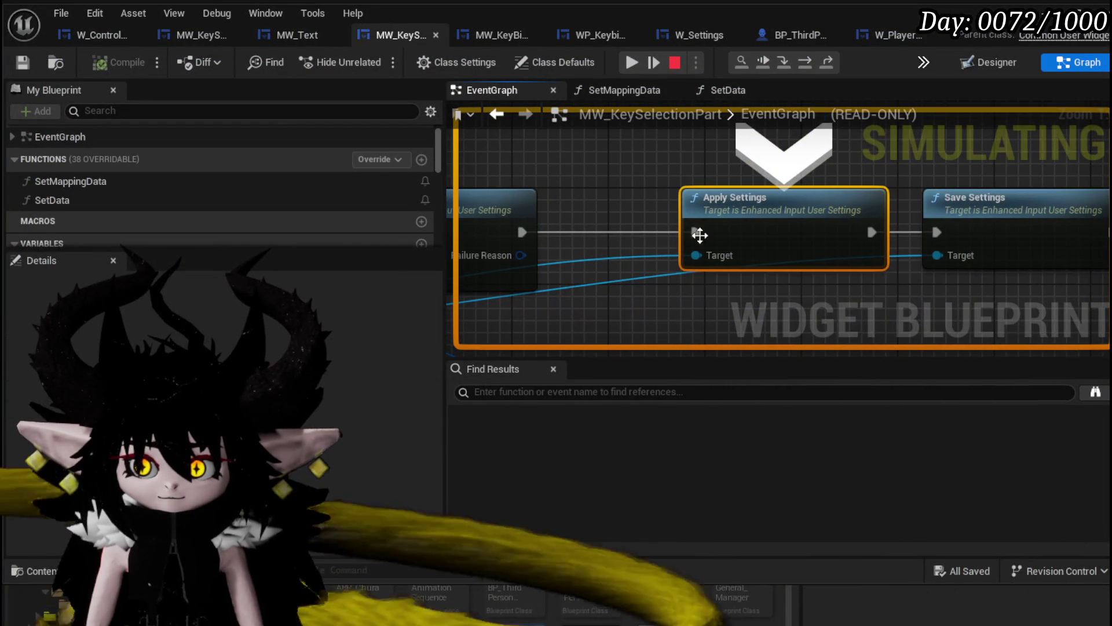
{"action": "mouse_move", "coordinate": [696, 255]}
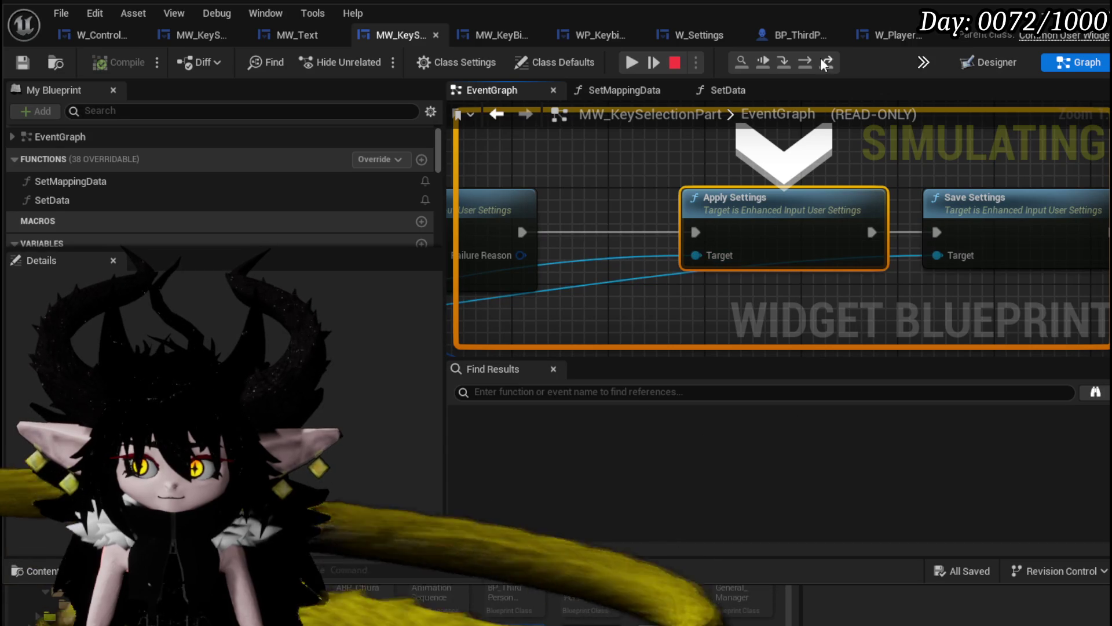
{"action": "left_click", "coordinate": [805, 61]}
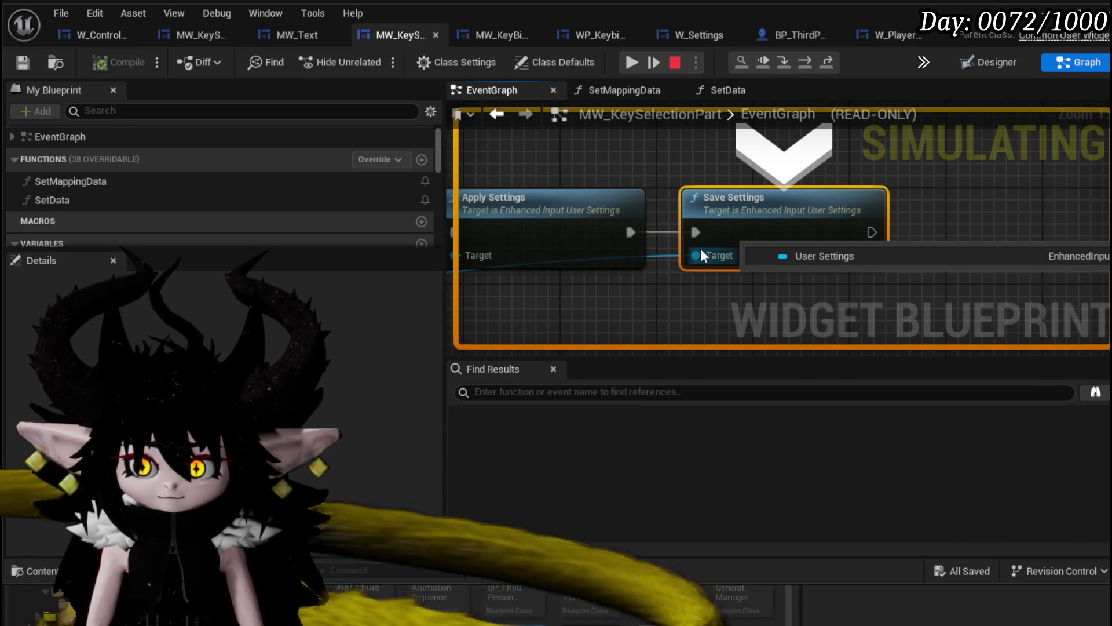
{"action": "key", "text": "Home"}
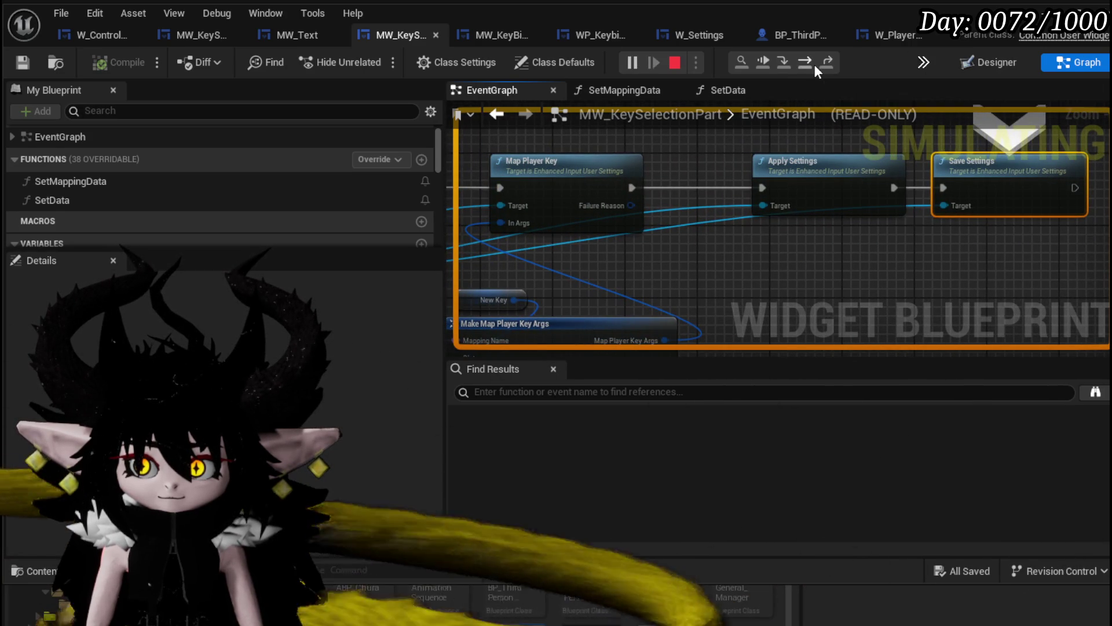
{"action": "left_click", "coordinate": [814, 64]}
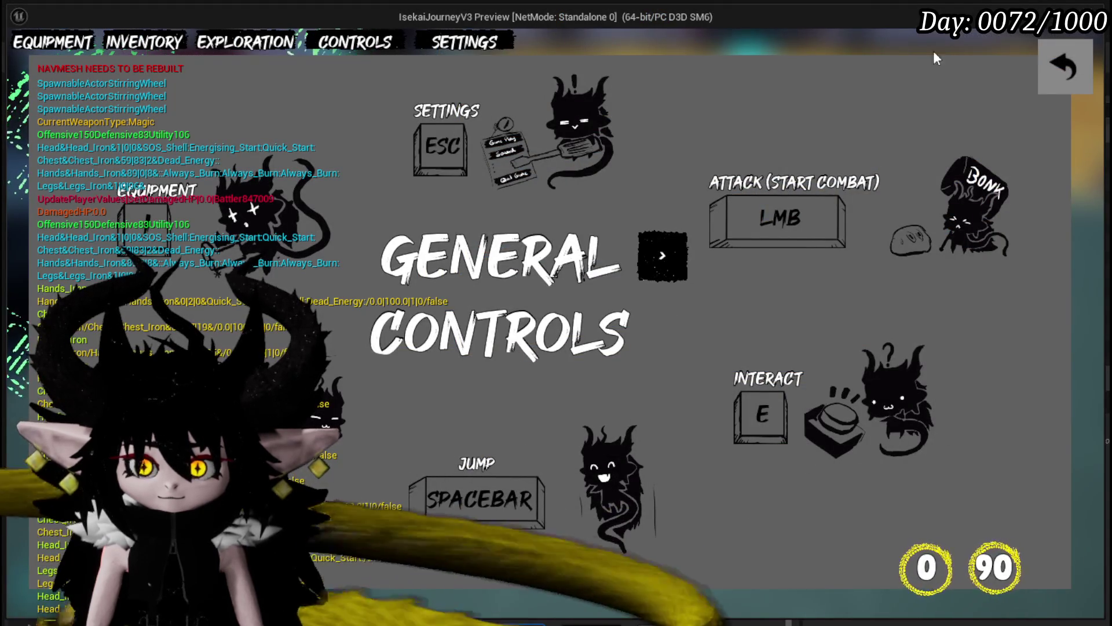
- Close the Controls menu and walk the character up to the Iron Ore rock
{"action": "left_click", "coordinate": [1056, 68]}
{"action": "left_click", "coordinate": [1055, 67]}
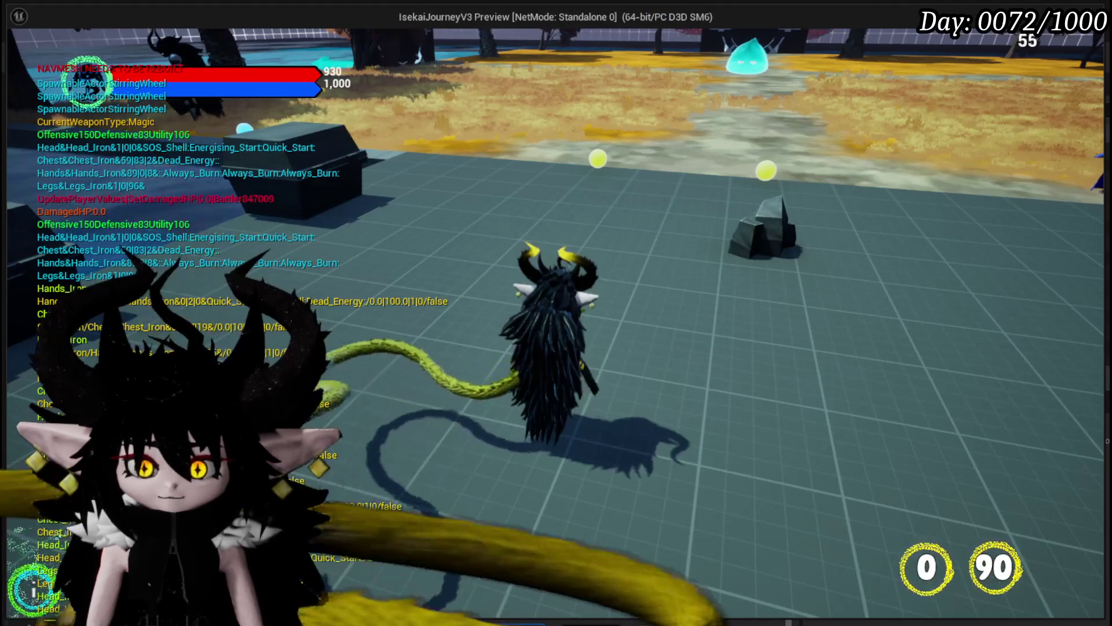
{"action": "key", "text": "w"}
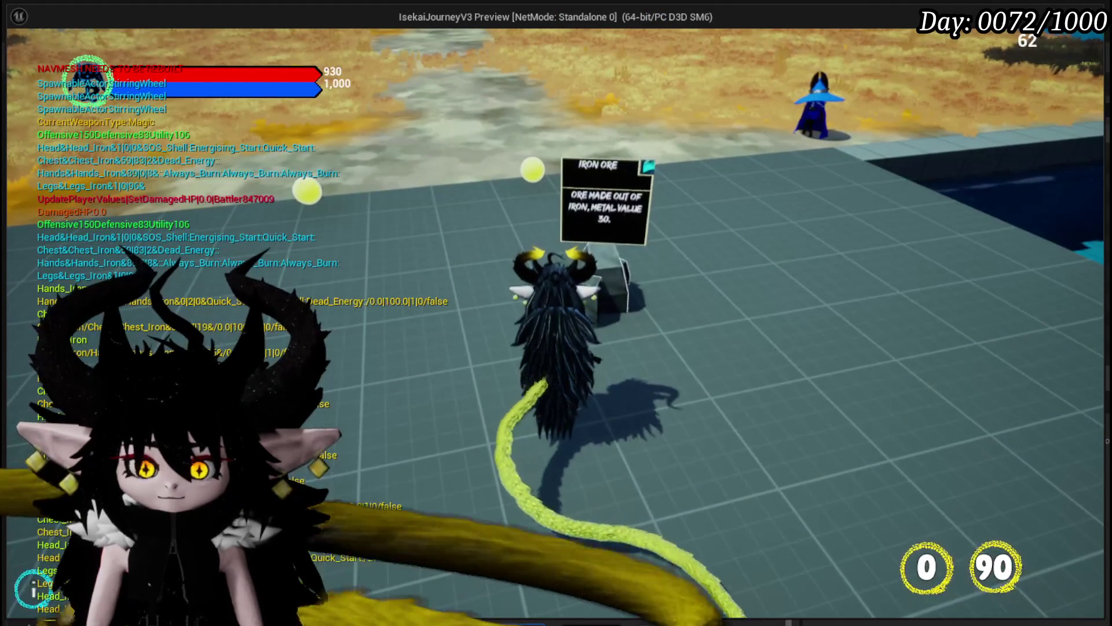
{"action": "key", "text": "s"}
{"action": "key", "text": "w"}
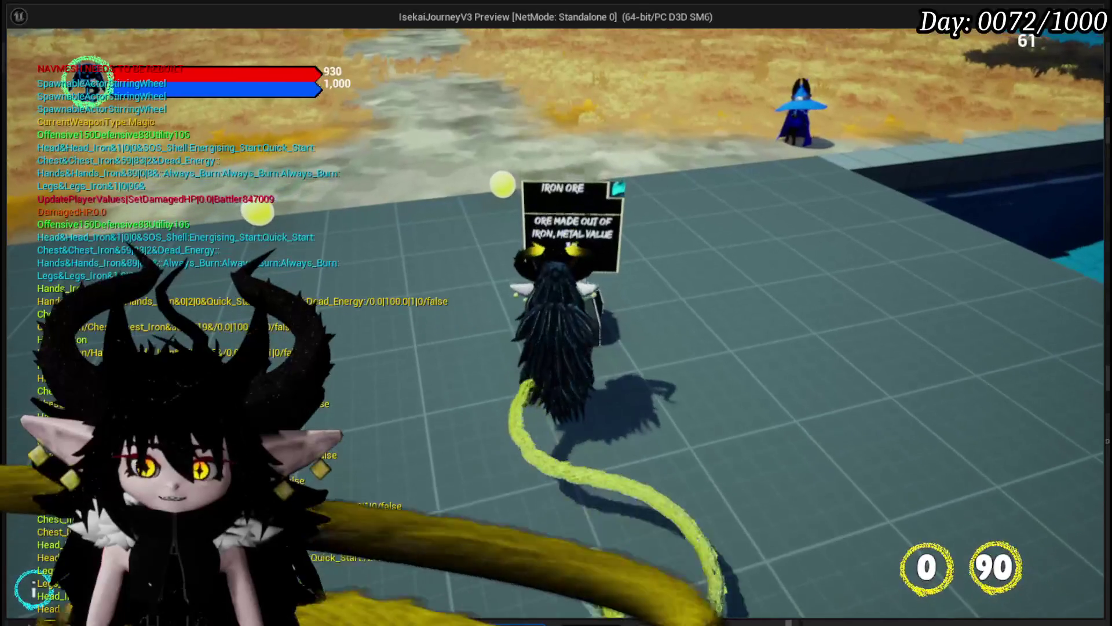
{"action": "key", "text": "s"}
{"action": "key", "text": "w"}
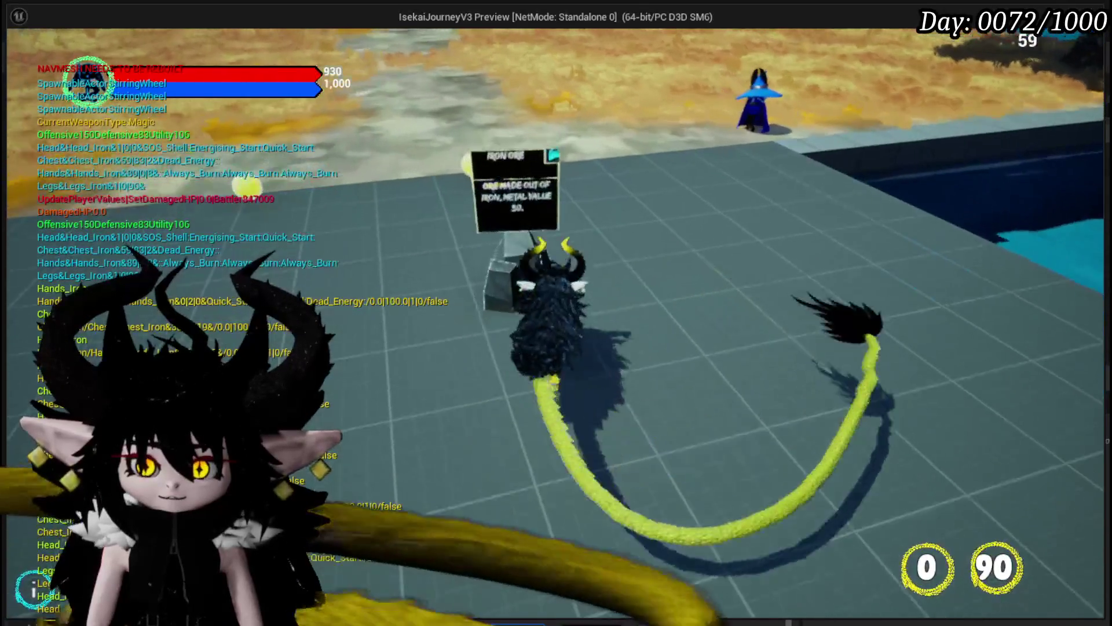
- Circle the rock with A, W and S, then stop the play session with Esc
{"action": "key", "text": "a"}
{"action": "key", "text": "w"}
{"action": "key", "text": "s"}
{"action": "key", "text": "a"}
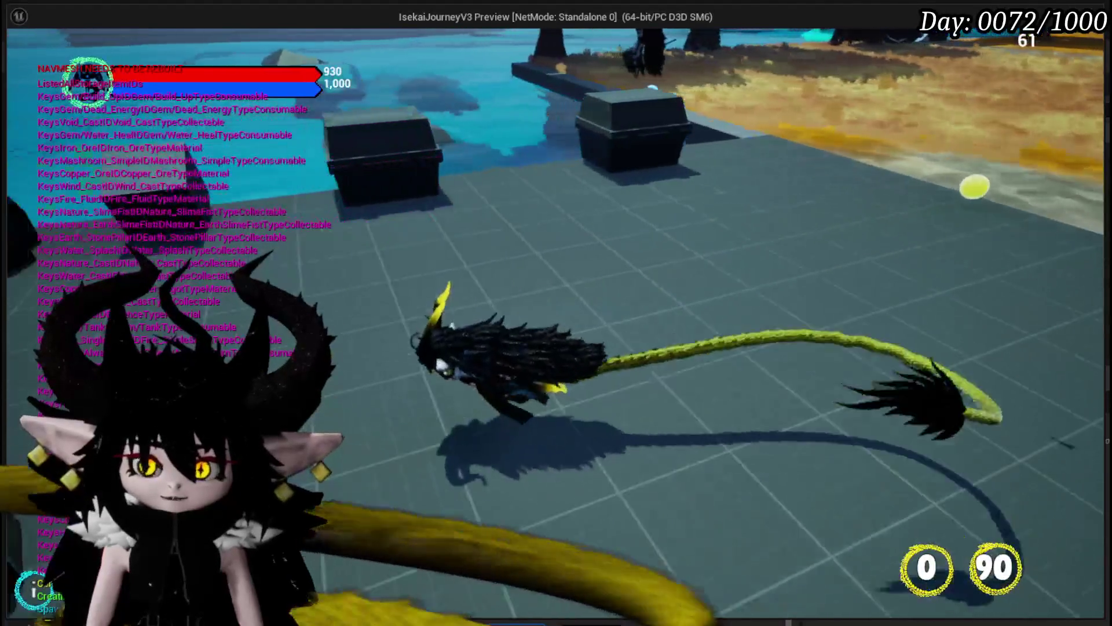
{"action": "key", "text": "Escape"}
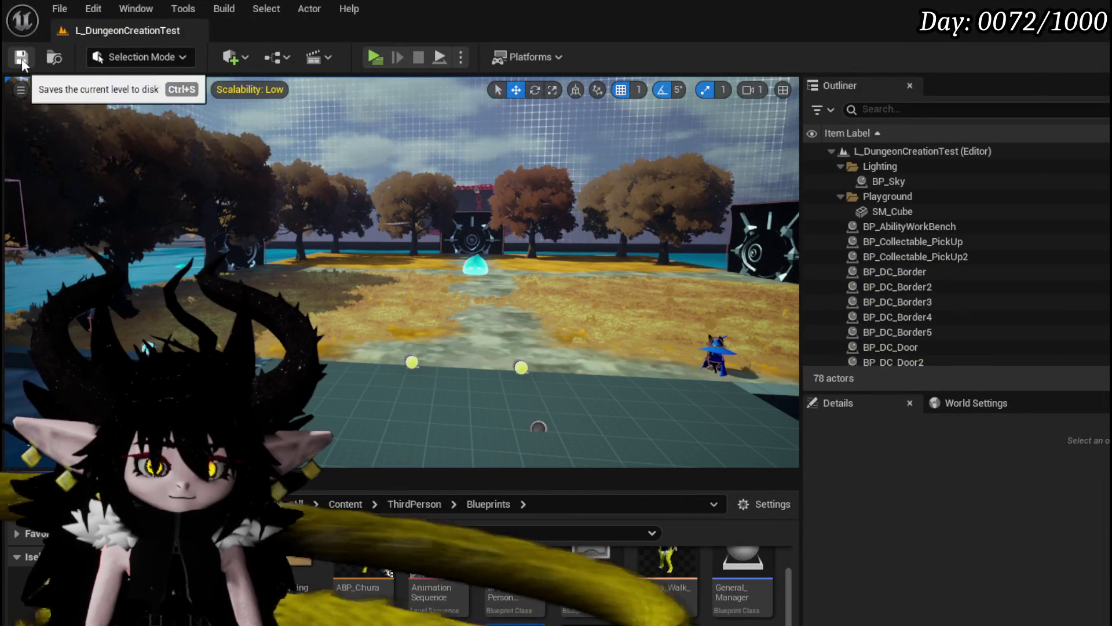
- Save the current level and bring the blueprint editor back in front
{"action": "left_click", "coordinate": [22, 58]}
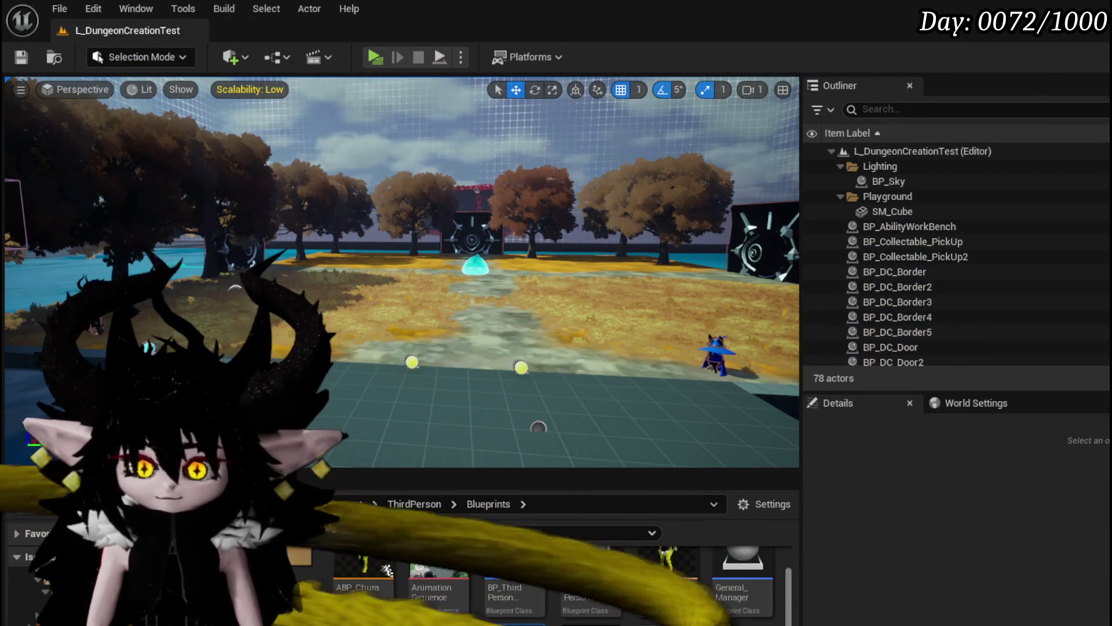
{"action": "key", "text": "alt+Tab"}
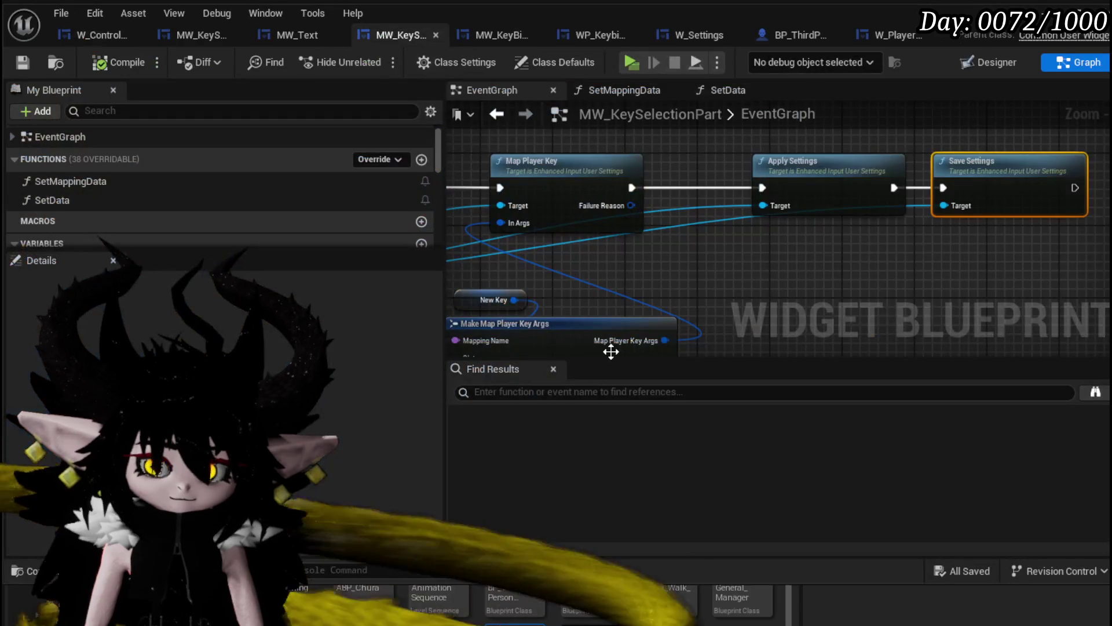
{"action": "scroll", "coordinate": [748, 280], "scroll_direction": "down", "scroll_amount": 3}
{"action": "scroll", "coordinate": [693, 207], "scroll_direction": "up", "scroll_amount": 2}
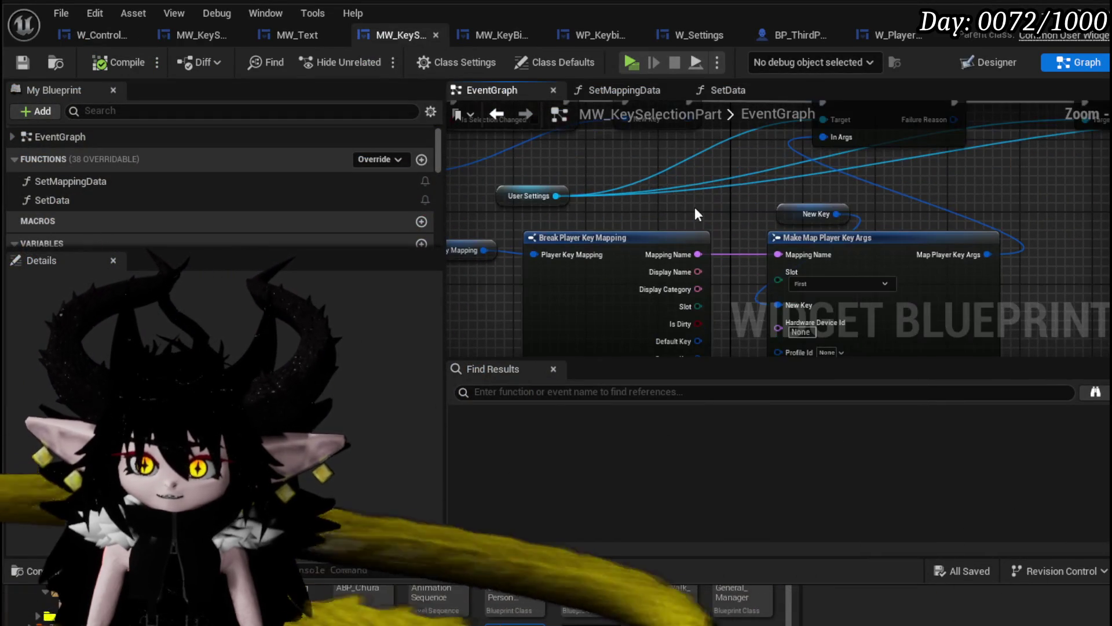
{"action": "scroll", "coordinate": [720, 150], "scroll_direction": "up", "scroll_amount": 2}
{"action": "scroll", "coordinate": [782, 198], "scroll_direction": "down", "scroll_amount": 4}
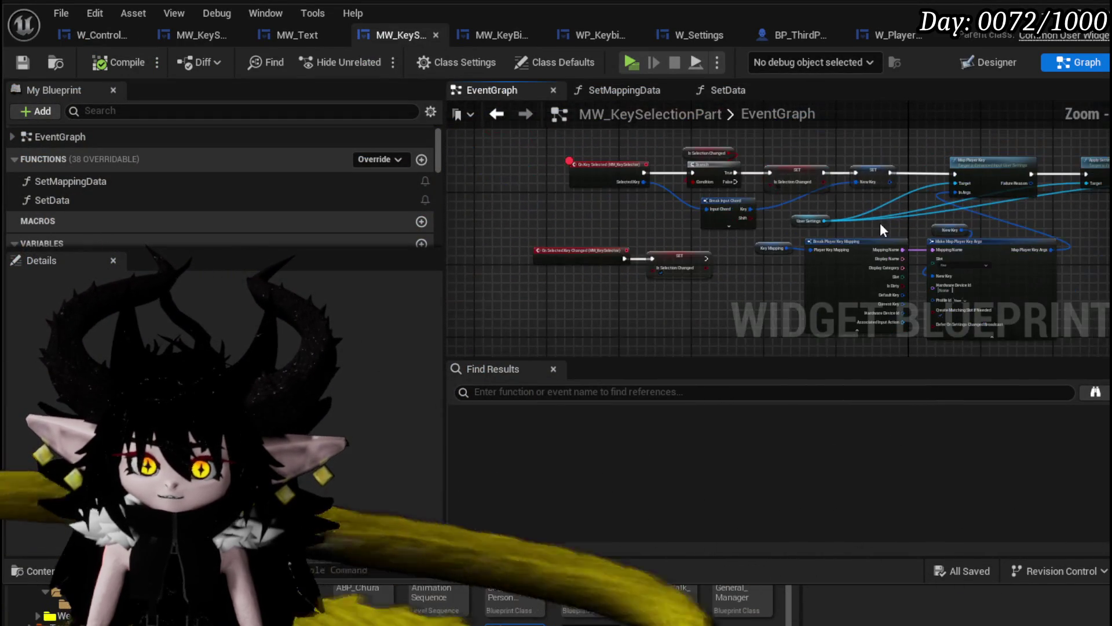
{"action": "scroll", "coordinate": [563, 294], "scroll_direction": "down", "scroll_amount": 2}
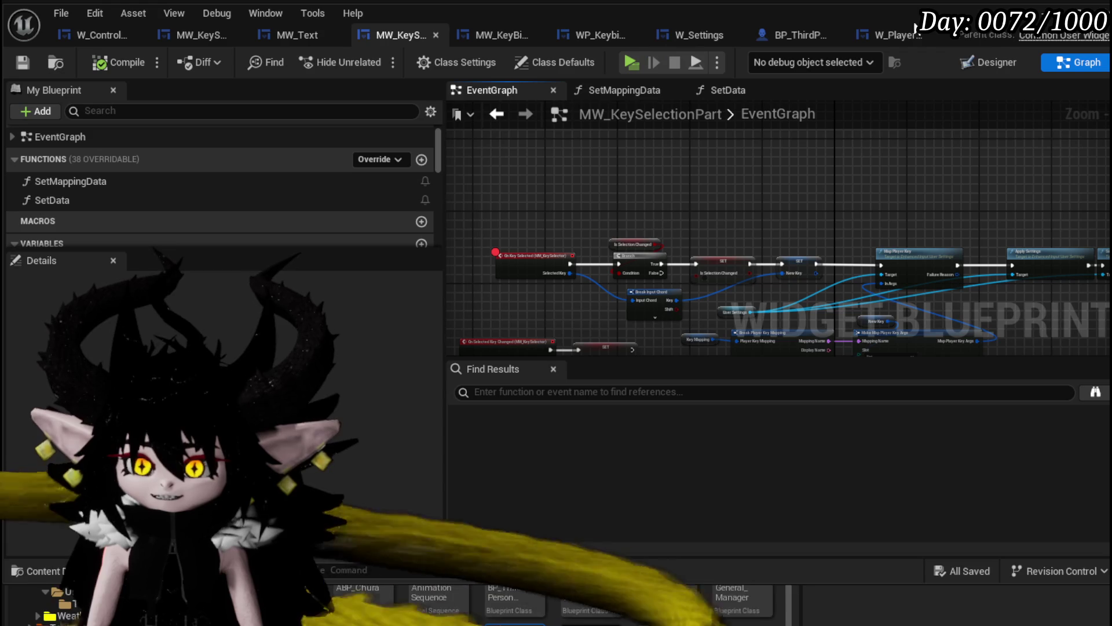
- Delete the owner lookup and Save All Player Data nodes from W_PlayerHUD, then compile and save
{"action": "left_click", "coordinate": [886, 37]}
{"action": "mouse_move", "coordinate": [550, 157]}
{"action": "left_mouse_down"}
{"action": "mouse_move", "coordinate": [805, 189]}
{"action": "mouse_move", "coordinate": [855, 295]}
{"action": "left_mouse_up"}
{"action": "key", "text": "Delete"}
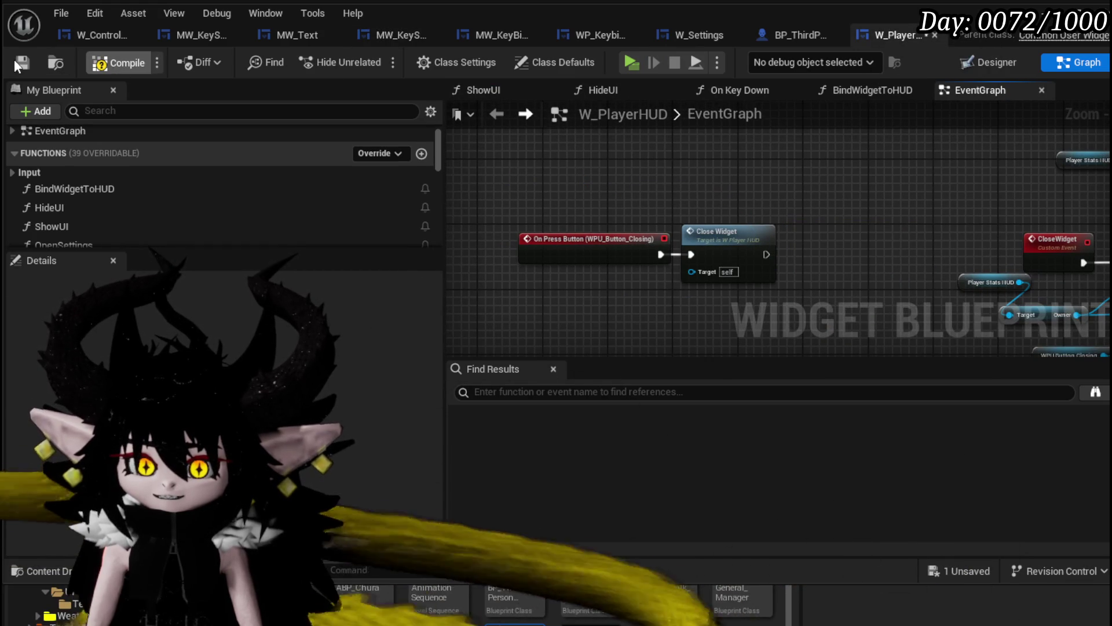
{"action": "left_click", "coordinate": [15, 58]}
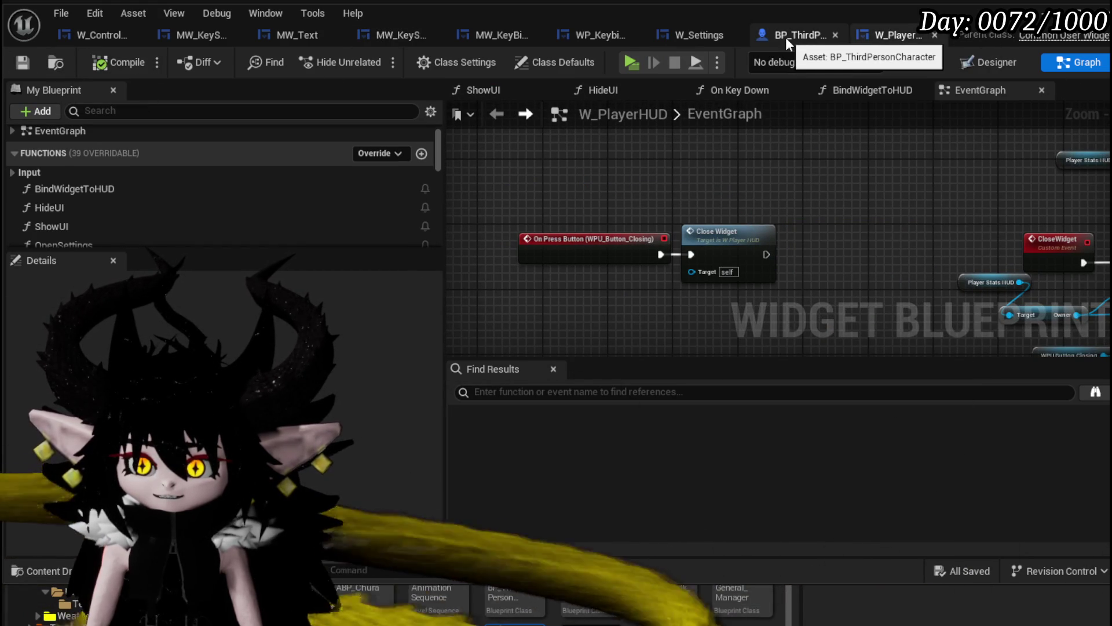
- Close the BP_ThirdPersonCharacter and W_Settings tabs and move to MW_KeySelectionPart via MW_KeyBindChangeSlot
{"action": "left_click", "coordinate": [835, 34]}
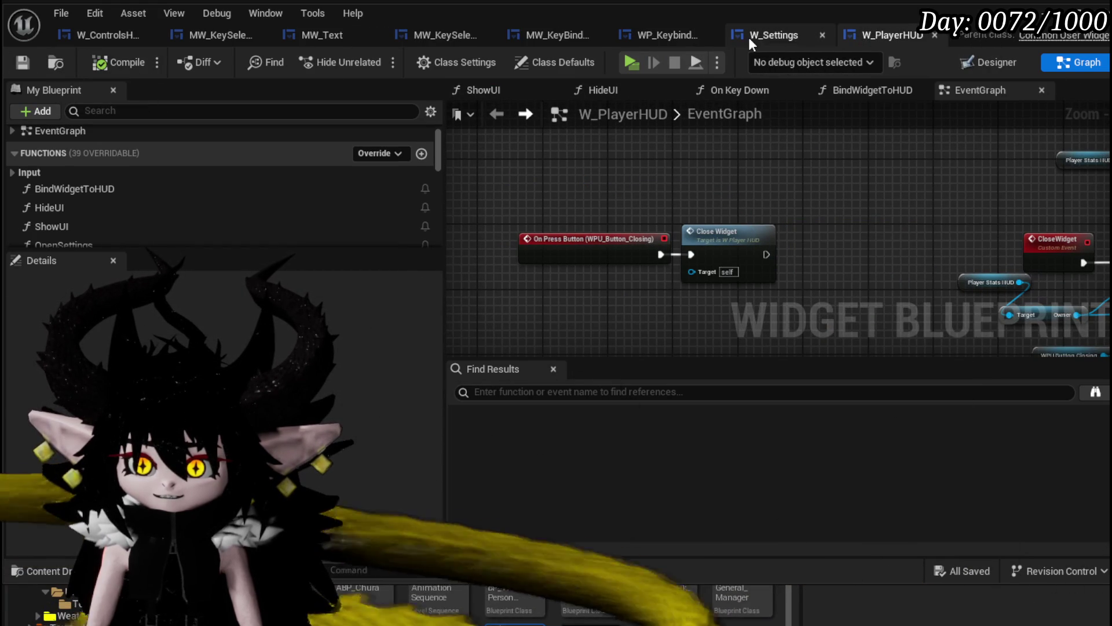
{"action": "left_click", "coordinate": [758, 38]}
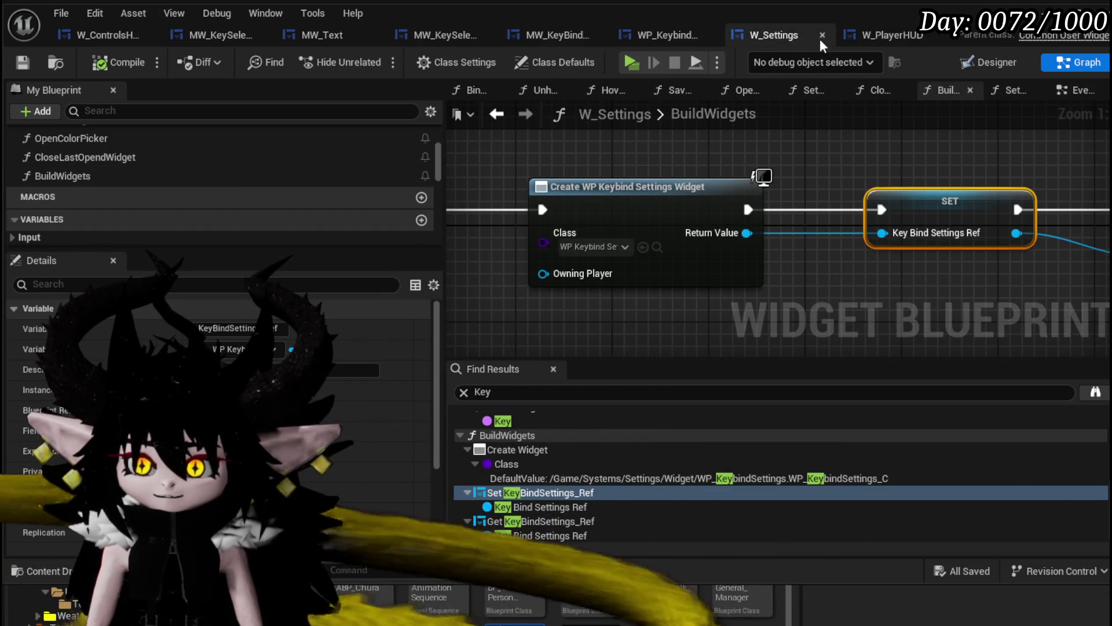
{"action": "middle_click", "coordinate": [772, 47]}
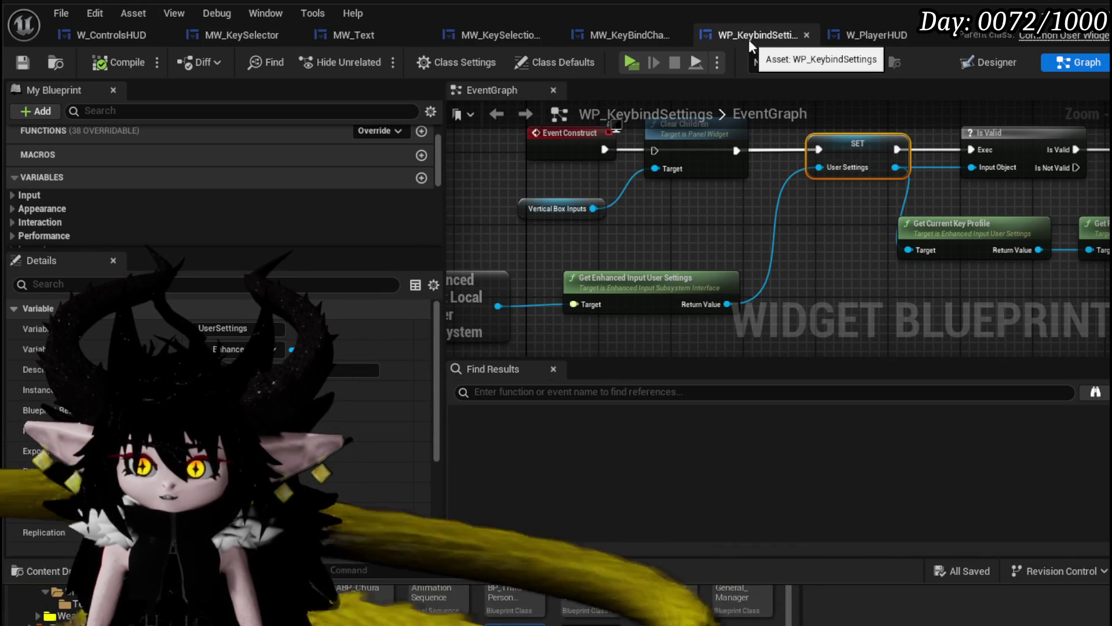
{"action": "left_click", "coordinate": [621, 41]}
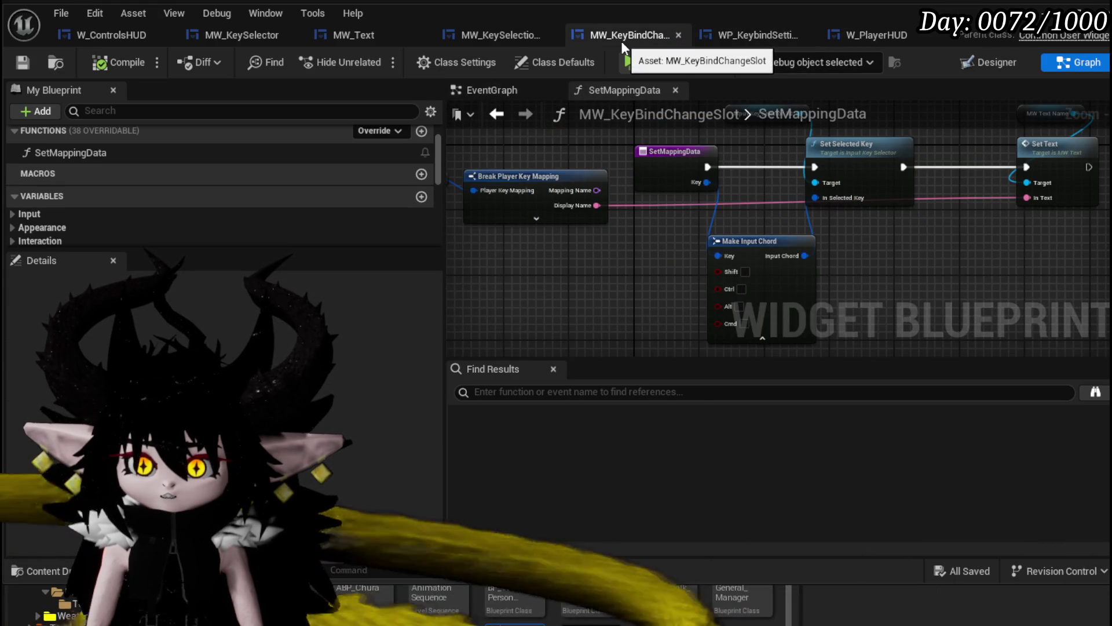
{"action": "left_click", "coordinate": [510, 41]}
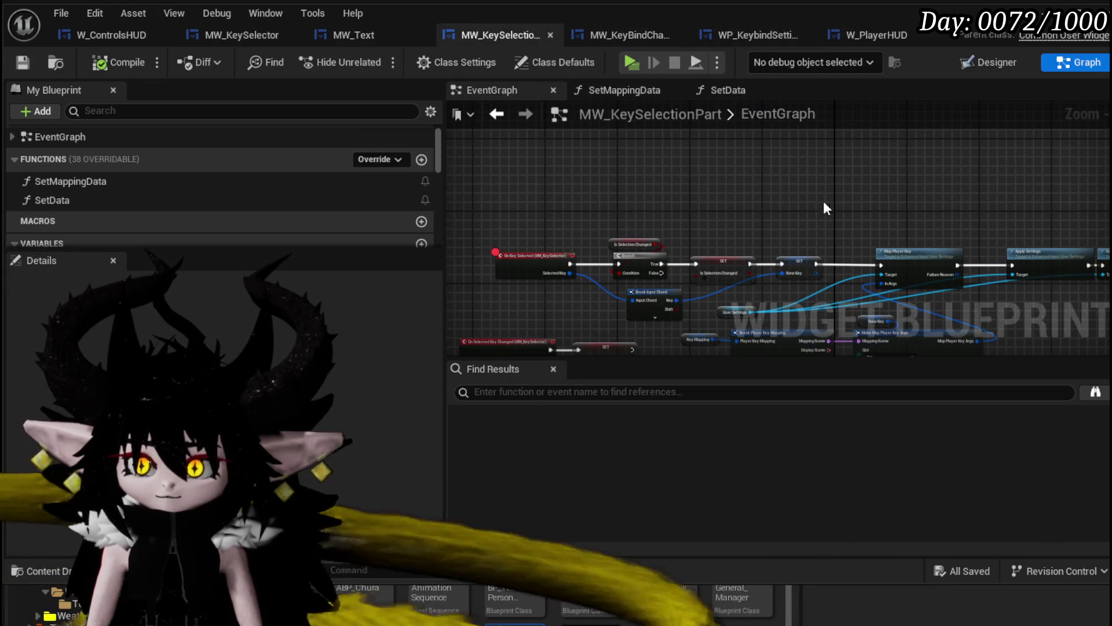
- Move the User Settings node up and right, then select and frame the key mapping nodes
{"action": "scroll", "coordinate": [800, 201], "scroll_direction": "up", "scroll_amount": 4}
{"action": "mouse_move", "coordinate": [534, 245]}
{"action": "left_mouse_down"}
{"action": "mouse_move", "coordinate": [849, 120]}
{"action": "mouse_move", "coordinate": [743, 200]}
{"action": "left_mouse_up"}
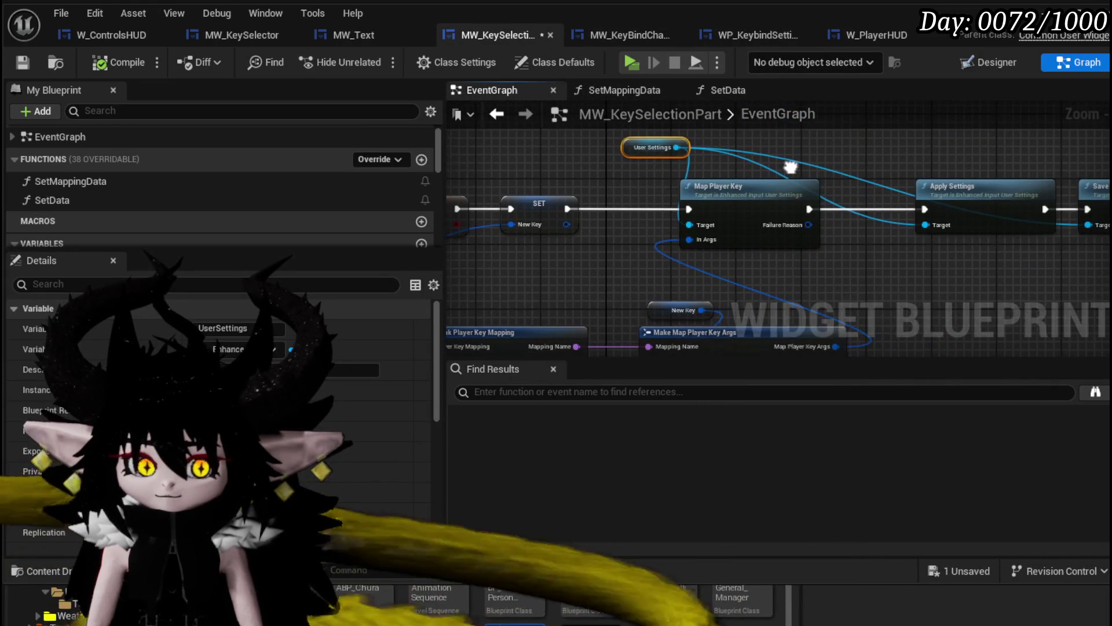
{"action": "mouse_move", "coordinate": [791, 168]}
{"action": "left_mouse_down"}
{"action": "mouse_move", "coordinate": [794, 179]}
{"action": "mouse_move", "coordinate": [683, 219]}
{"action": "mouse_move", "coordinate": [1025, 115]}
{"action": "left_mouse_up"}
{"action": "mouse_move", "coordinate": [672, 184]}
{"action": "left_mouse_down"}
{"action": "mouse_move", "coordinate": [938, 216]}
{"action": "mouse_move", "coordinate": [1043, 185]}
{"action": "left_mouse_up"}
{"action": "scroll", "coordinate": [939, 216], "scroll_direction": "up", "scroll_amount": 3}
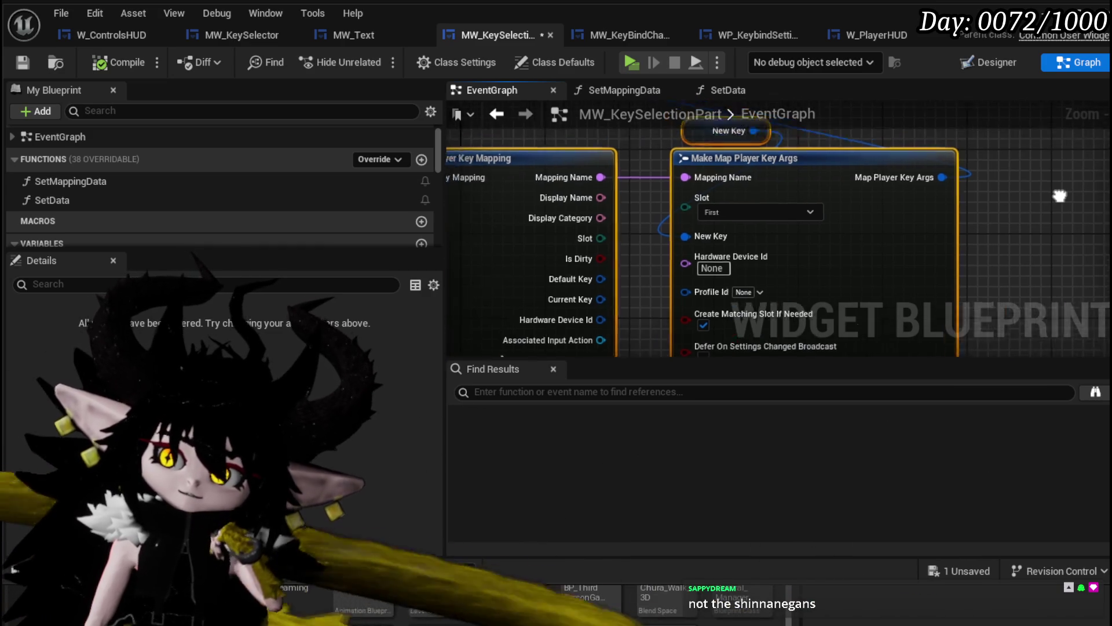
{"action": "key", "text": "Home"}
- Inspect the Key Mapping variable and Break Player Key Mapping pins, then open SetMappingData
{"action": "left_click", "coordinate": [558, 210]}
{"action": "scroll", "coordinate": [578, 168], "scroll_direction": "down", "scroll_amount": 2}
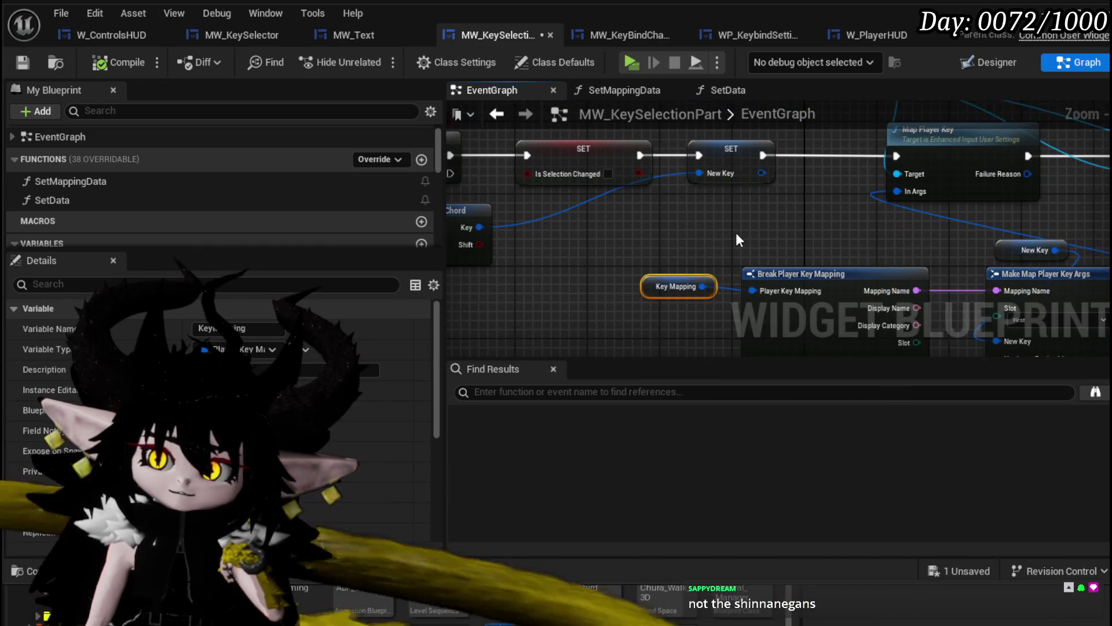
{"action": "left_click_drag", "start_coordinate": [737, 237], "coordinate": [683, 169]}
{"action": "mouse_move", "coordinate": [613, 199]}
{"action": "left_mouse_down"}
{"action": "mouse_move", "coordinate": [508, 136]}
{"action": "mouse_move", "coordinate": [511, 163]}
{"action": "left_mouse_up"}
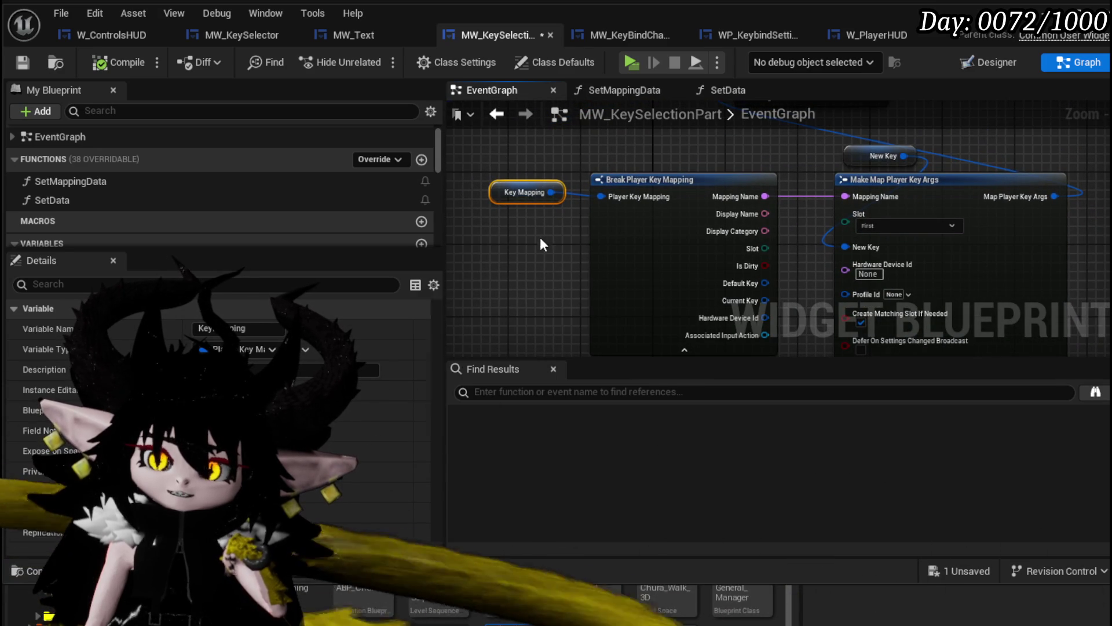
{"action": "double_click", "coordinate": [154, 182]}
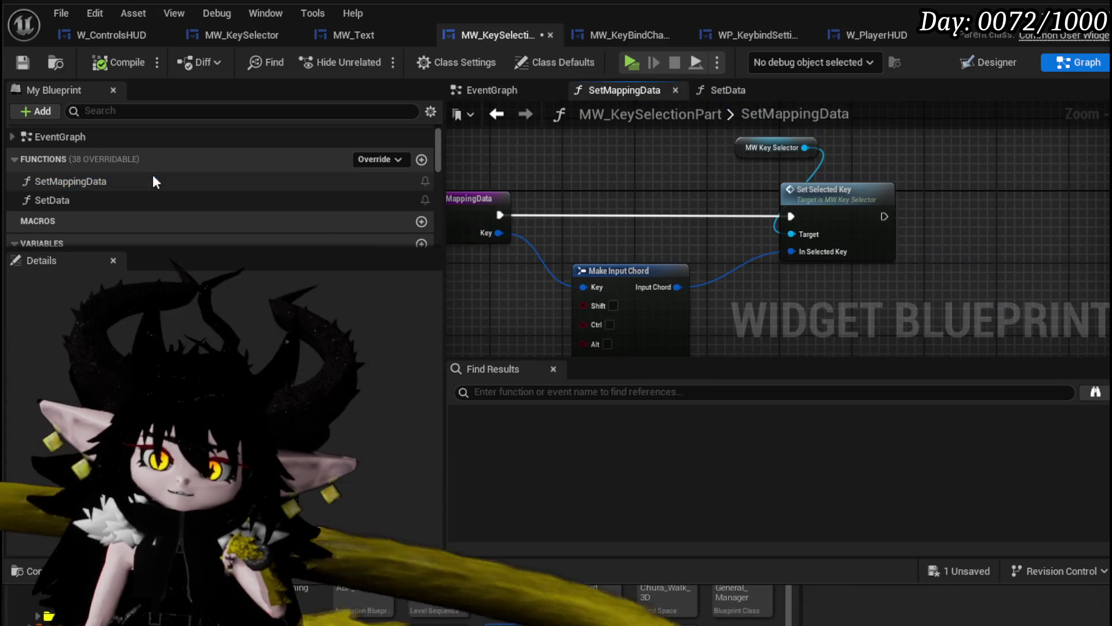
- Inspect Set Selected Key's definition in MW_KeySelector, then return to MW_KeySelectionPart
{"action": "left_click", "coordinate": [855, 199]}
{"action": "double_click", "coordinate": [855, 199]}
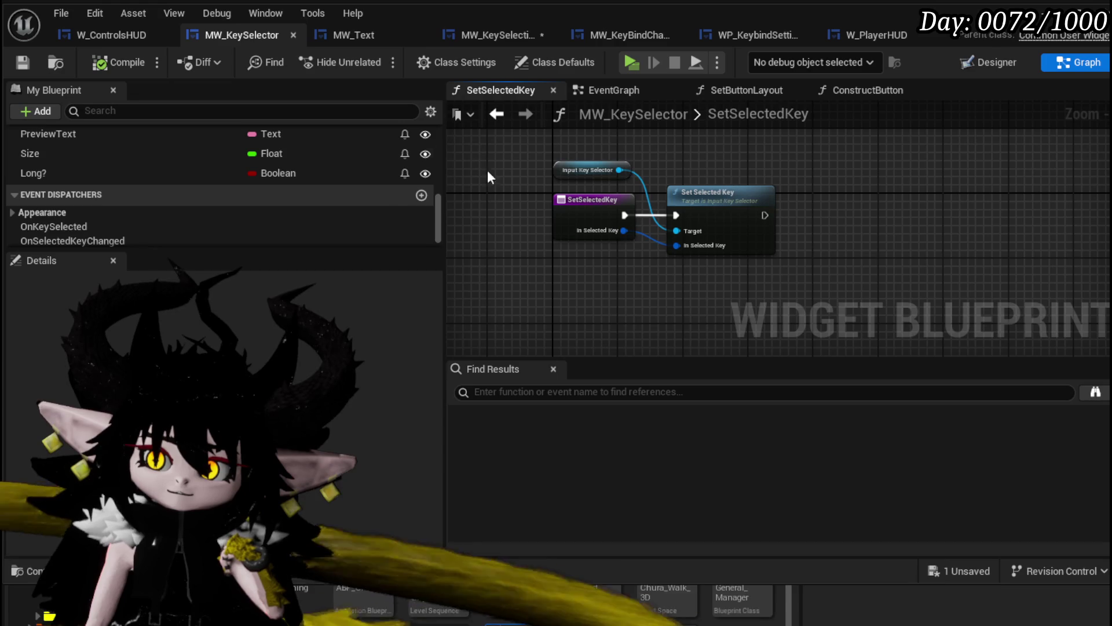
{"action": "left_click", "coordinate": [496, 115]}
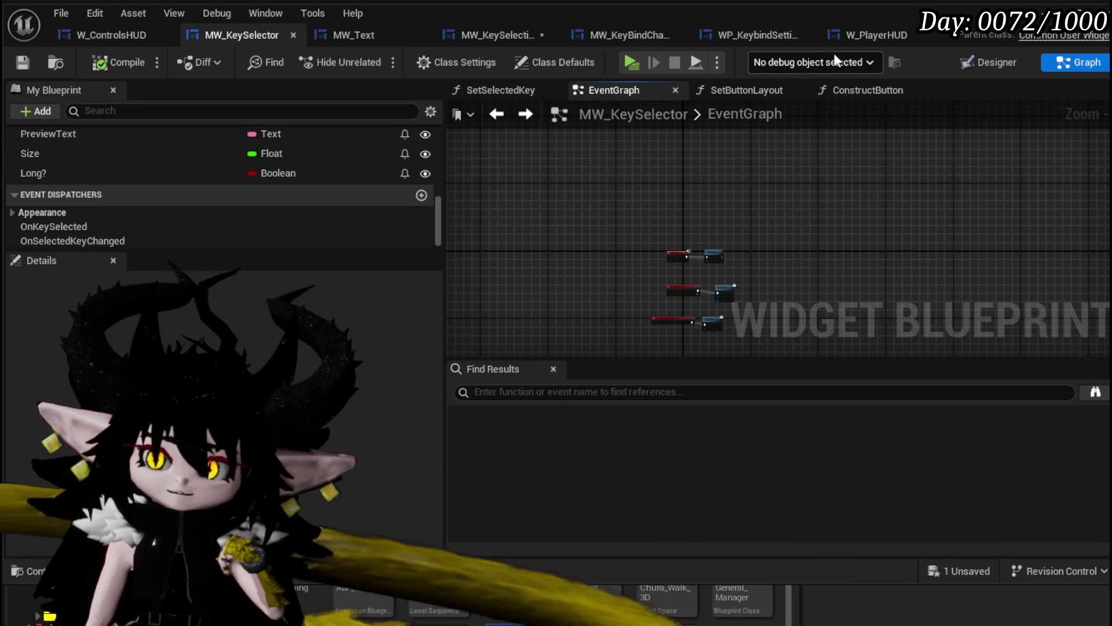
{"action": "scroll", "coordinate": [259, 166], "scroll_direction": "up", "scroll_amount": 3}
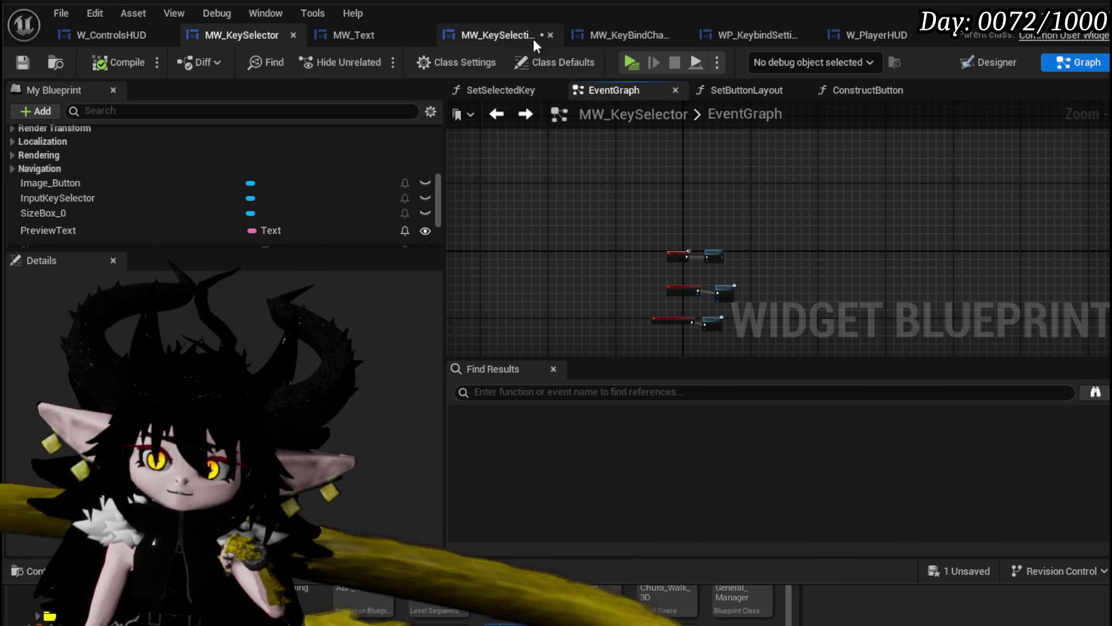
{"action": "left_click", "coordinate": [550, 46]}
- Check the KeyMapping variable's properties, save MW_KeySelectionPart, and open the SetData function
{"action": "scroll", "coordinate": [165, 176], "scroll_direction": "down", "scroll_amount": 10}
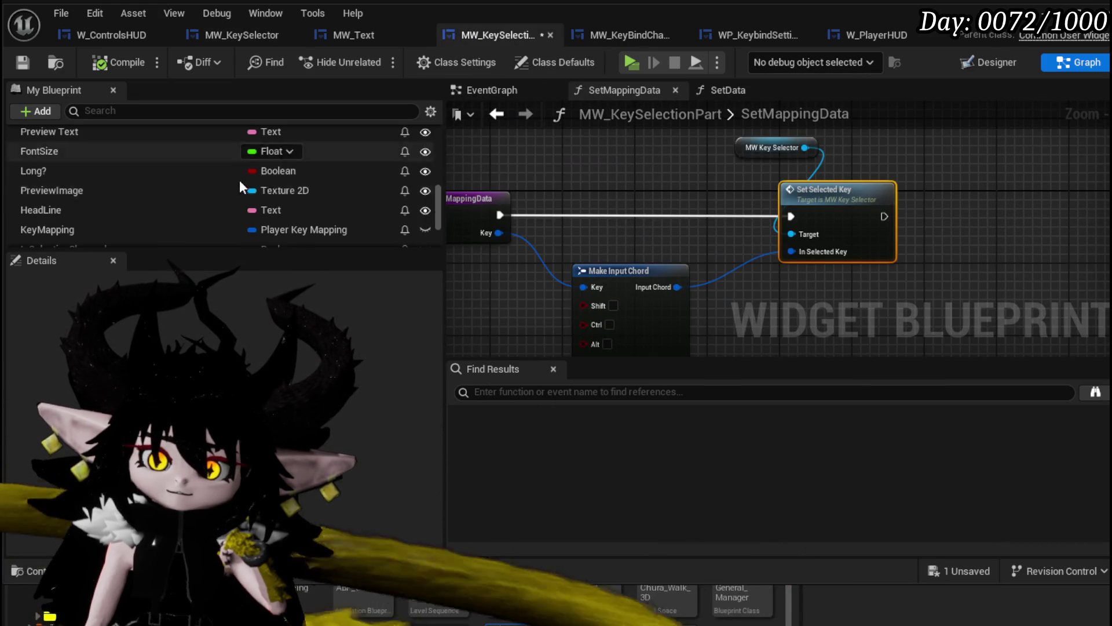
{"action": "scroll", "coordinate": [350, 195], "scroll_direction": "down", "scroll_amount": 4}
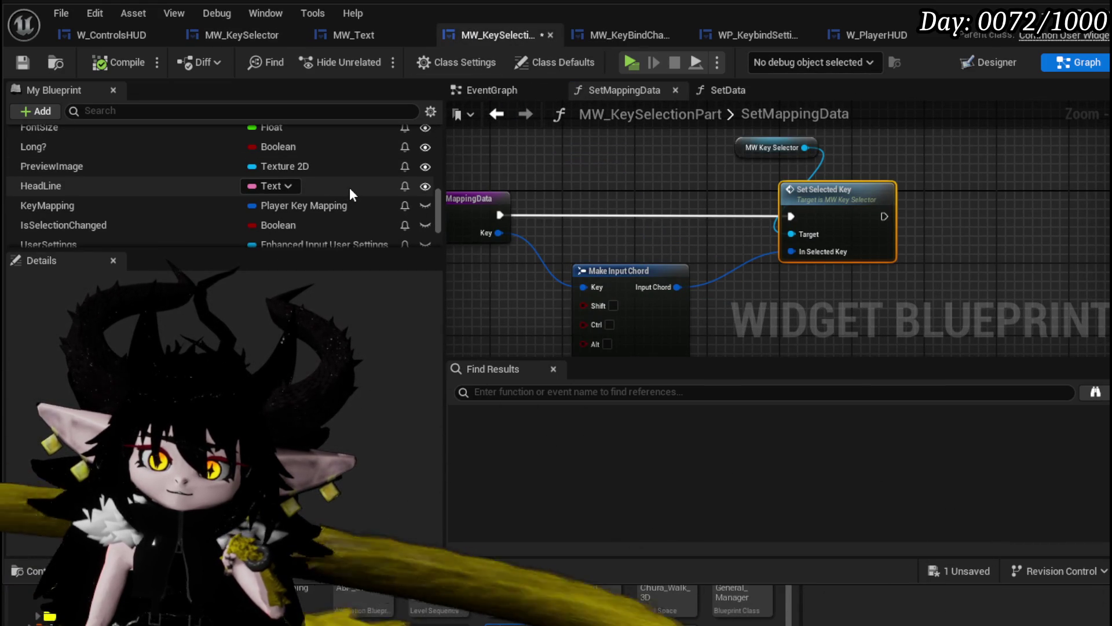
{"action": "left_click", "coordinate": [206, 205]}
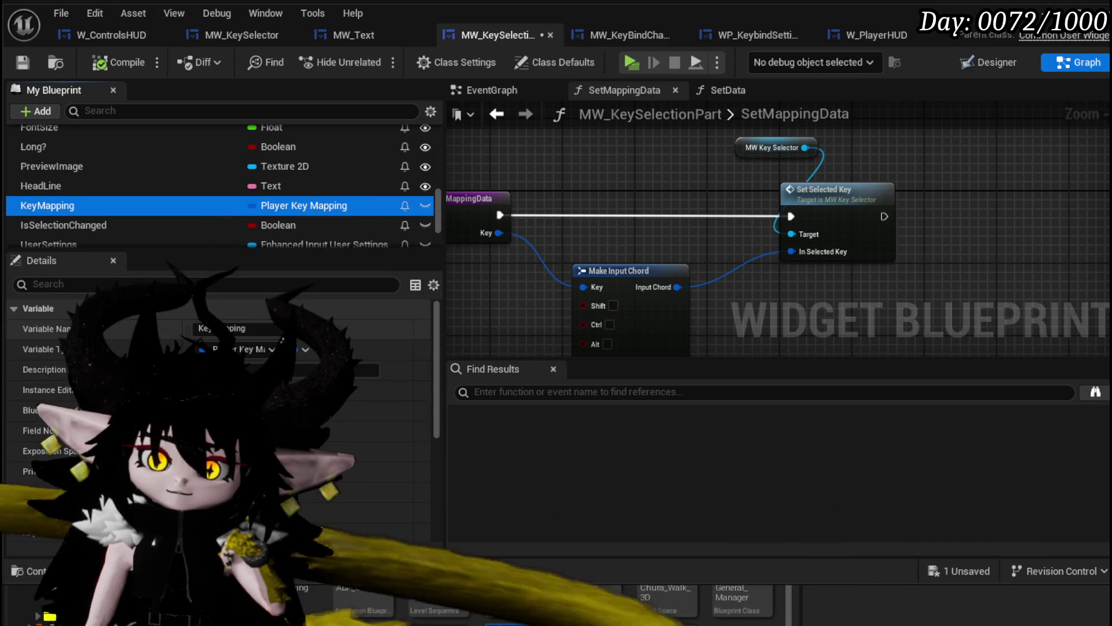
{"action": "left_click", "coordinate": [23, 62]}
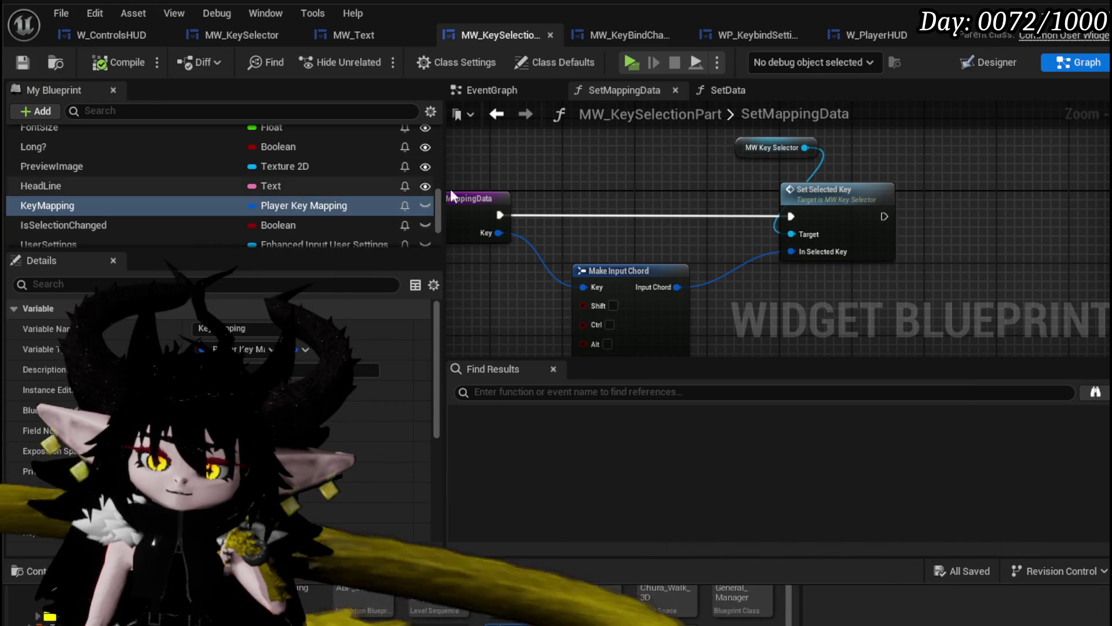
{"action": "scroll", "coordinate": [712, 174], "scroll_direction": "down", "scroll_amount": 3}
{"action": "scroll", "coordinate": [212, 180], "scroll_direction": "up", "scroll_amount": 6}
{"action": "scroll", "coordinate": [98, 171], "scroll_direction": "up", "scroll_amount": 5}
{"action": "double_click", "coordinate": [68, 176]}
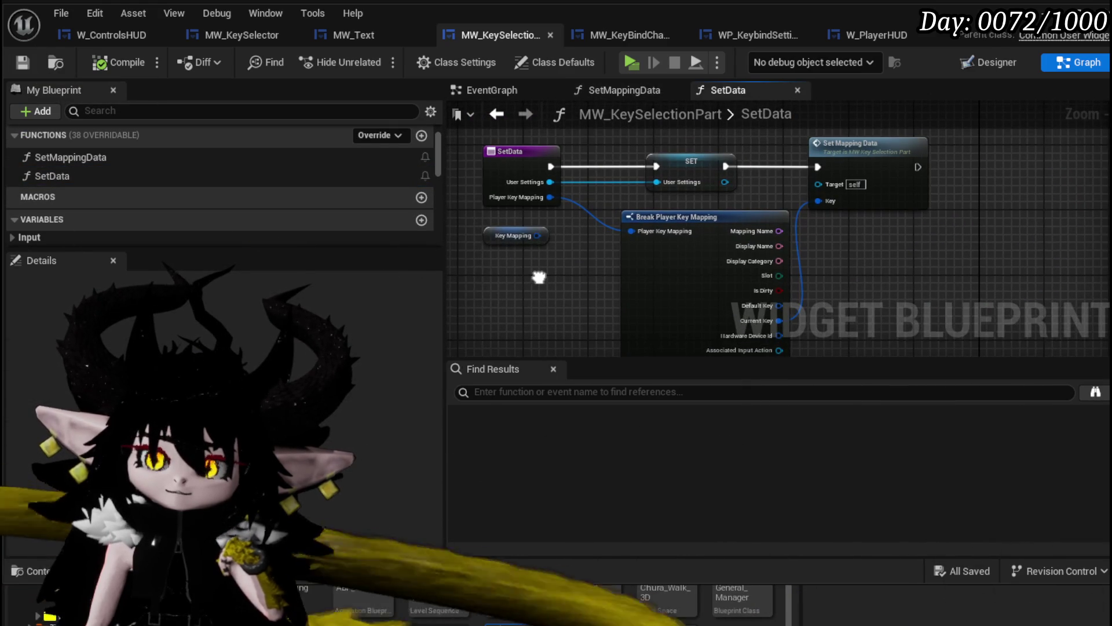
- Add a SET Key Mapping node to SetData and place it after SET User Settings
{"action": "scroll", "coordinate": [535, 272], "scroll_direction": "up", "scroll_amount": 2}
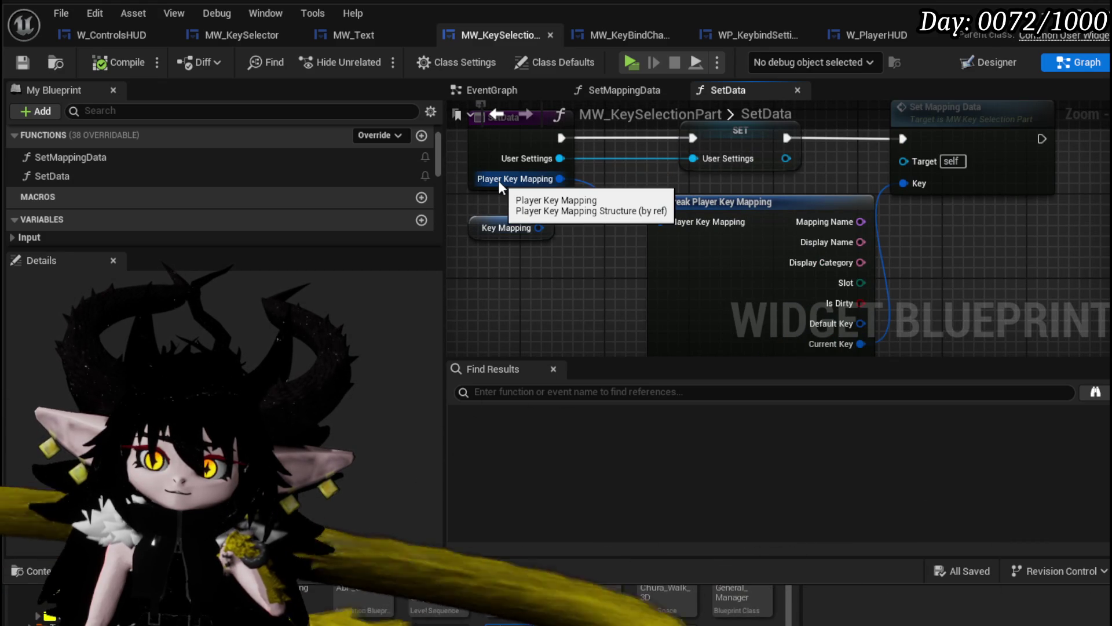
{"action": "scroll", "coordinate": [234, 214], "scroll_direction": "down", "scroll_amount": 8}
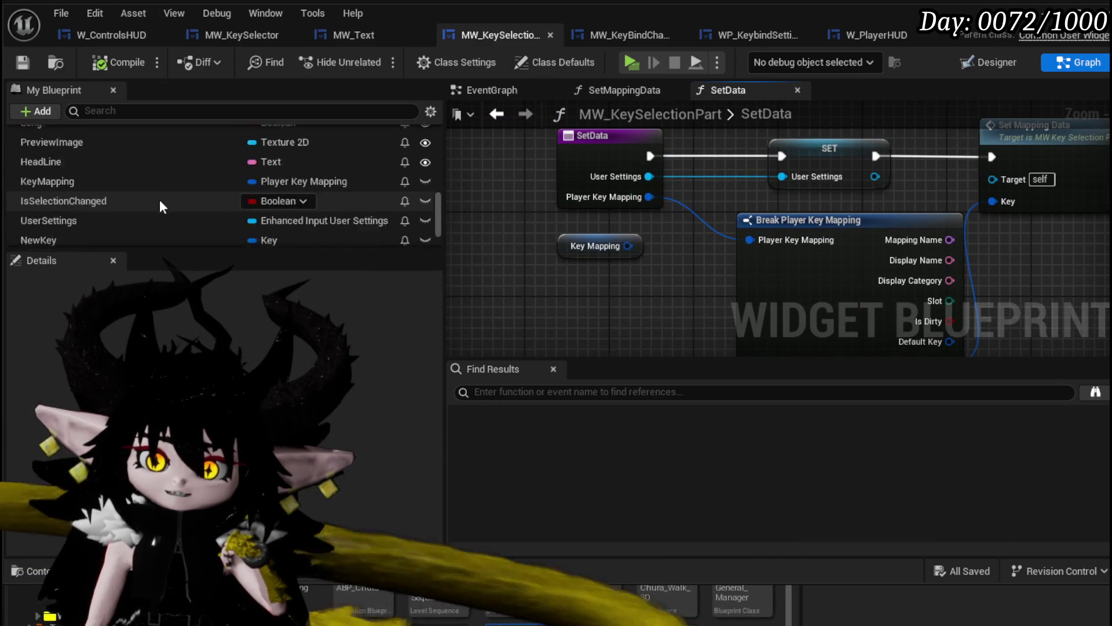
{"action": "left_click_drag", "start_coordinate": [142, 154], "coordinate": [543, 272]}
{"action": "left_click", "coordinate": [580, 319]}
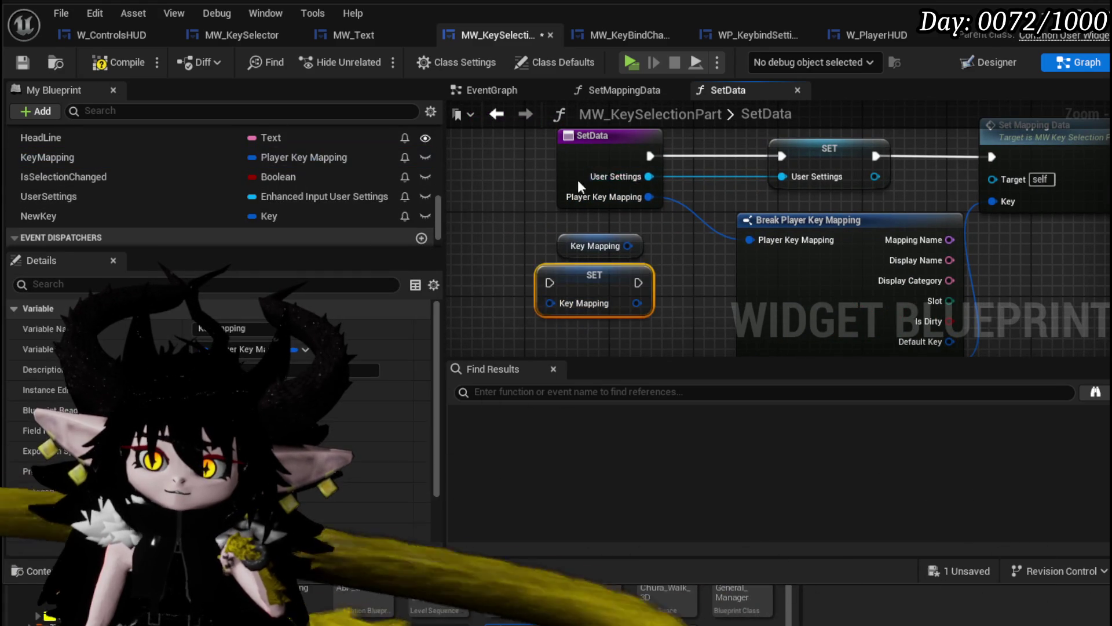
{"action": "left_click_drag", "start_coordinate": [592, 184], "coordinate": [481, 184]}
{"action": "left_click_drag", "start_coordinate": [578, 278], "coordinate": [621, 152]}
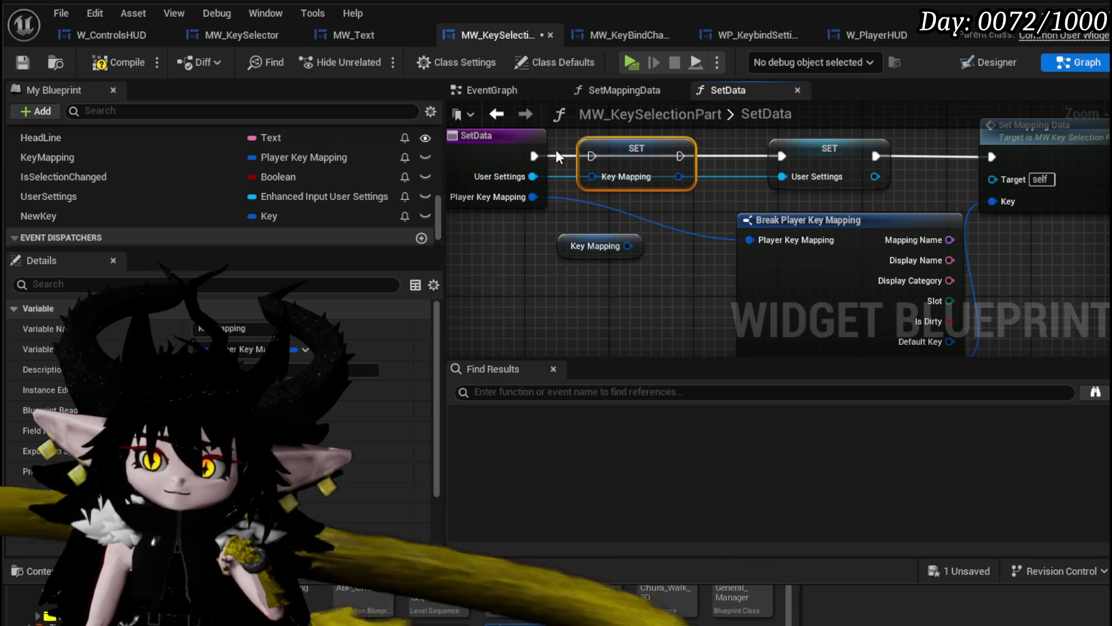
{"action": "left_click_drag", "start_coordinate": [816, 162], "coordinate": [709, 162]}
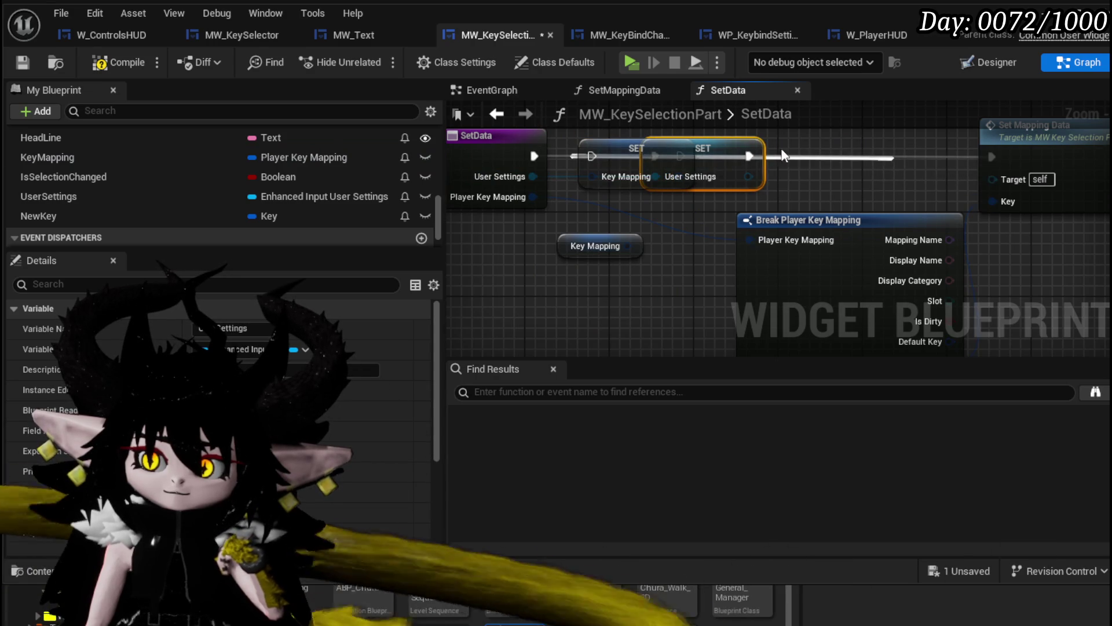
{"action": "left_click_drag", "start_coordinate": [599, 149], "coordinate": [825, 155]}
- Wire Player Key Mapping into Key Mapping, feed it to Break Player Key Mapping, and start a play test
{"action": "left_click_drag", "start_coordinate": [913, 156], "coordinate": [992, 156]}
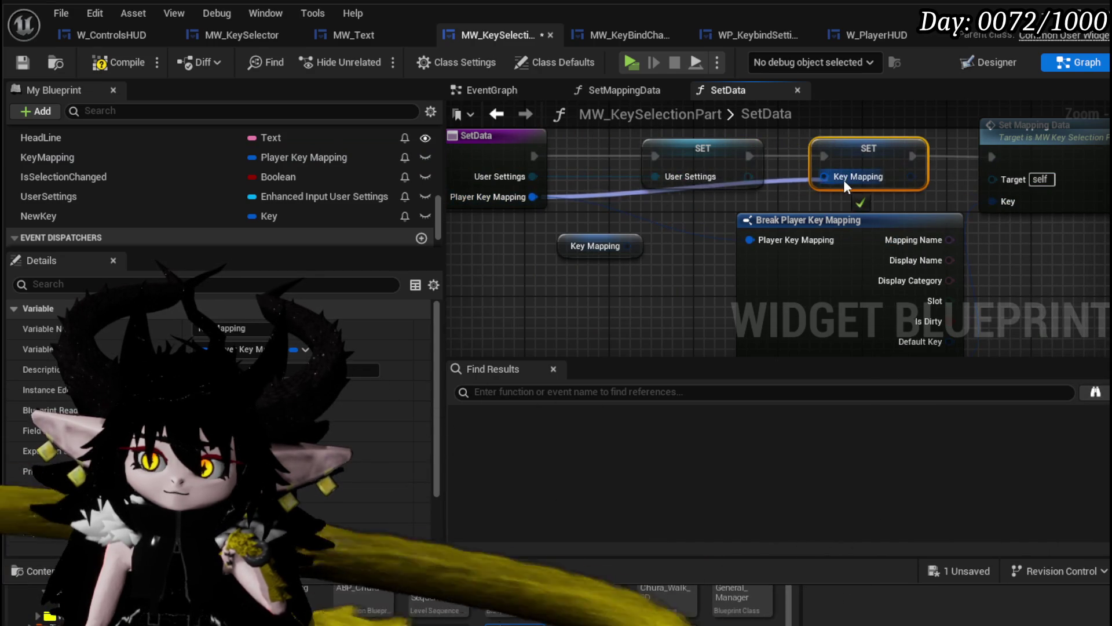
{"action": "left_click_drag", "start_coordinate": [828, 179], "coordinate": [828, 179]}
{"action": "left_click_drag", "start_coordinate": [912, 176], "coordinate": [864, 186]}
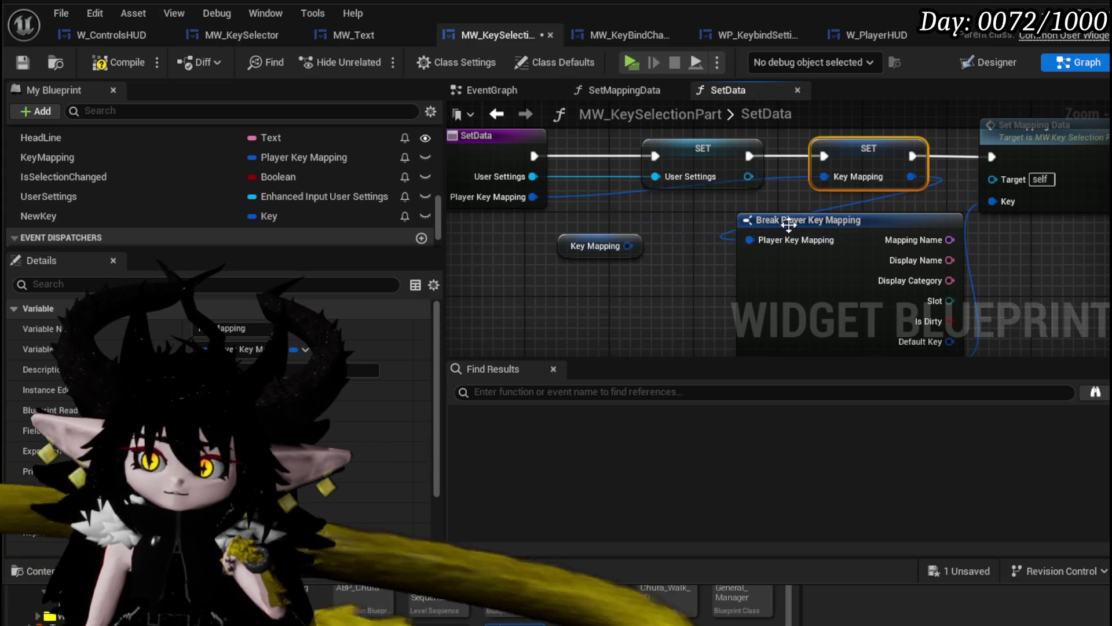
{"action": "left_click_drag", "start_coordinate": [770, 234], "coordinate": [770, 238]}
{"action": "left_click_drag", "start_coordinate": [891, 236], "coordinate": [1004, 268]}
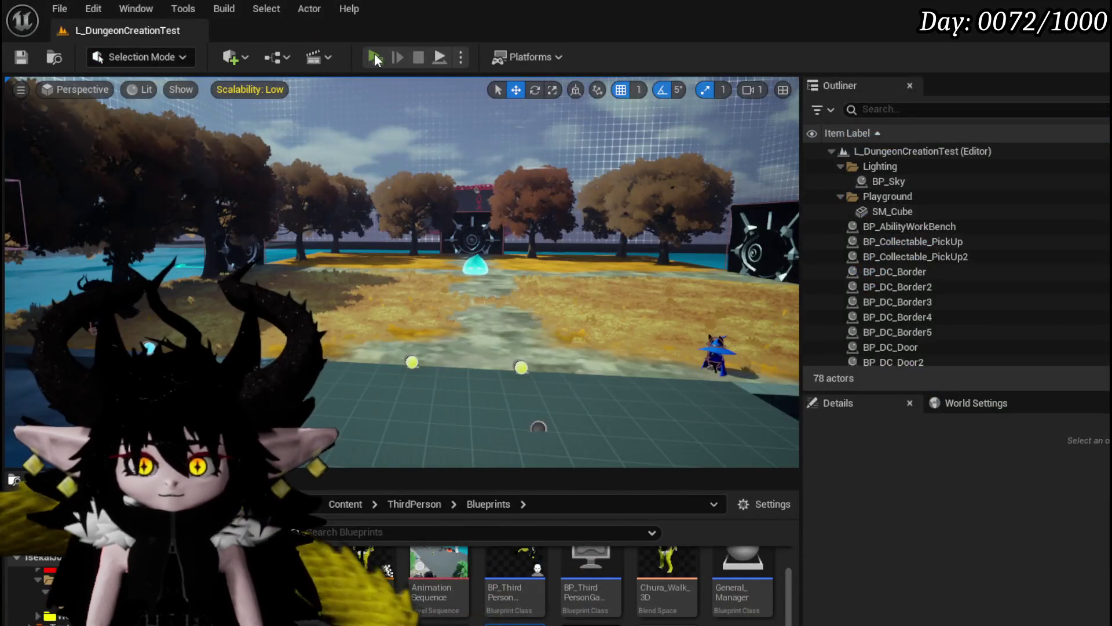
{"action": "left_click", "coordinate": [375, 56]}
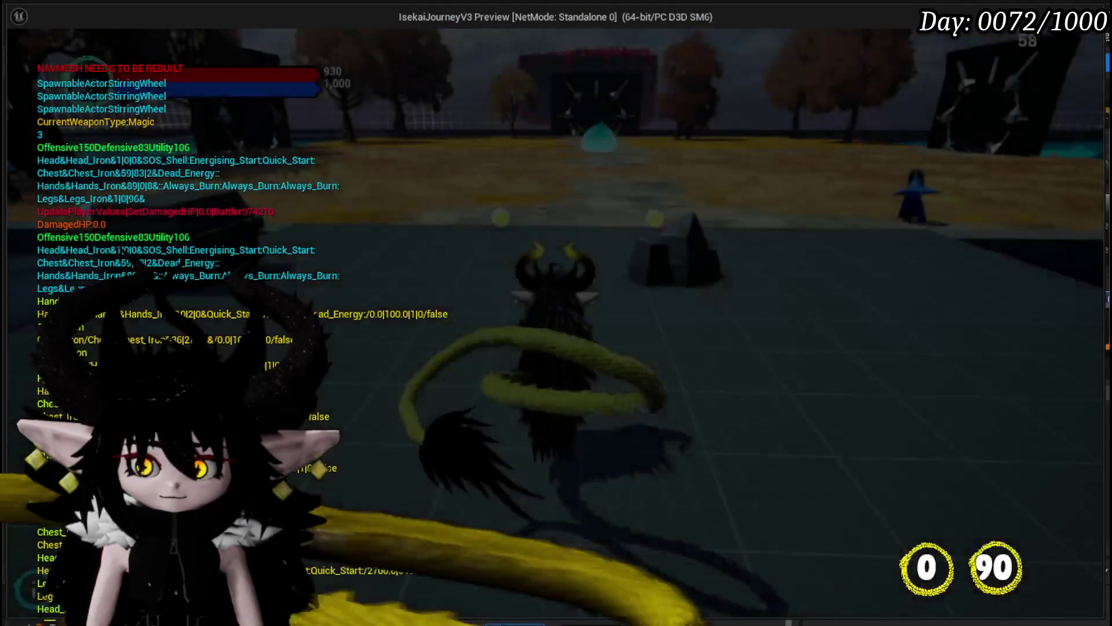
- Check the in-game Controls page, then run the character to the blue NPC merchant
{"action": "key", "text": "Tab"}
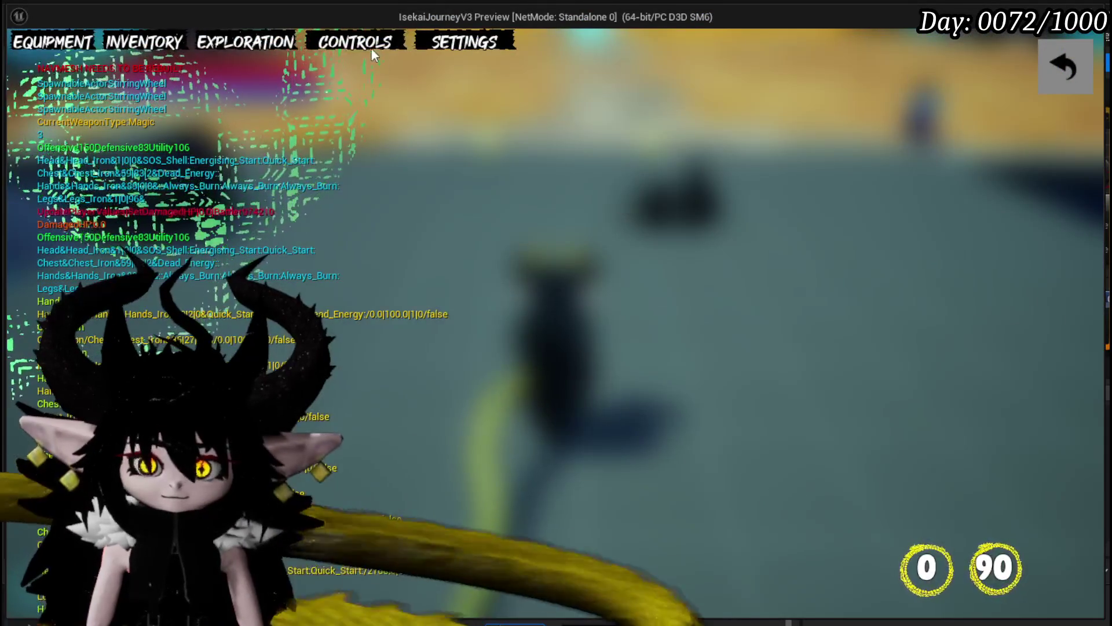
{"action": "left_click", "coordinate": [371, 48]}
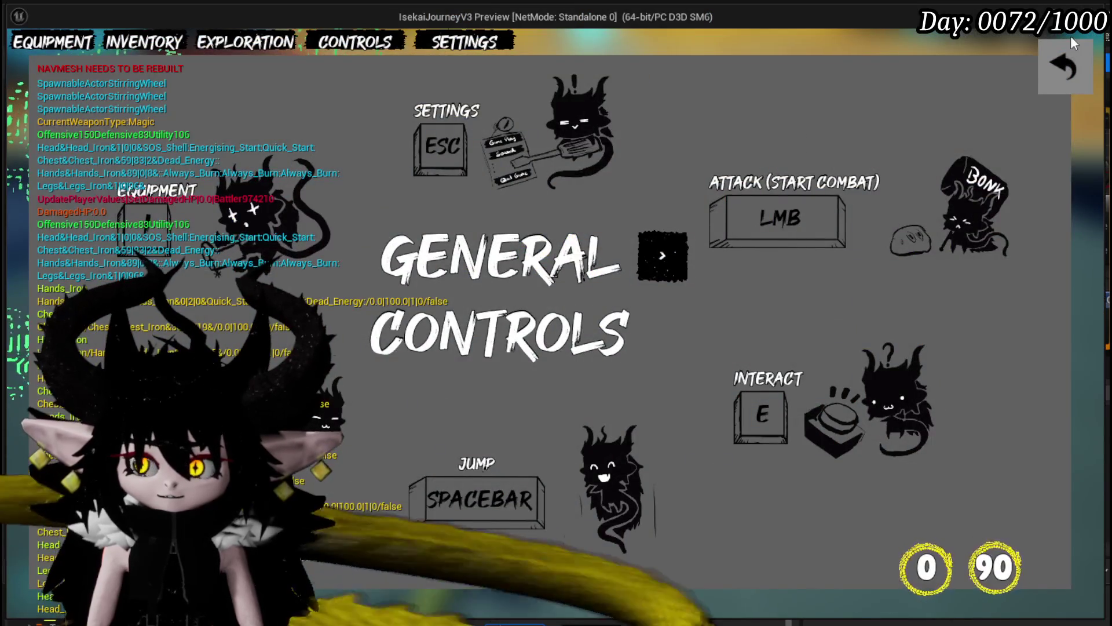
{"action": "left_click", "coordinate": [1067, 64]}
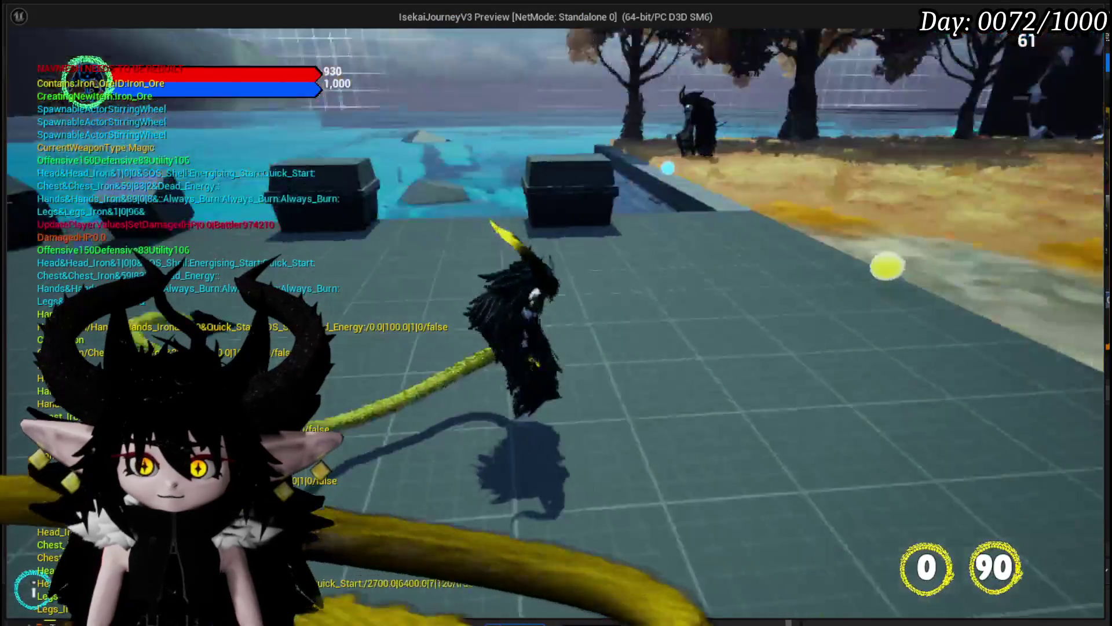
{"action": "key", "text": "w"}
{"action": "key", "text": "w"}
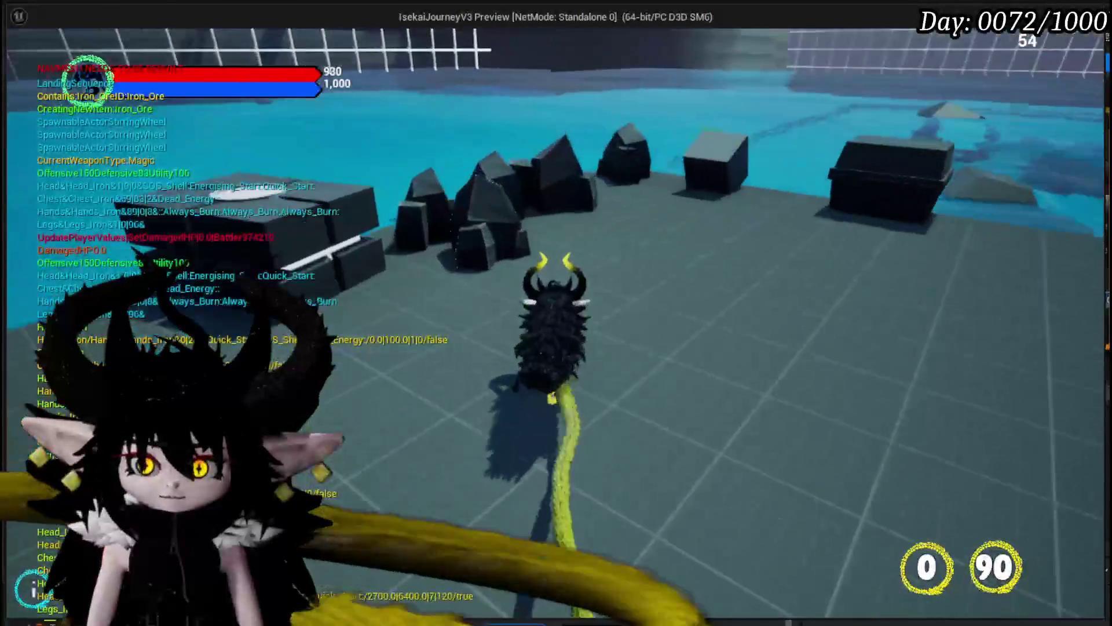
{"action": "key", "text": "w"}
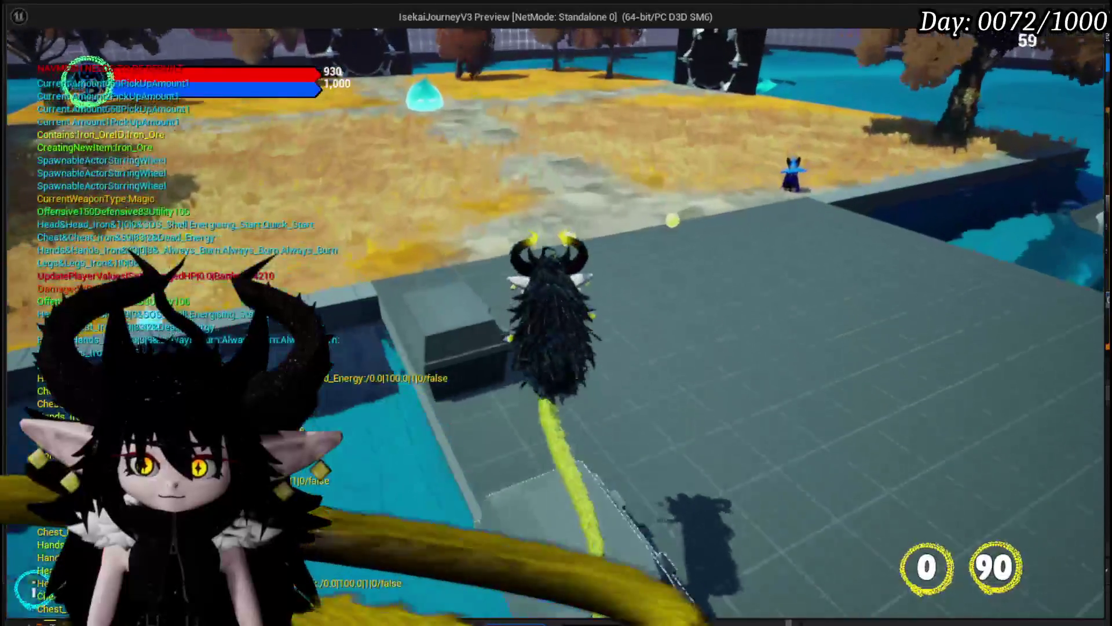
{"action": "key", "text": "w"}
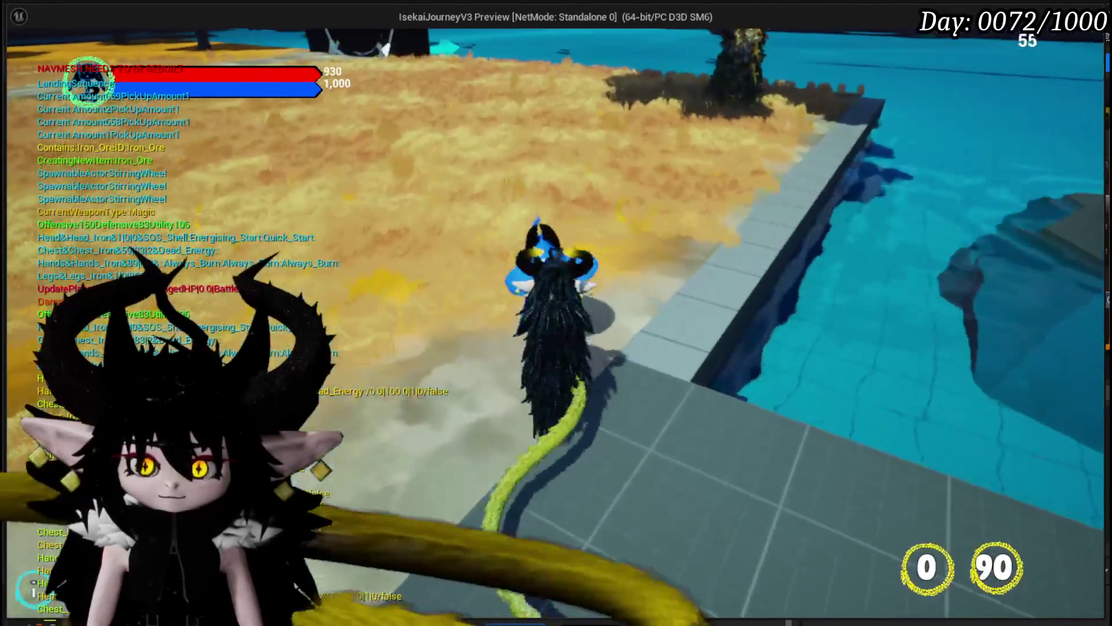
{"action": "key", "text": "e"}
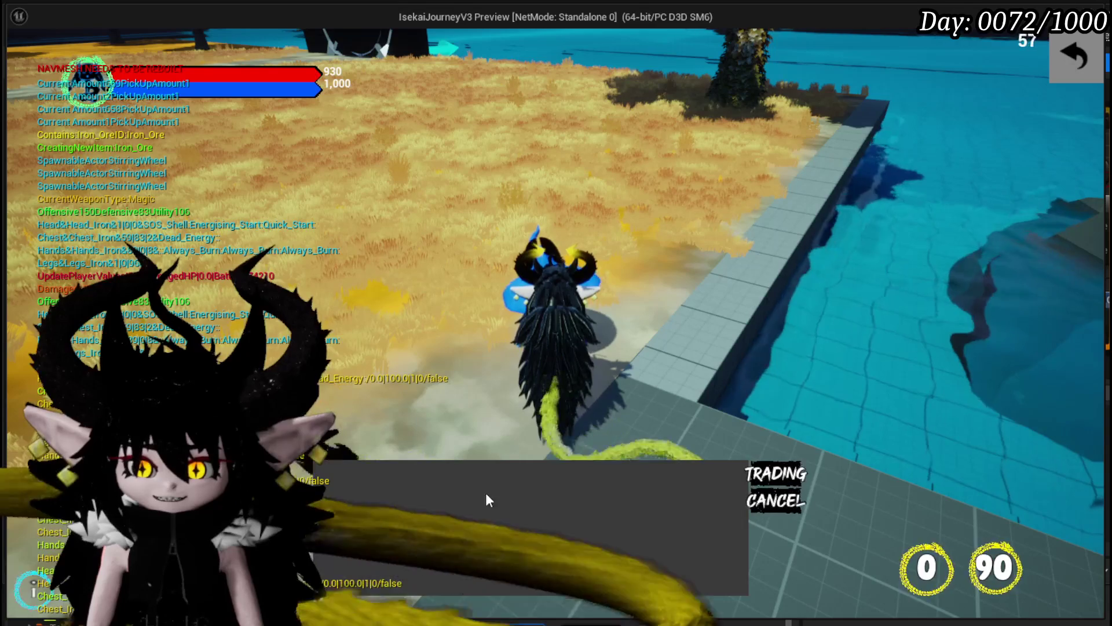
- Browse the merchant's trade screen, close it, and move on until the On Key Selected breakpoint hits
{"action": "left_click", "coordinate": [780, 471]}
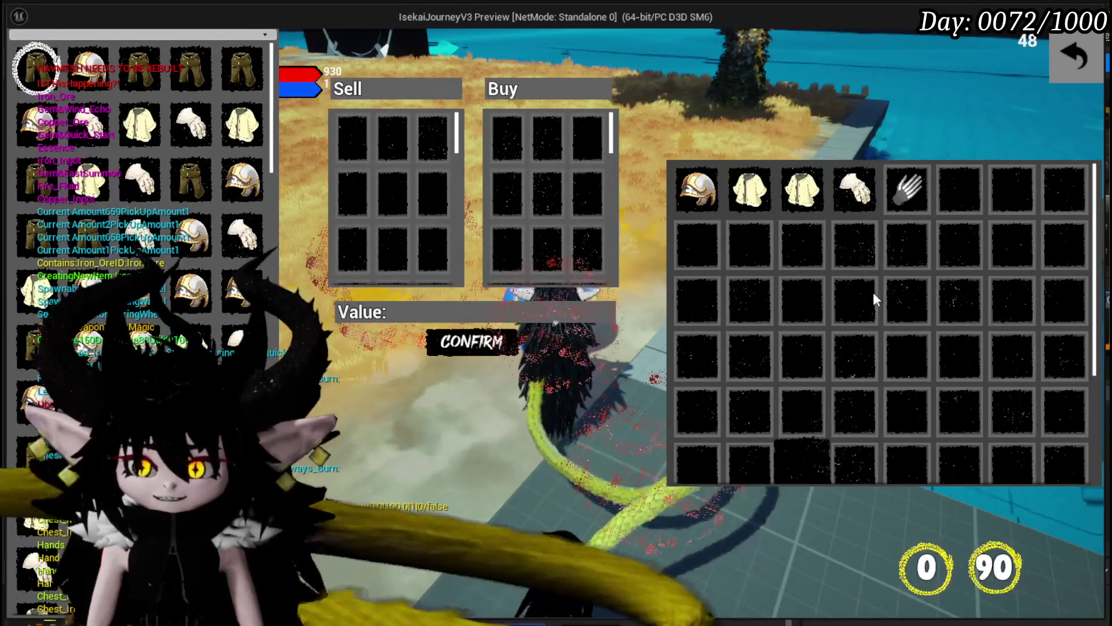
{"action": "mouse_move", "coordinate": [695, 184]}
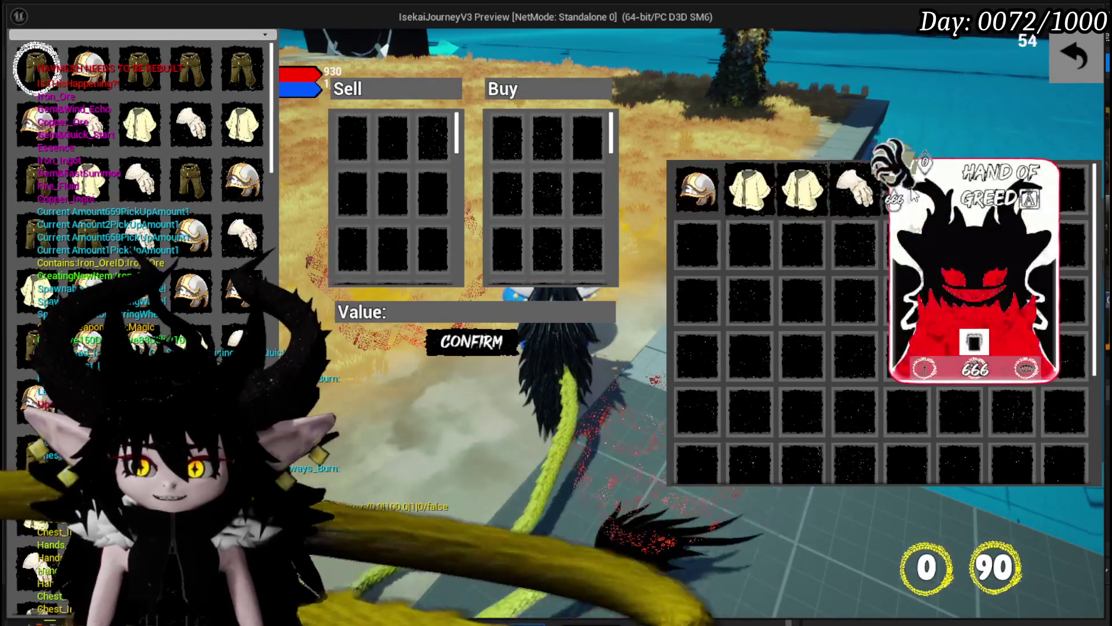
{"action": "mouse_move", "coordinate": [172, 132]}
{"action": "scroll", "coordinate": [172, 132], "scroll_direction": "down", "scroll_amount": 5}
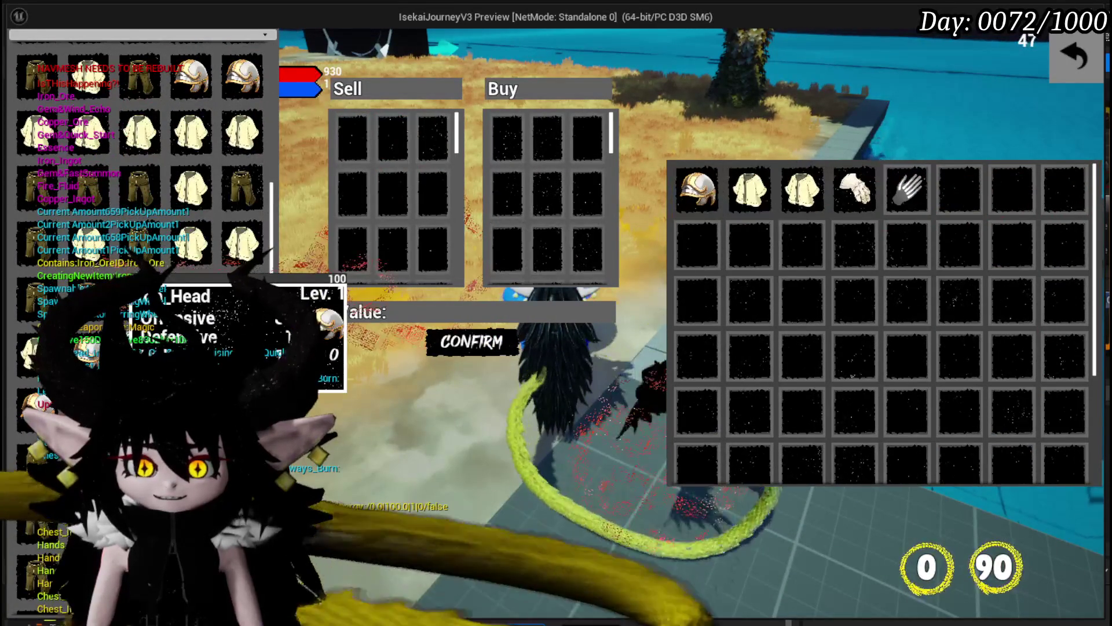
{"action": "key", "text": "Escape"}
{"action": "key", "text": "w"}
{"action": "key", "text": "space"}
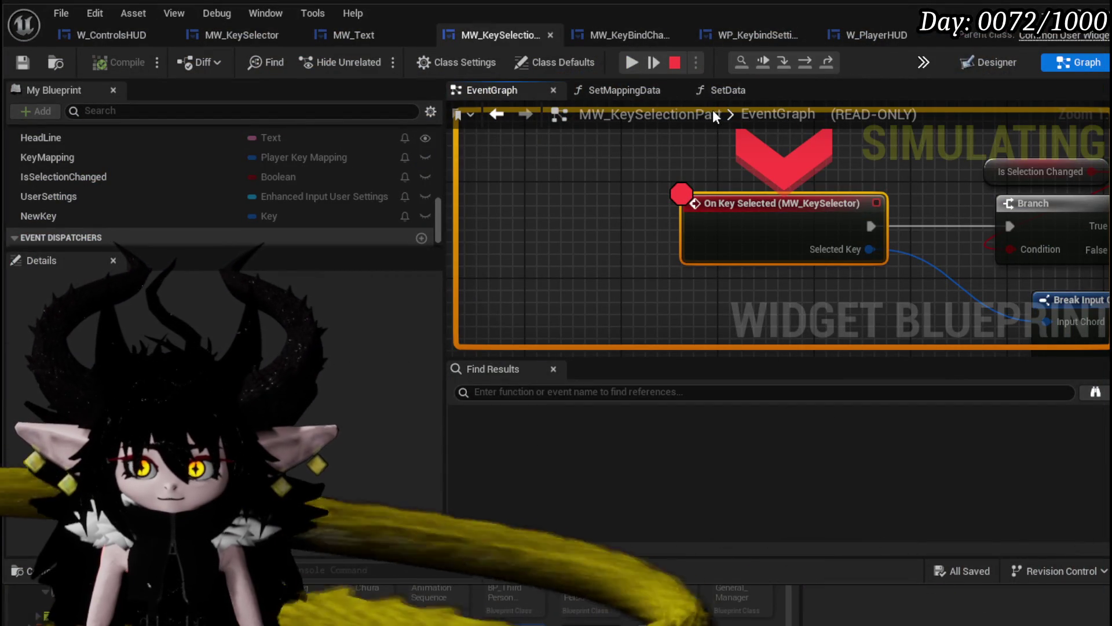
- Resume from the breakpoint, stop the simulation, and pan to the key mapping nodes
{"action": "left_click", "coordinate": [628, 63]}
{"action": "key", "text": "Escape"}
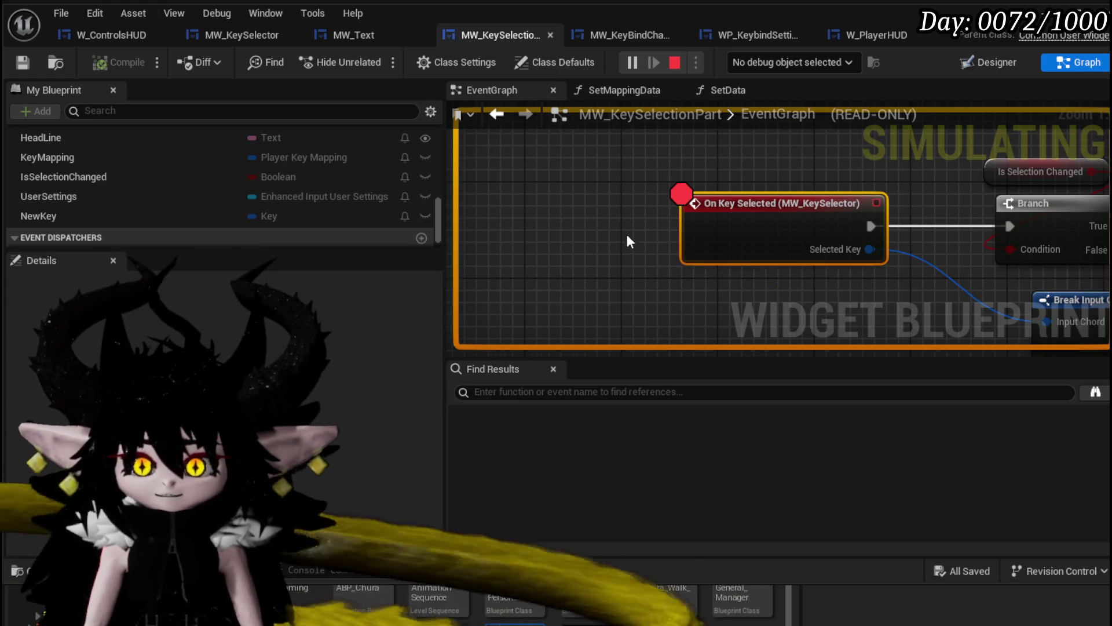
{"action": "scroll", "coordinate": [628, 236], "scroll_direction": "down", "scroll_amount": 4}
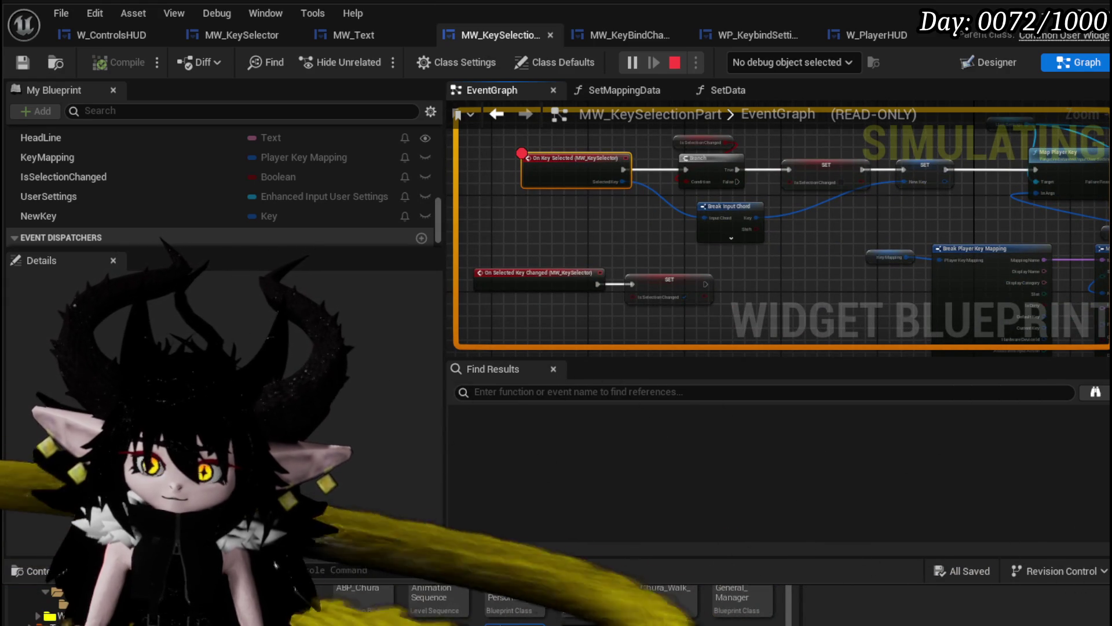
{"action": "left_click", "coordinate": [674, 63]}
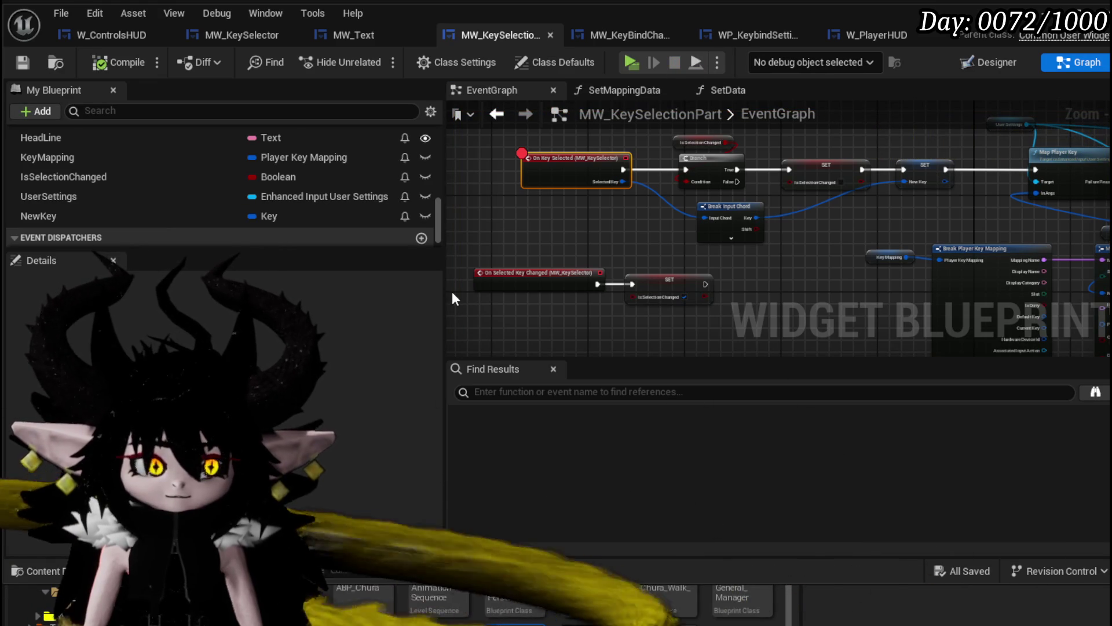
{"action": "scroll", "coordinate": [634, 242], "scroll_direction": "down", "scroll_amount": 3}
{"action": "scroll", "coordinate": [738, 228], "scroll_direction": "up", "scroll_amount": 3}
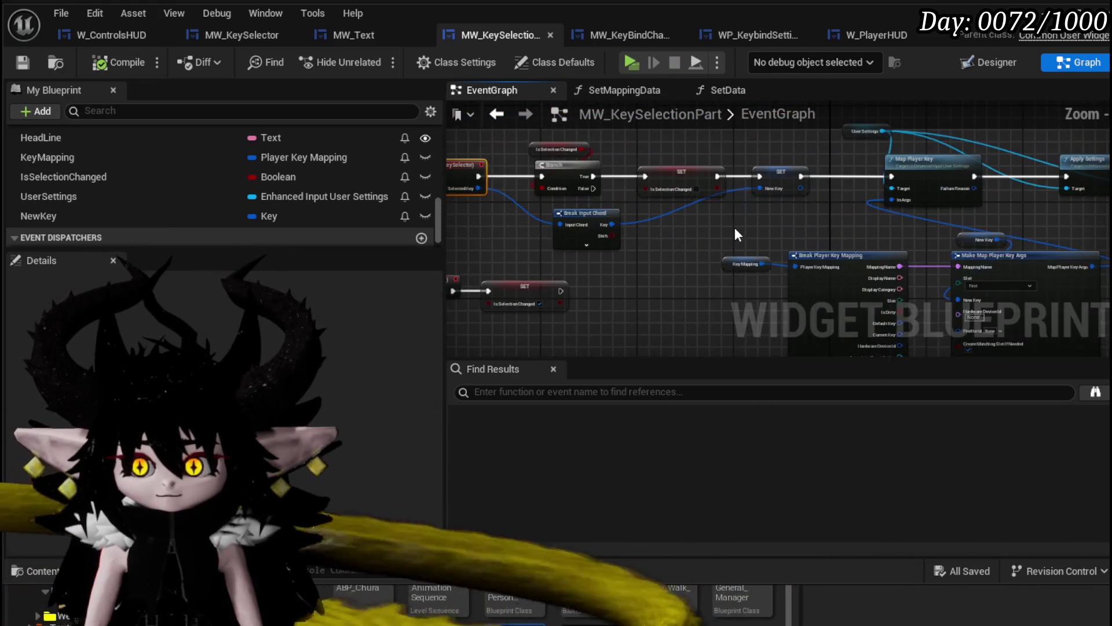
{"action": "mouse_move", "coordinate": [707, 230]}
{"action": "left_mouse_down"}
{"action": "mouse_move", "coordinate": [554, 247]}
{"action": "mouse_move", "coordinate": [786, 240]}
{"action": "mouse_move", "coordinate": [550, 232]}
{"action": "mouse_move", "coordinate": [777, 245]}
{"action": "mouse_move", "coordinate": [617, 233]}
{"action": "left_mouse_up"}
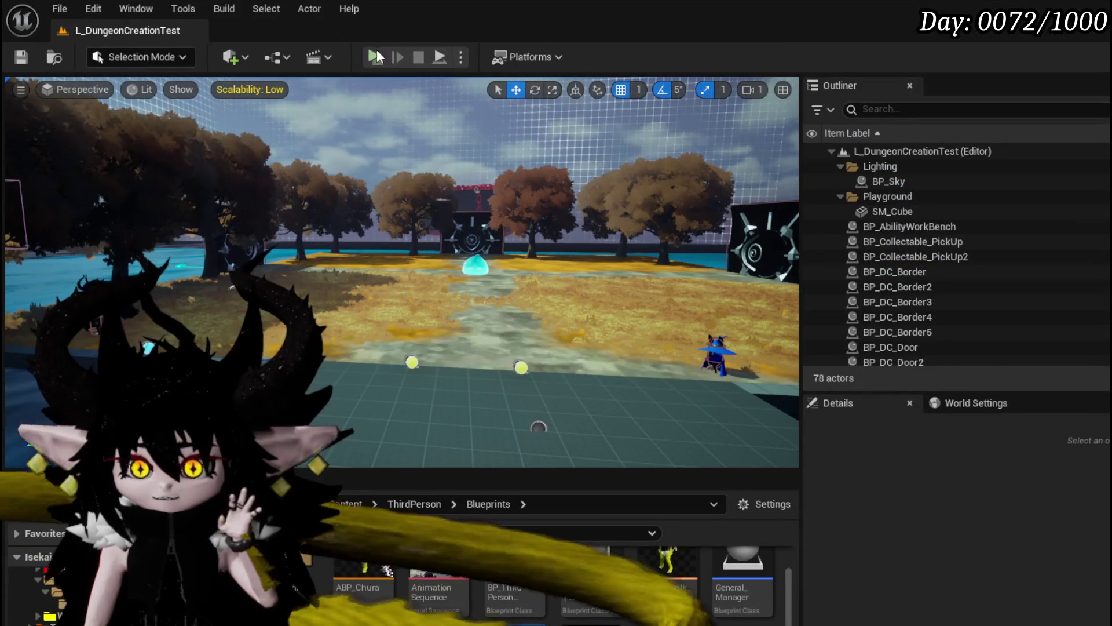
- Start a new play session, remove the On Key Selected breakpoint, and resume the game
{"action": "left_click", "coordinate": [377, 52]}
{"action": "right_click", "coordinate": [759, 216]}
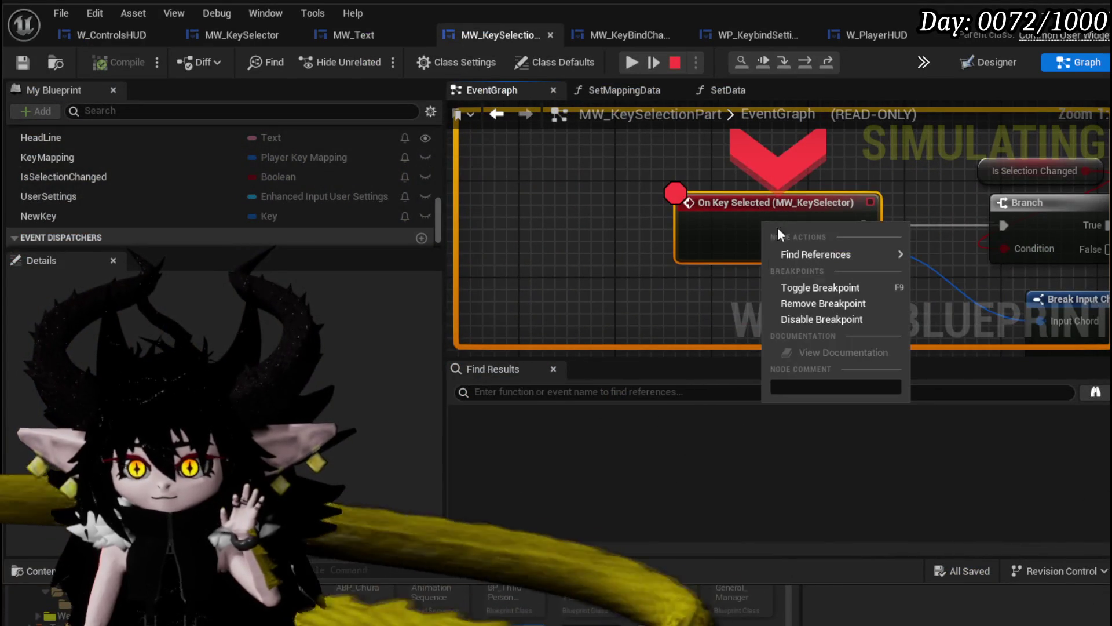
{"action": "left_click", "coordinate": [811, 303]}
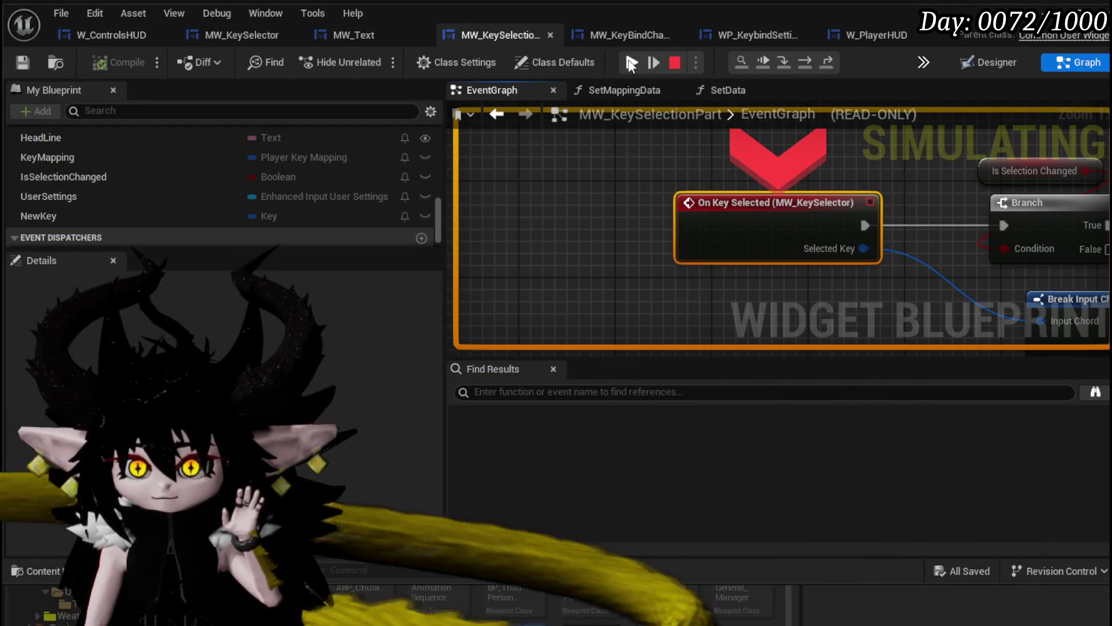
{"action": "left_click", "coordinate": [633, 63]}
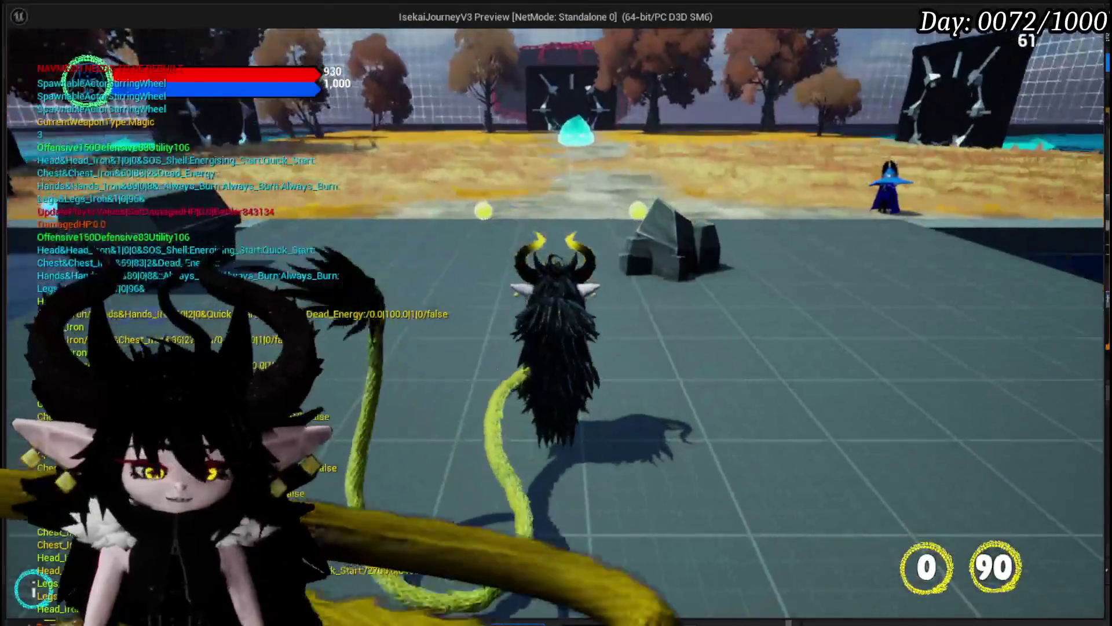
{"action": "key", "text": "Tab"}
{"action": "left_click", "coordinate": [364, 45]}
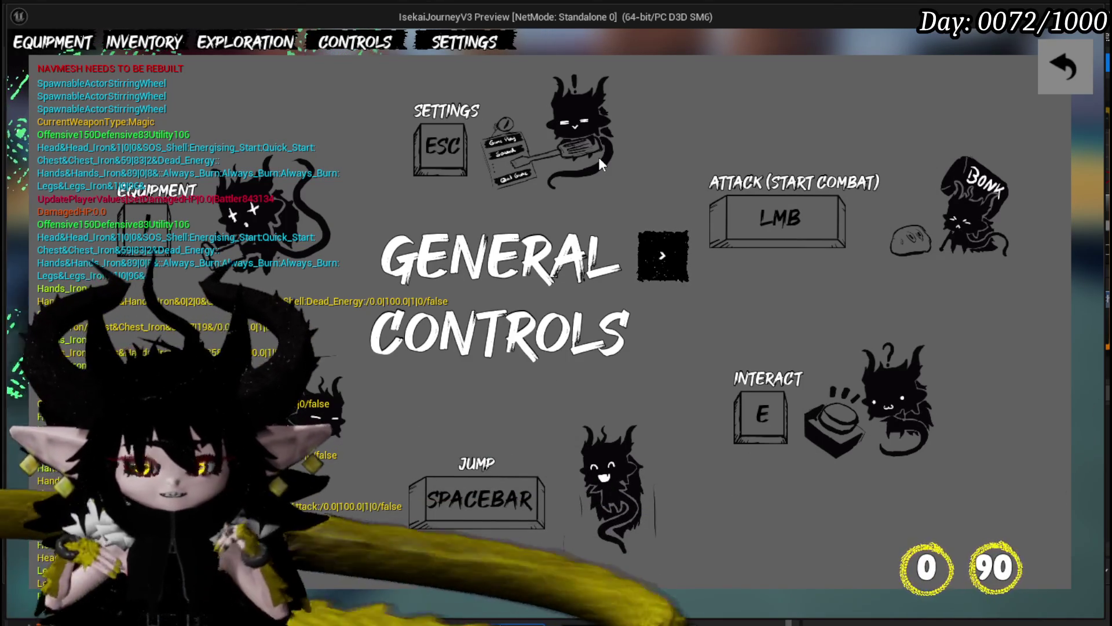
{"action": "left_click", "coordinate": [1055, 70]}
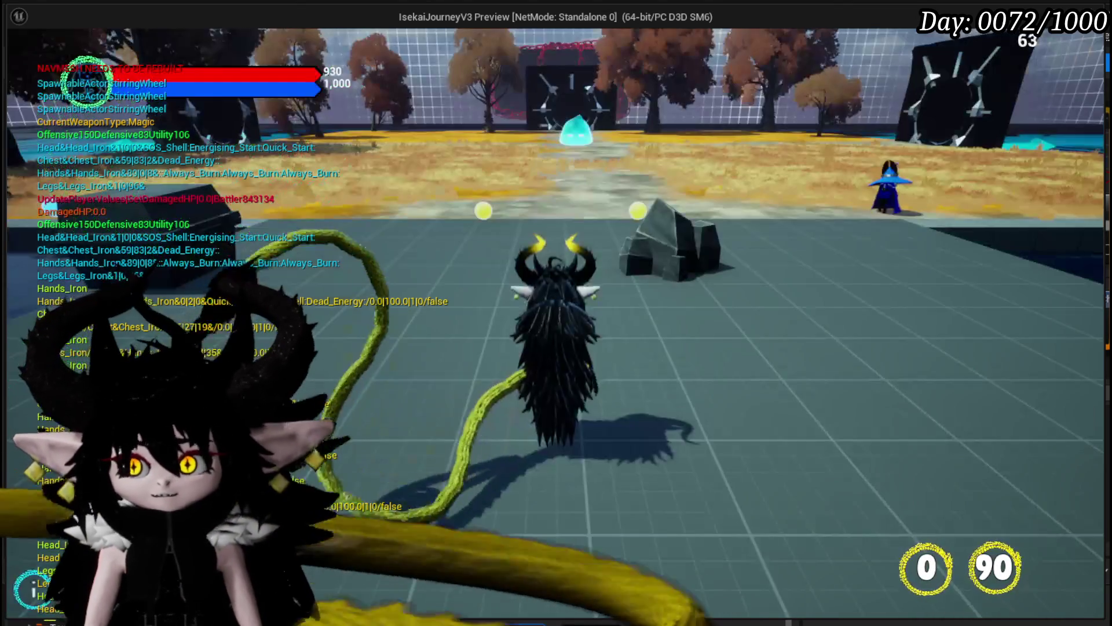
{"action": "key", "text": "w"}
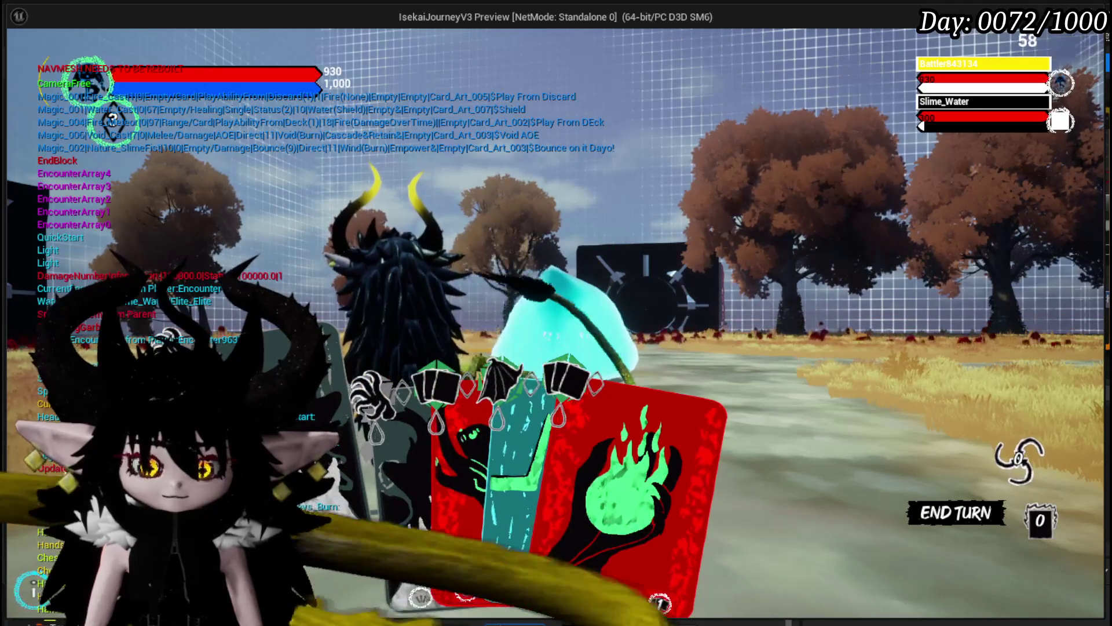
- Play the teal heartbeat card, cancel its ability, and end the turn
{"action": "mouse_move", "coordinate": [357, 455]}
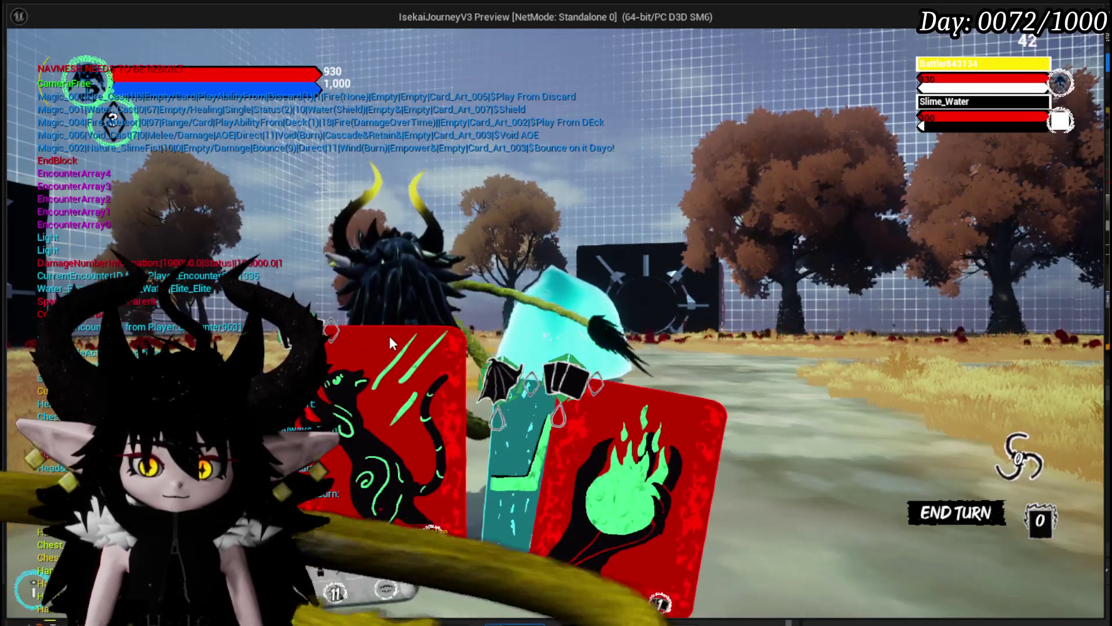
{"action": "mouse_move", "coordinate": [489, 412]}
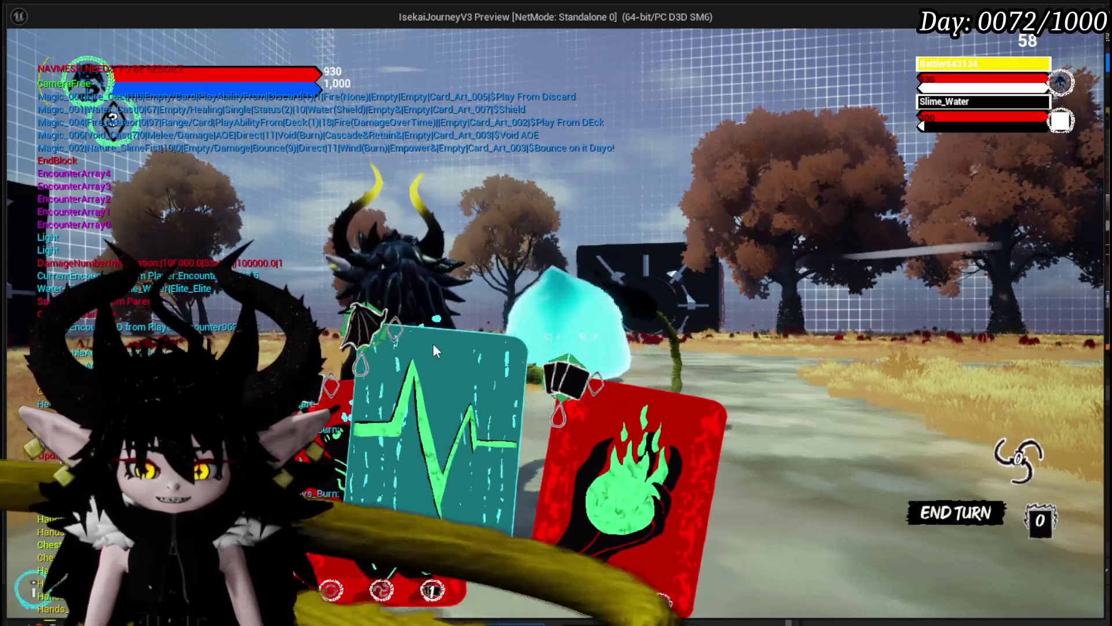
{"action": "mouse_move", "coordinate": [553, 452]}
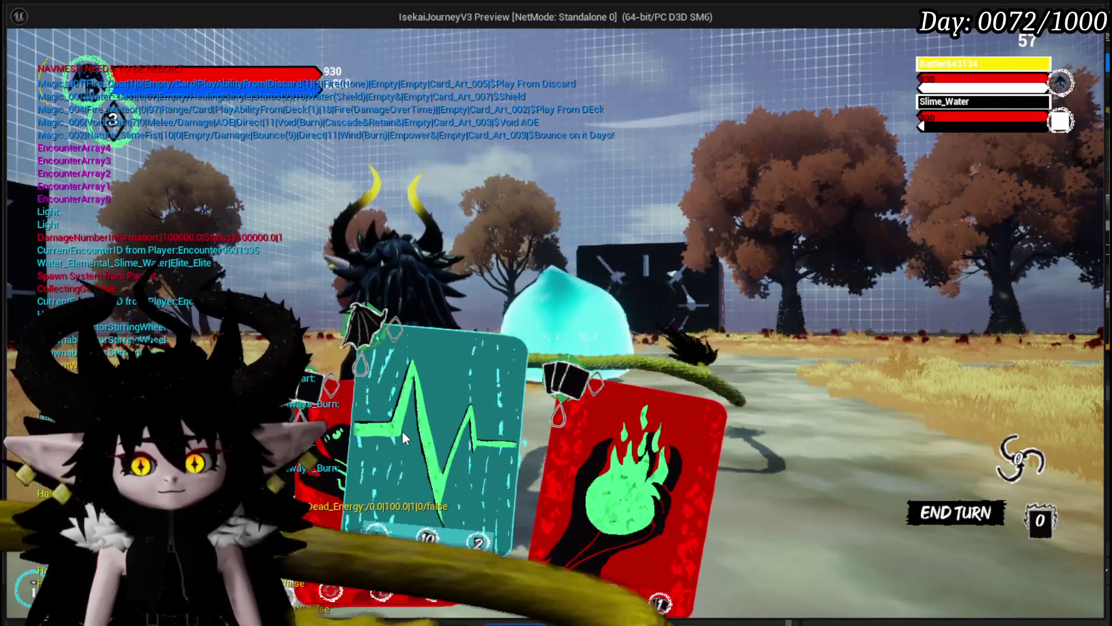
{"action": "left_click", "coordinate": [402, 430]}
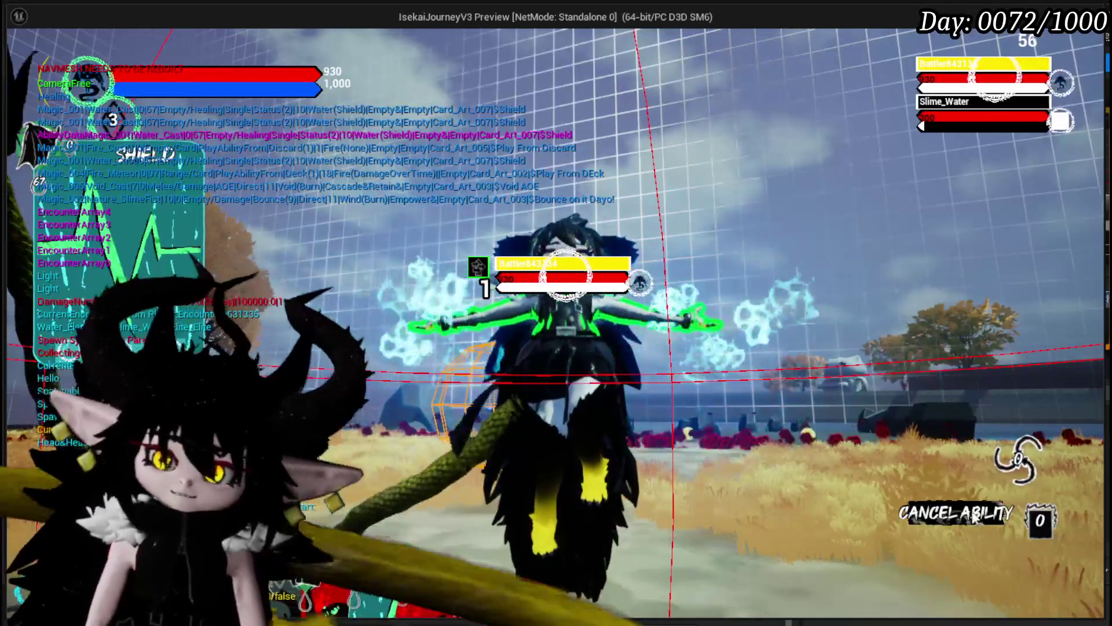
{"action": "left_click", "coordinate": [924, 520]}
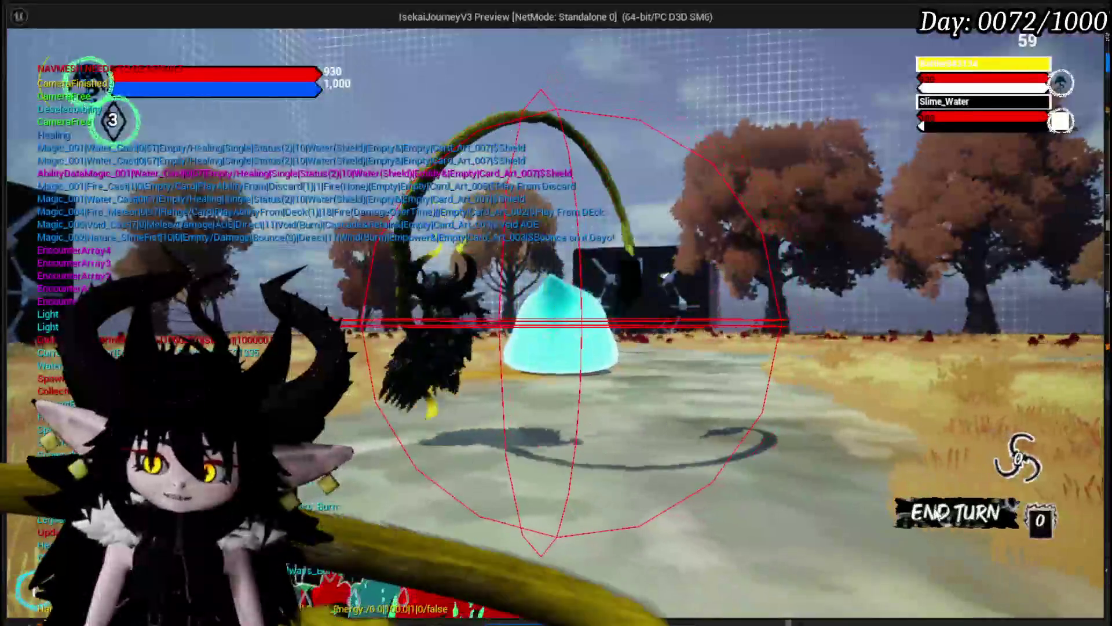
{"action": "left_click", "coordinate": [914, 525]}
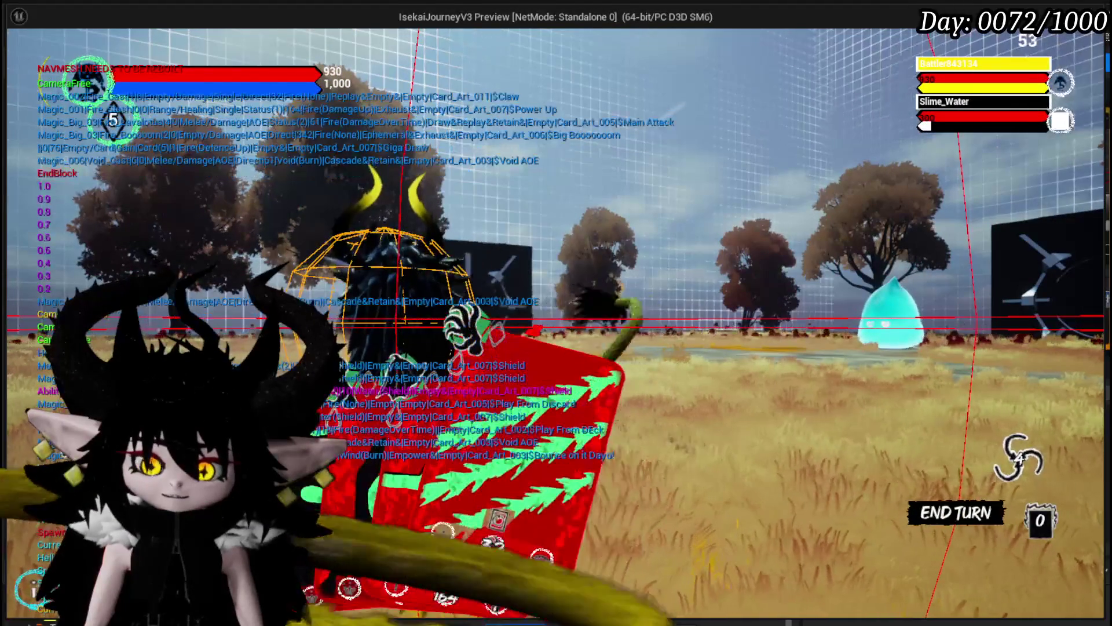
- Play the Claw card on Slime_Water and the red fire card, then stop the game
{"action": "left_click", "coordinate": [528, 506]}
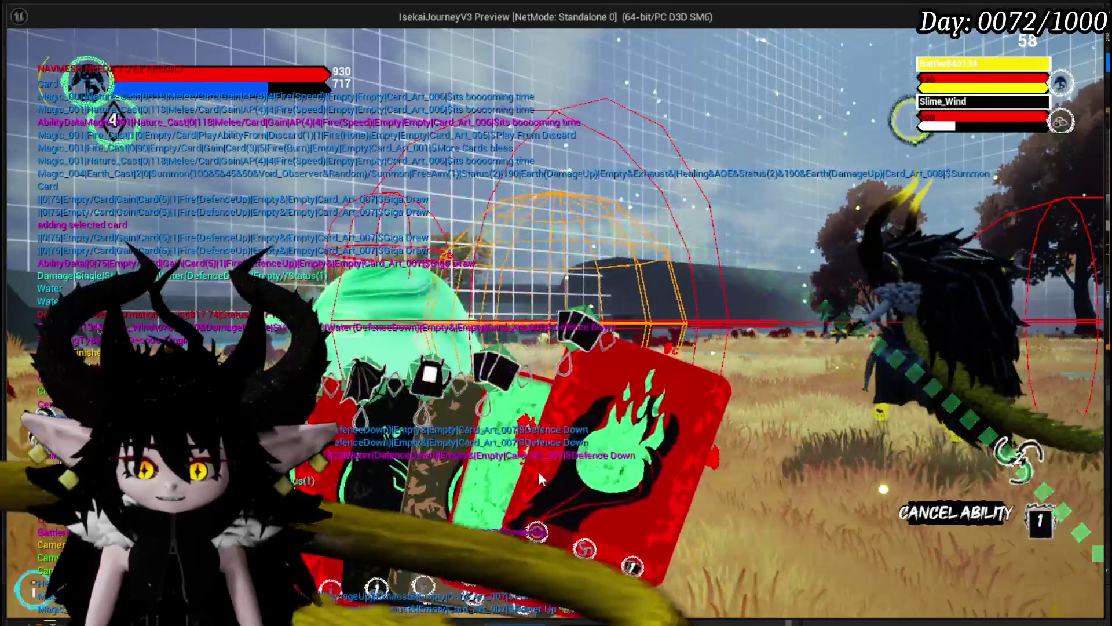
{"action": "left_click", "coordinate": [539, 475]}
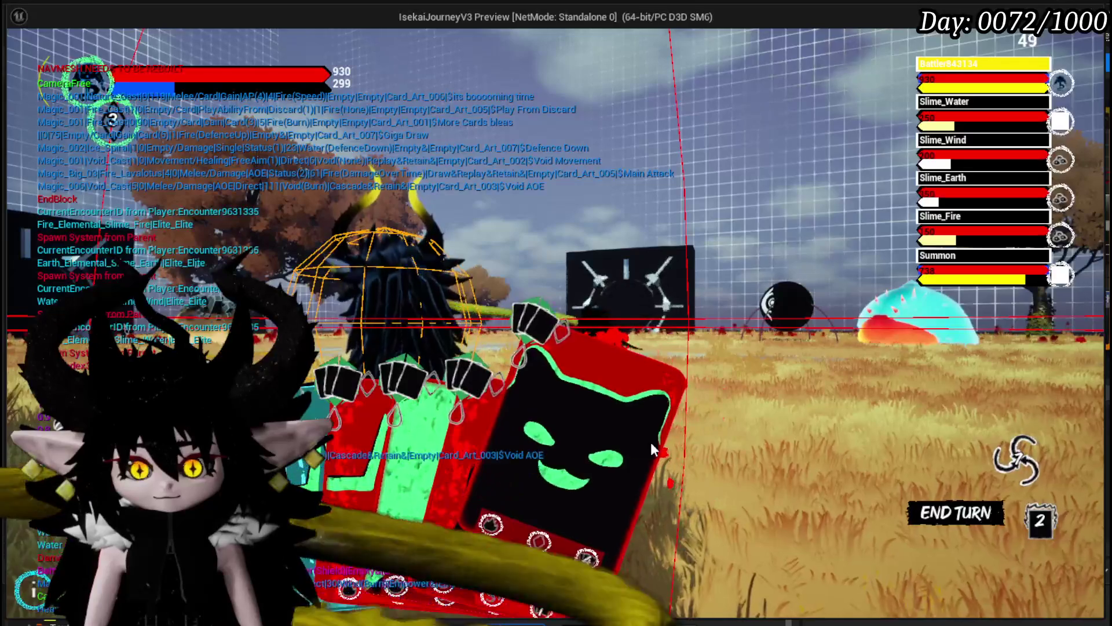
{"action": "key", "text": "Escape"}
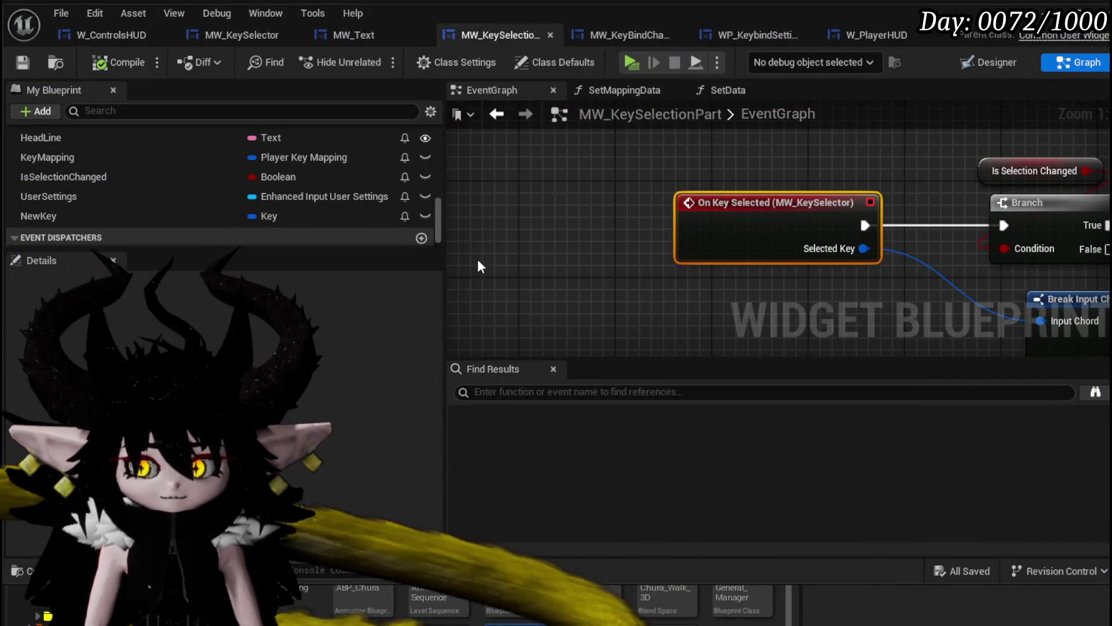
- Rearrange MW_Text's Event Pre Construct and Text getter away from SetText, then relaunch the game preview
{"action": "left_click", "coordinate": [343, 39]}
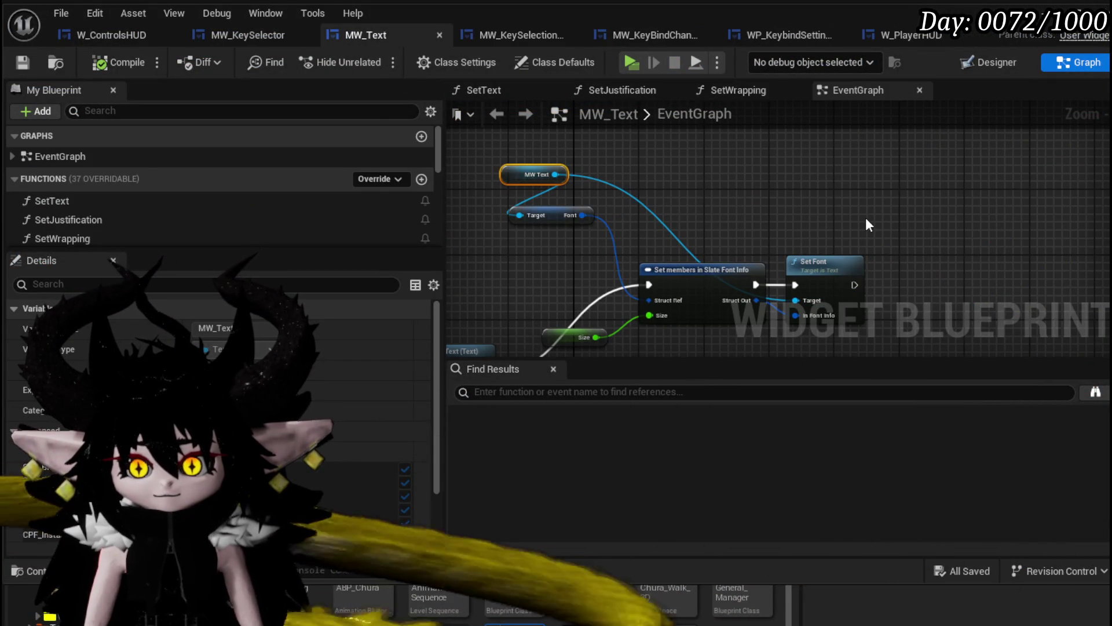
{"action": "scroll", "coordinate": [762, 196], "scroll_direction": "down", "scroll_amount": 5}
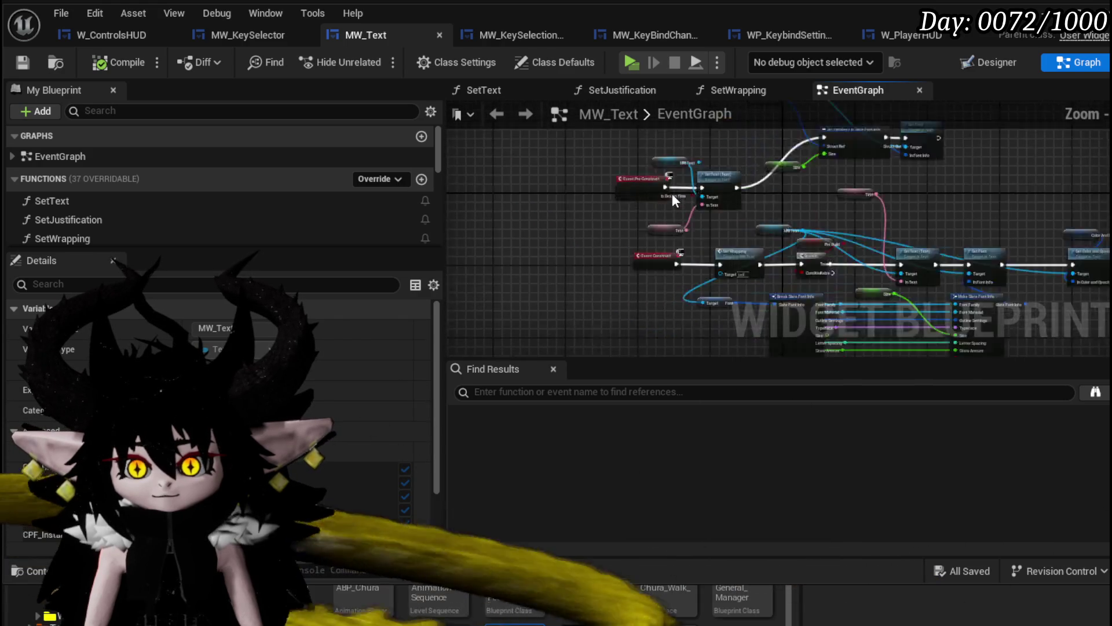
{"action": "scroll", "coordinate": [672, 192], "scroll_direction": "up", "scroll_amount": 6}
{"action": "mouse_move", "coordinate": [564, 231]}
{"action": "left_mouse_down"}
{"action": "mouse_move", "coordinate": [532, 228]}
{"action": "mouse_move", "coordinate": [562, 240]}
{"action": "left_mouse_up"}
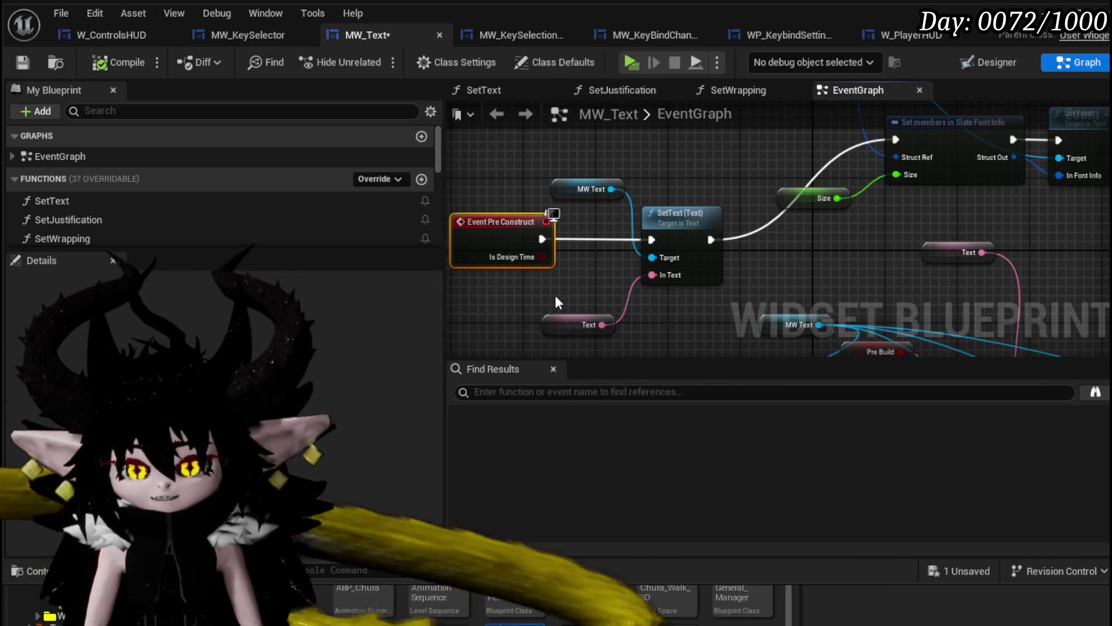
{"action": "mouse_move", "coordinate": [652, 213]}
{"action": "left_mouse_down"}
{"action": "mouse_move", "coordinate": [637, 176]}
{"action": "mouse_move", "coordinate": [645, 143]}
{"action": "mouse_move", "coordinate": [660, 162]}
{"action": "left_mouse_up"}
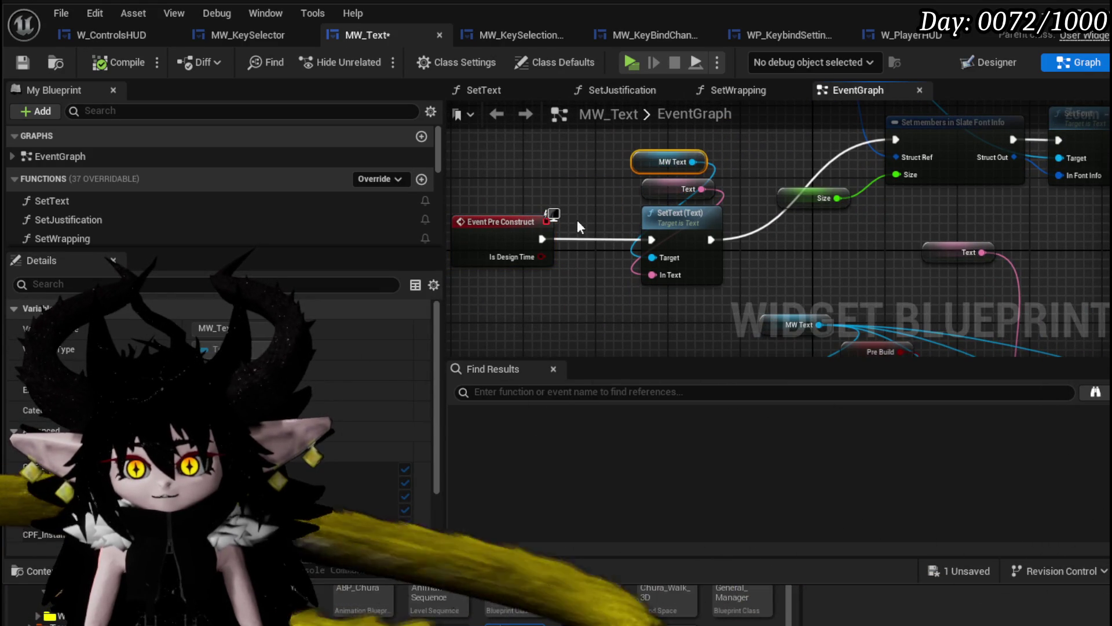
{"action": "left_click", "coordinate": [581, 207]}
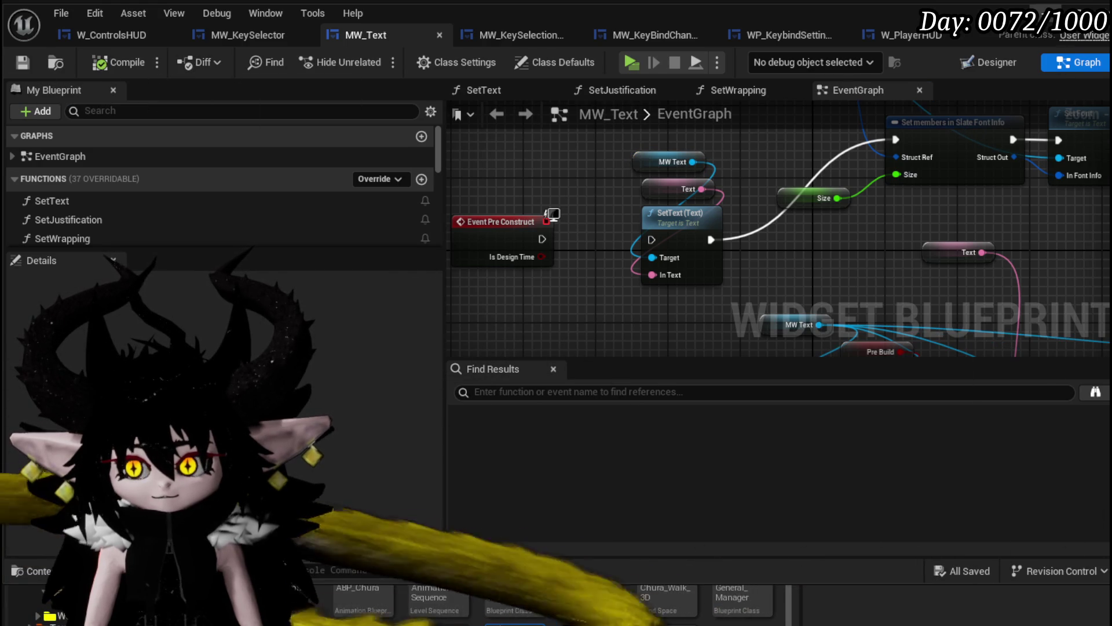
{"action": "left_click", "coordinate": [1046, 11]}
{"action": "left_click", "coordinate": [369, 56]}
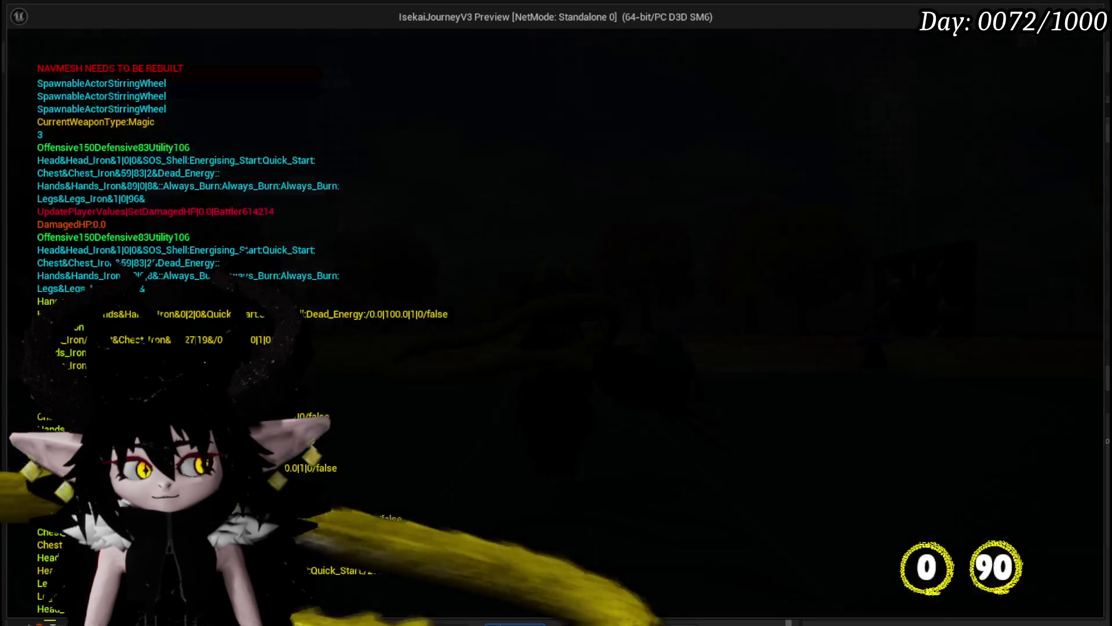
- Run at the cyan slime, cast Fire_Meteor, then stop the play-test and save with Ctrl+S
{"action": "key", "text": "w"}
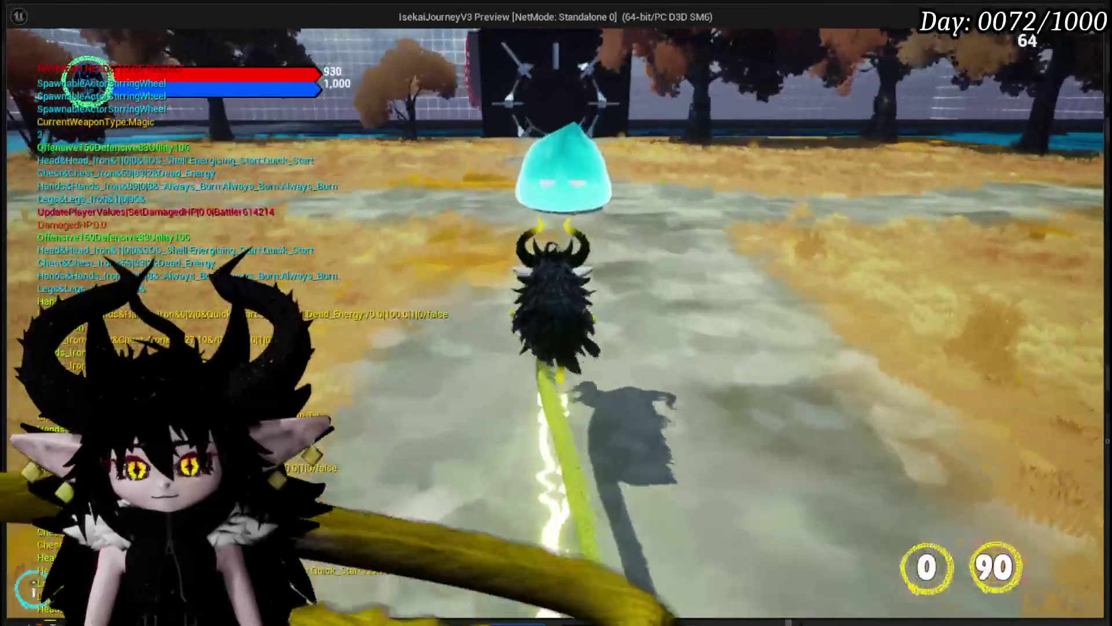
{"action": "key", "text": "1"}
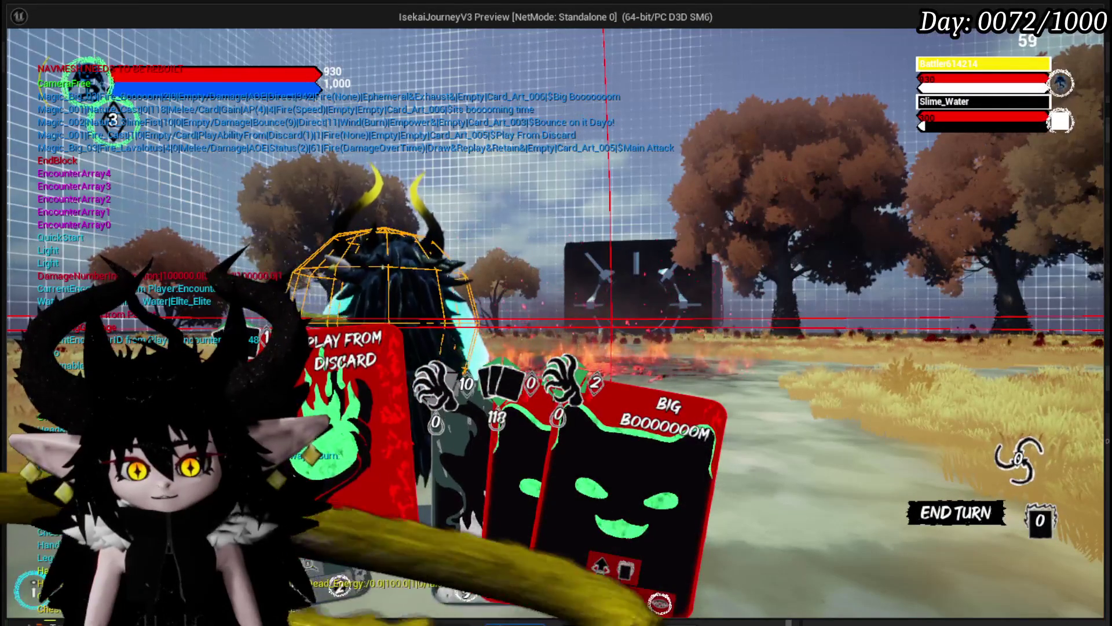
{"action": "key", "text": "Escape"}
{"action": "key", "text": "ctrl+s"}
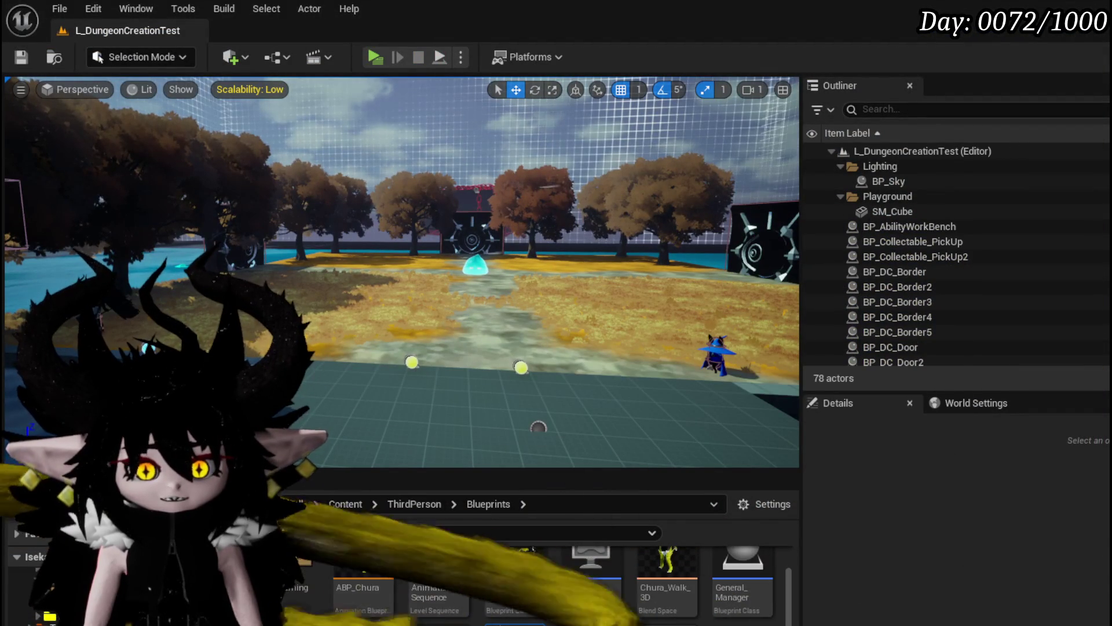
- In MW_Text's graph, add a Text Is Empty check pulled from the Text pin
{"action": "key", "text": "alt+Tab"}
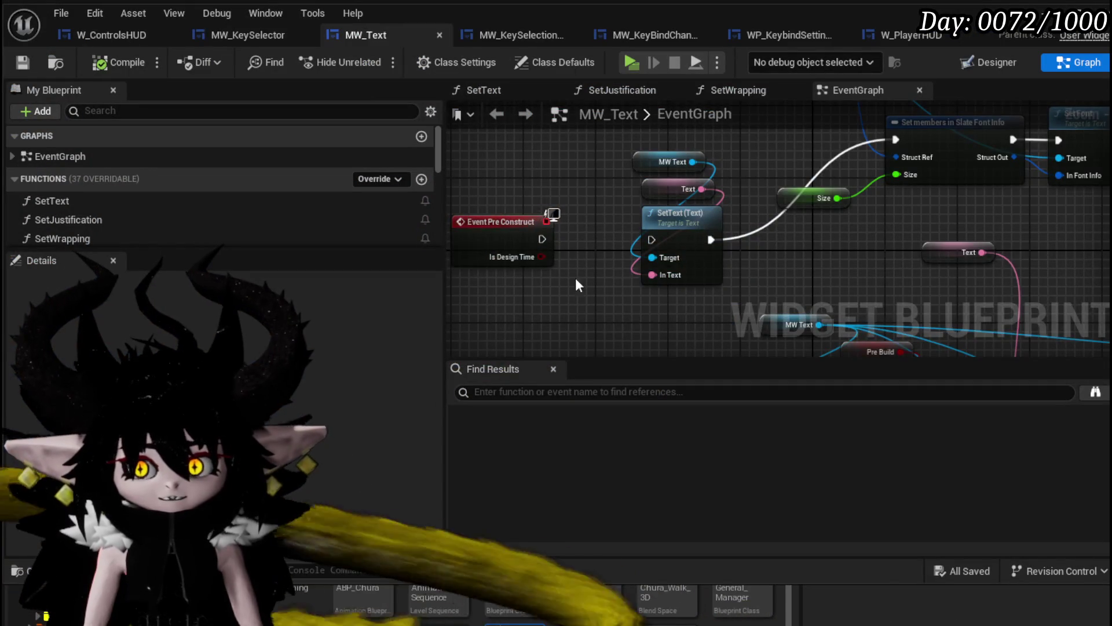
{"action": "mouse_move", "coordinate": [705, 252]}
{"action": "left_mouse_down"}
{"action": "mouse_move", "coordinate": [558, 179]}
{"action": "mouse_move", "coordinate": [682, 246]}
{"action": "mouse_move", "coordinate": [637, 267]}
{"action": "mouse_move", "coordinate": [796, 269]}
{"action": "left_mouse_up"}
{"action": "left_click_drag", "start_coordinate": [724, 211], "coordinate": [462, 193]}
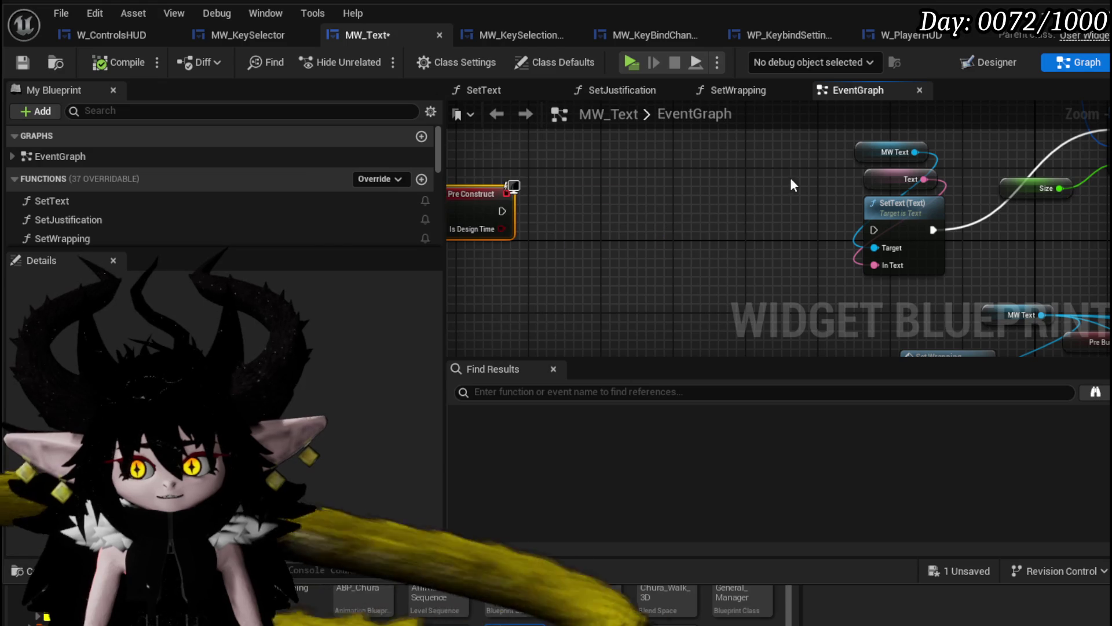
{"action": "mouse_move", "coordinate": [876, 188]}
{"action": "left_mouse_down"}
{"action": "mouse_move", "coordinate": [490, 141]}
{"action": "mouse_move", "coordinate": [574, 148]}
{"action": "mouse_move", "coordinate": [614, 187]}
{"action": "left_mouse_up"}
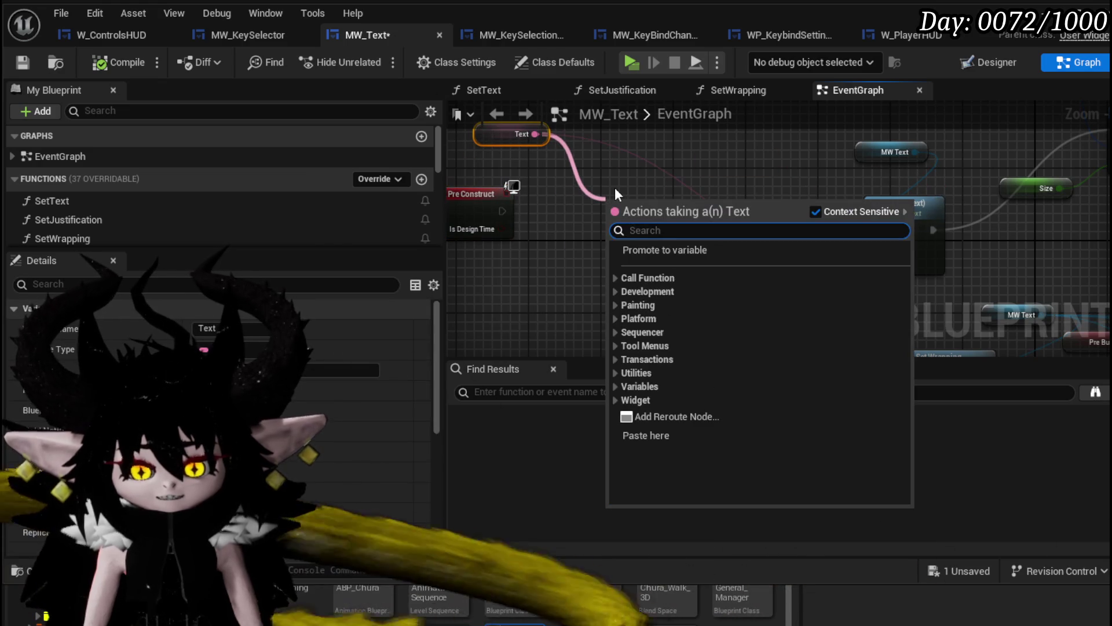
{"action": "type", "text": "empty"}
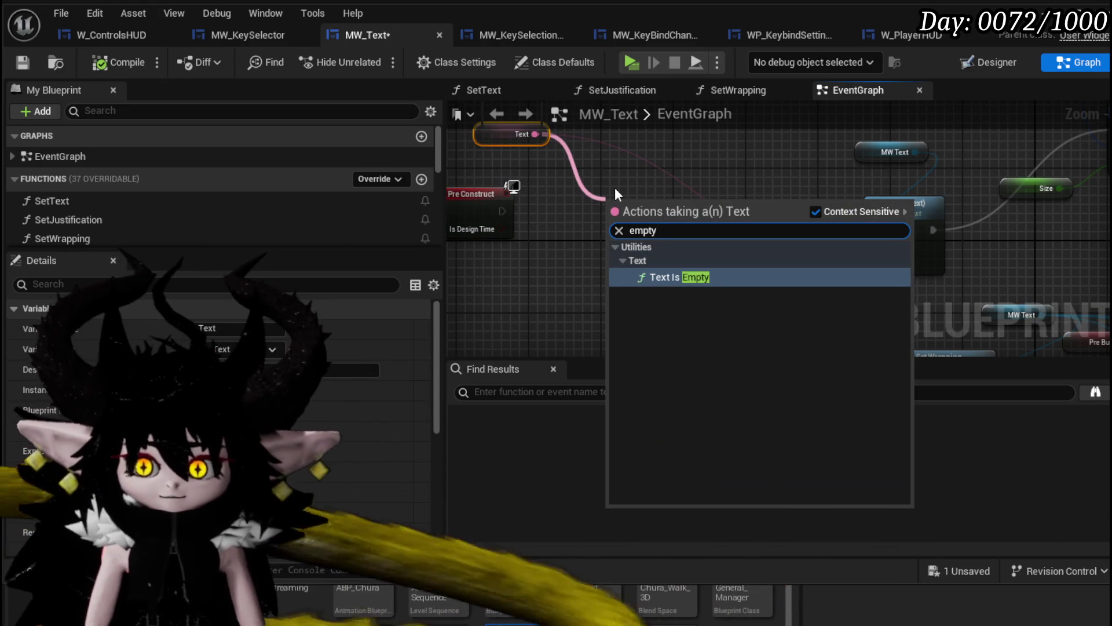
{"action": "left_click", "coordinate": [681, 272]}
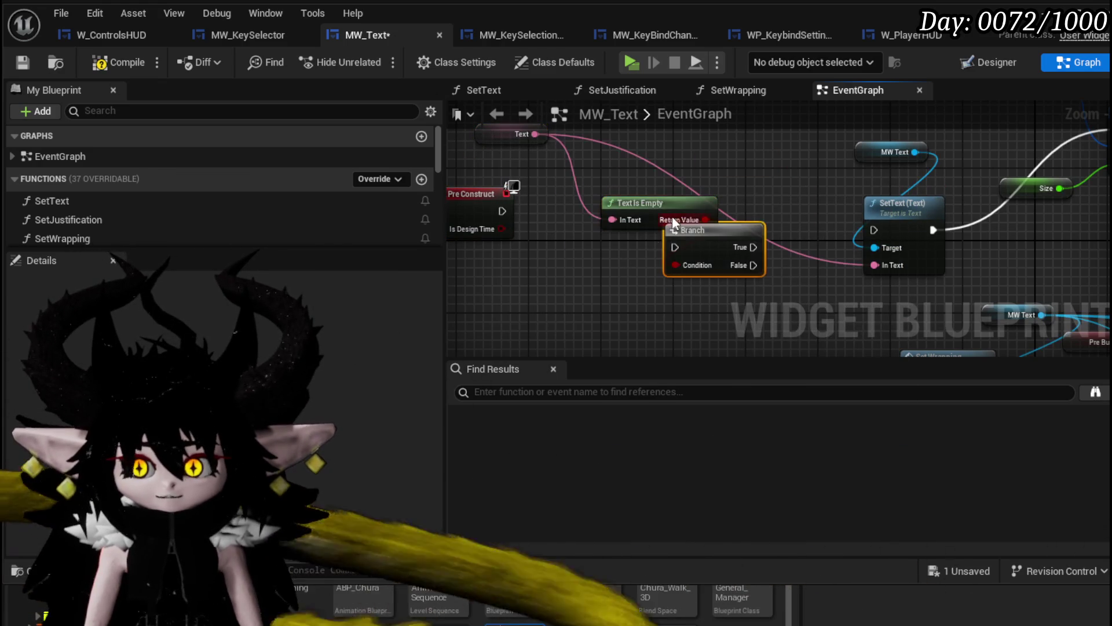
- Route Pre Construct through a Branch on Text Is Empty, with False driving SetText
{"action": "left_click_drag", "start_coordinate": [672, 217], "coordinate": [654, 144]}
{"action": "mouse_move", "coordinate": [716, 242]}
{"action": "left_mouse_down"}
{"action": "mouse_move", "coordinate": [662, 225]}
{"action": "mouse_move", "coordinate": [619, 230]}
{"action": "left_mouse_up"}
{"action": "left_click_drag", "start_coordinate": [659, 223], "coordinate": [614, 206]}
{"action": "left_click_drag", "start_coordinate": [874, 226], "coordinate": [869, 233]}
{"action": "left_click_drag", "start_coordinate": [653, 229], "coordinate": [795, 240]}
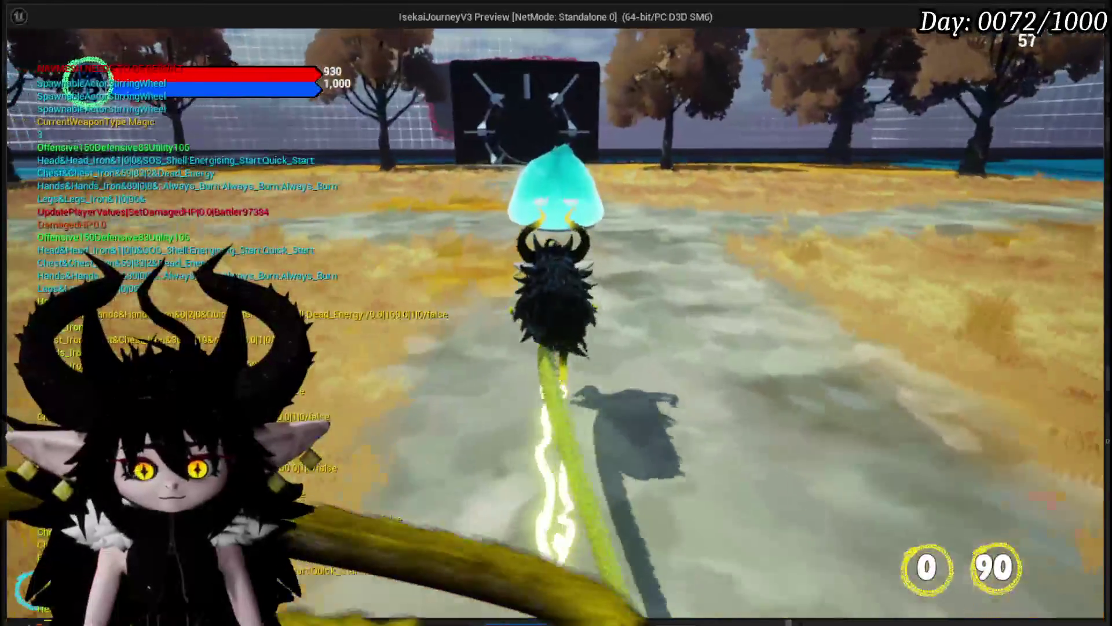
- Cast Fire_Meteor in combat, stop the play-test, save L_DungeonCreationTest, and return to MW_Text
{"action": "key", "text": "1"}
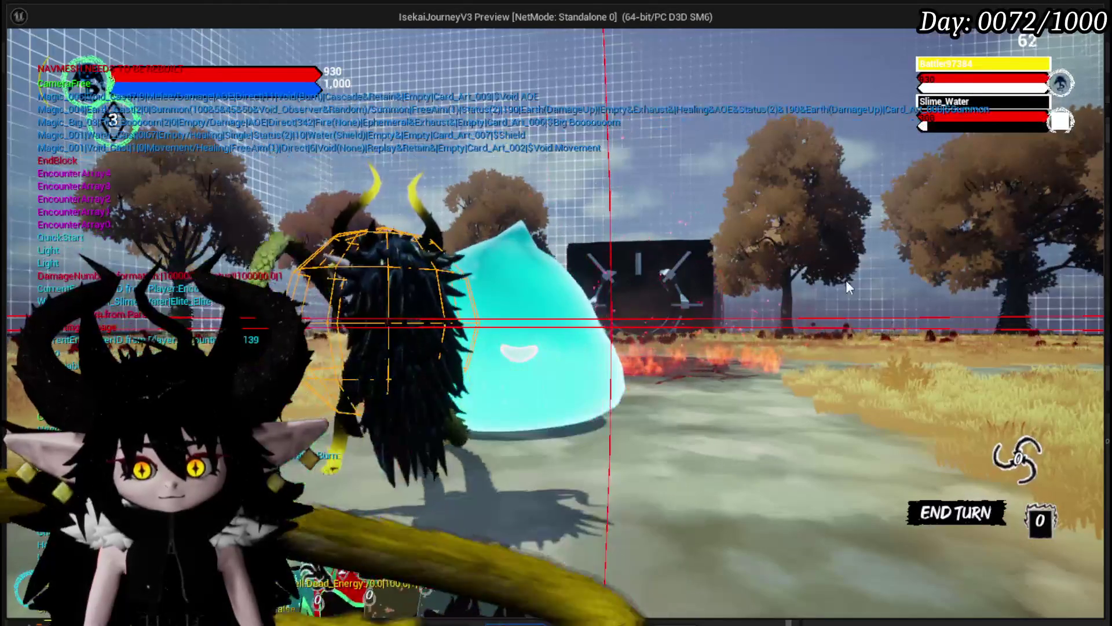
{"action": "key", "text": "Escape"}
{"action": "left_click", "coordinate": [13, 59]}
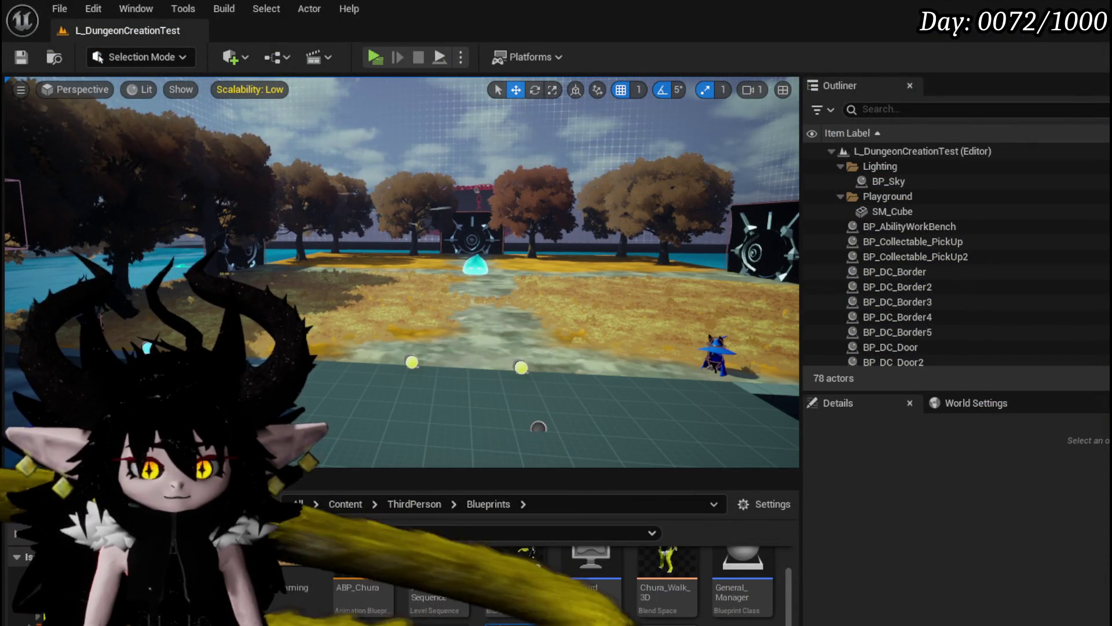
{"action": "key", "text": "alt+Tab"}
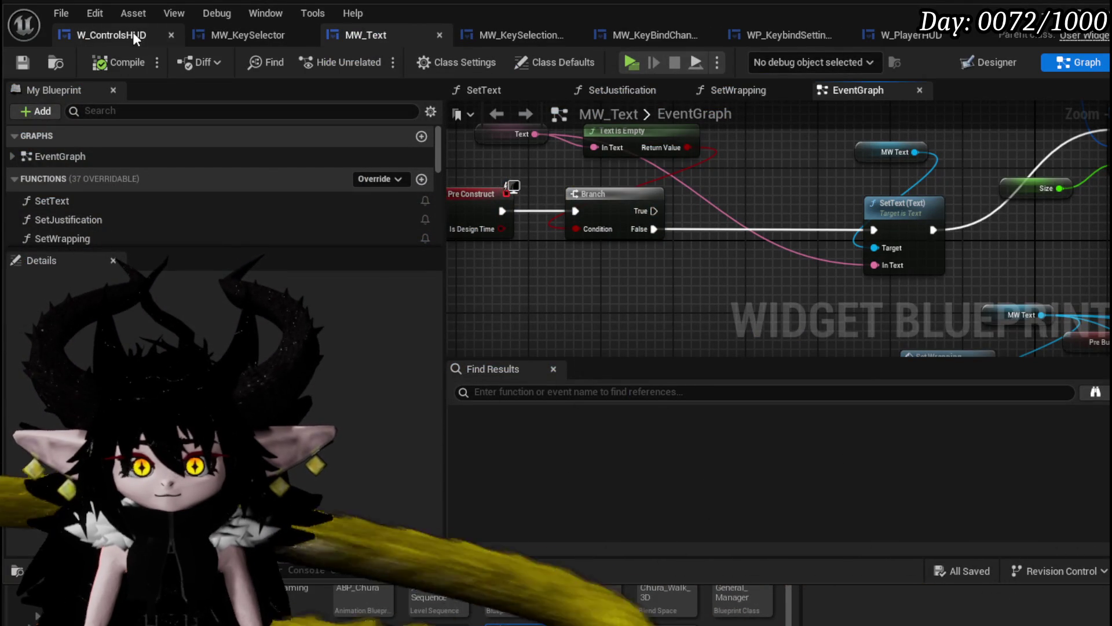
- Open W_ControlsHUD in Designer view and zoom and pan across its General Controls widgets
{"action": "left_click", "coordinate": [133, 32]}
{"action": "left_click", "coordinate": [979, 64]}
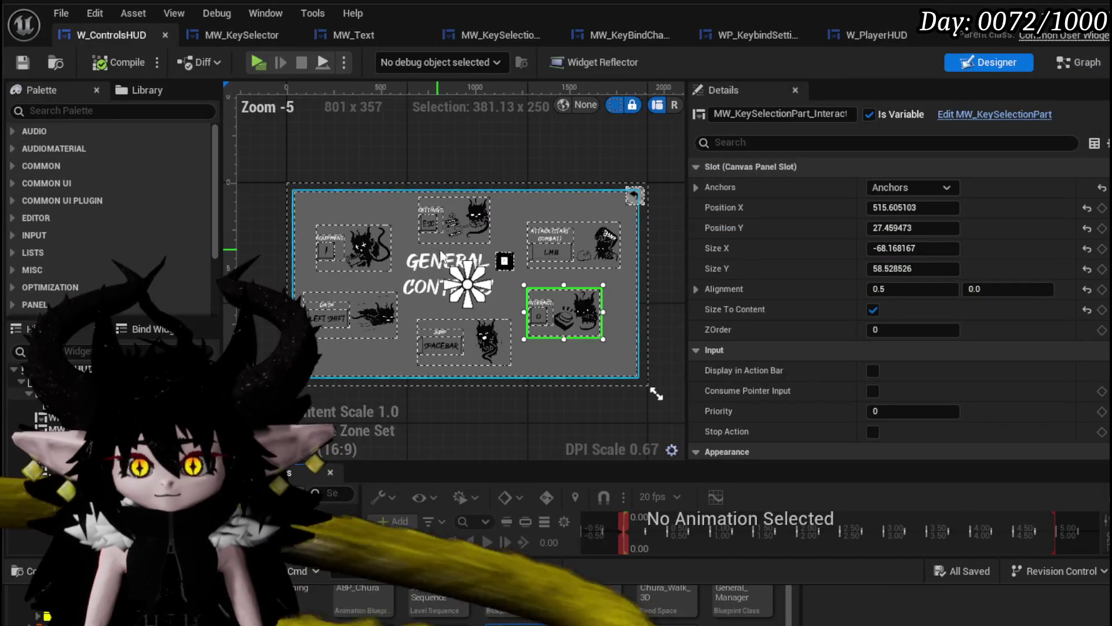
{"action": "scroll", "coordinate": [439, 255], "scroll_direction": "up", "scroll_amount": 2}
{"action": "scroll", "coordinate": [472, 357], "scroll_direction": "up", "scroll_amount": 2}
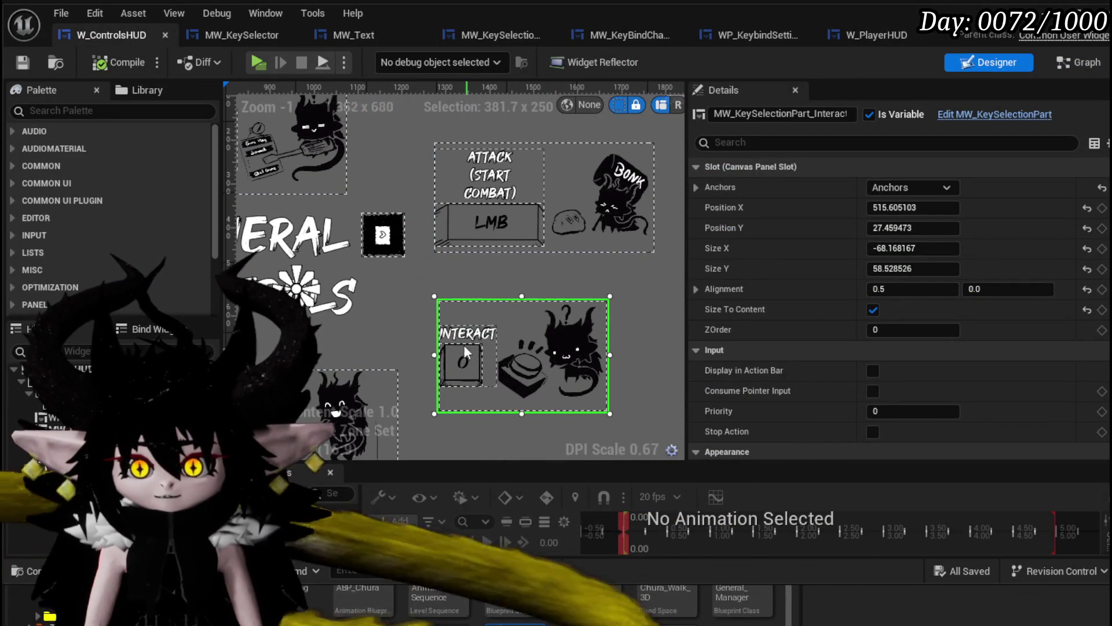
{"action": "scroll", "coordinate": [452, 290], "scroll_direction": "down", "scroll_amount": 2}
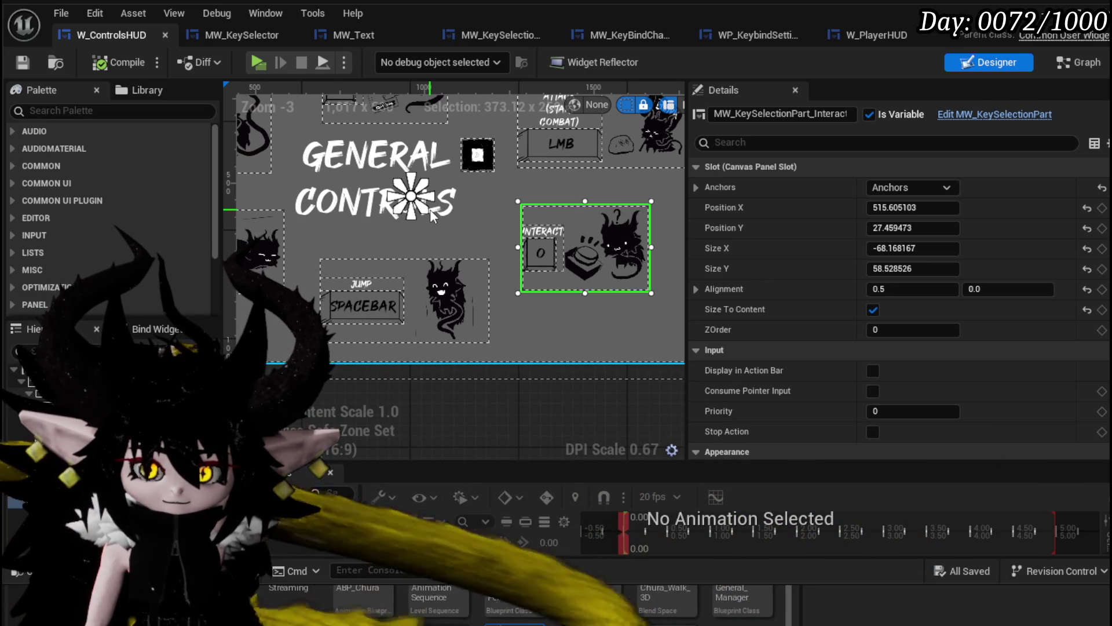
{"action": "scroll", "coordinate": [440, 217], "scroll_direction": "down", "scroll_amount": 1}
{"action": "mouse_move", "coordinate": [450, 219]}
{"action": "left_mouse_down"}
{"action": "mouse_move", "coordinate": [409, 263]}
{"action": "mouse_move", "coordinate": [371, 258]}
{"action": "left_mouse_up"}
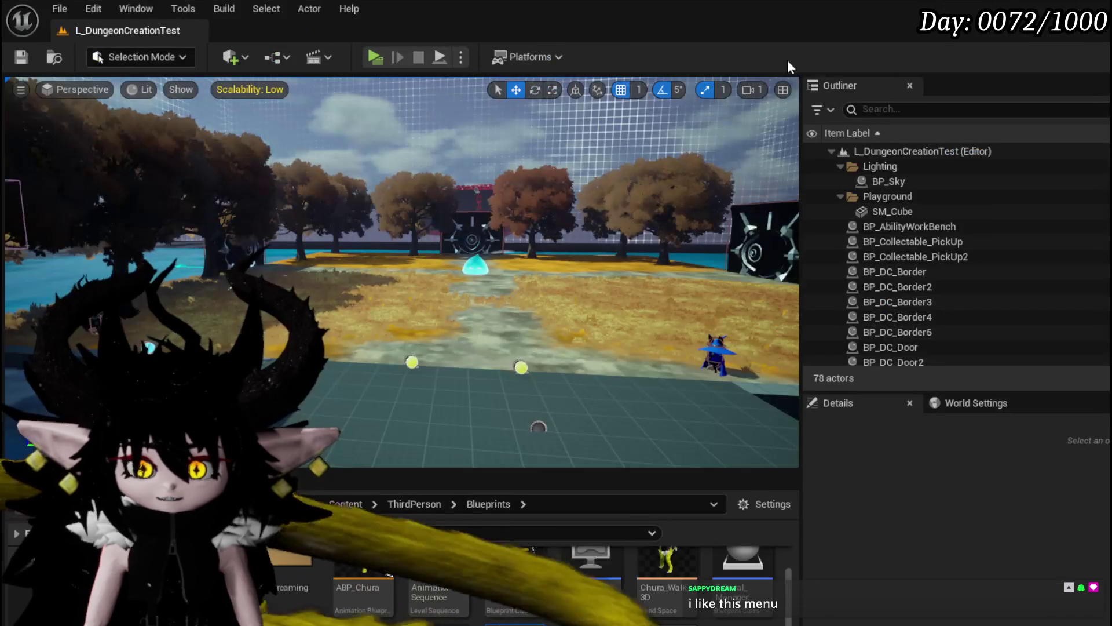
- Launch a standalone play-test of the game
{"action": "left_click", "coordinate": [381, 52]}
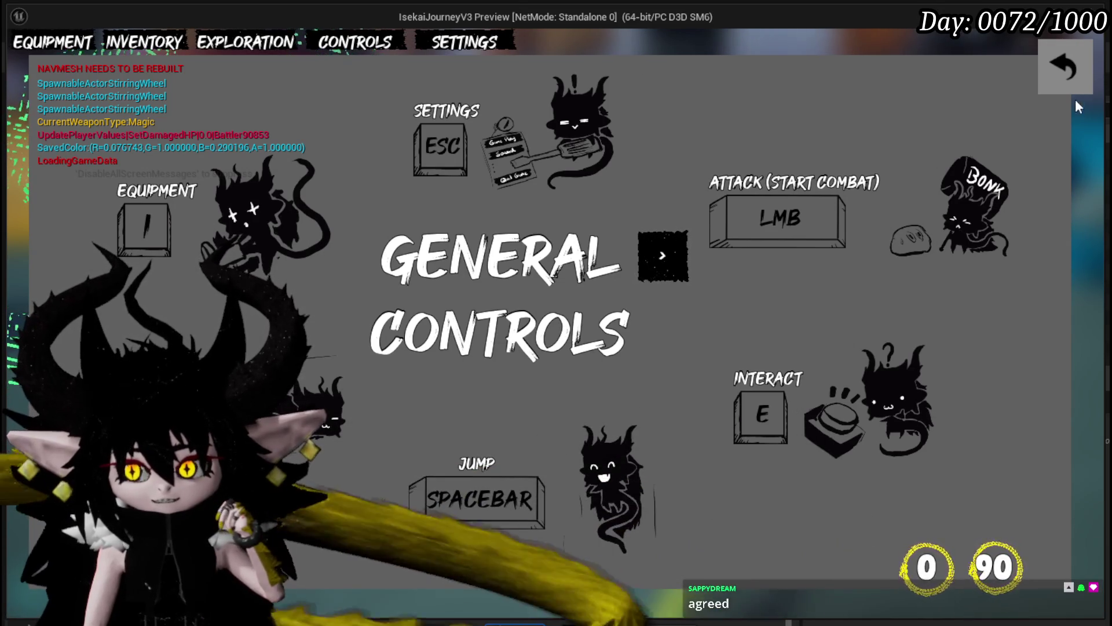
- Toggle the General Controls page closed and open several times to test it
{"action": "left_click", "coordinate": [1067, 79]}
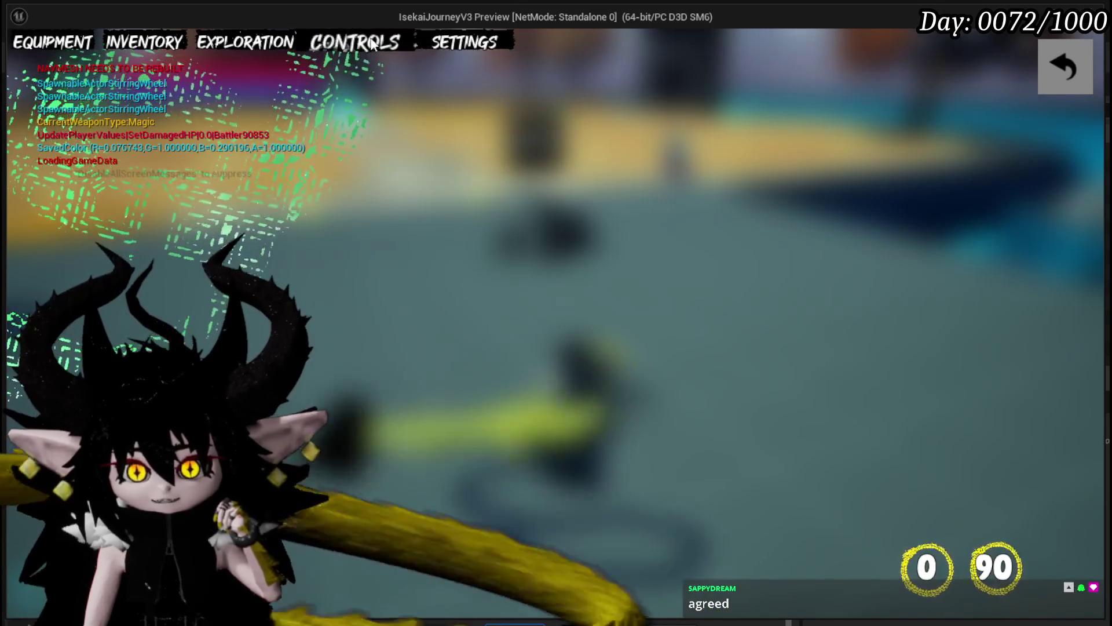
{"action": "left_click", "coordinate": [373, 45]}
{"action": "left_click", "coordinate": [1040, 84]}
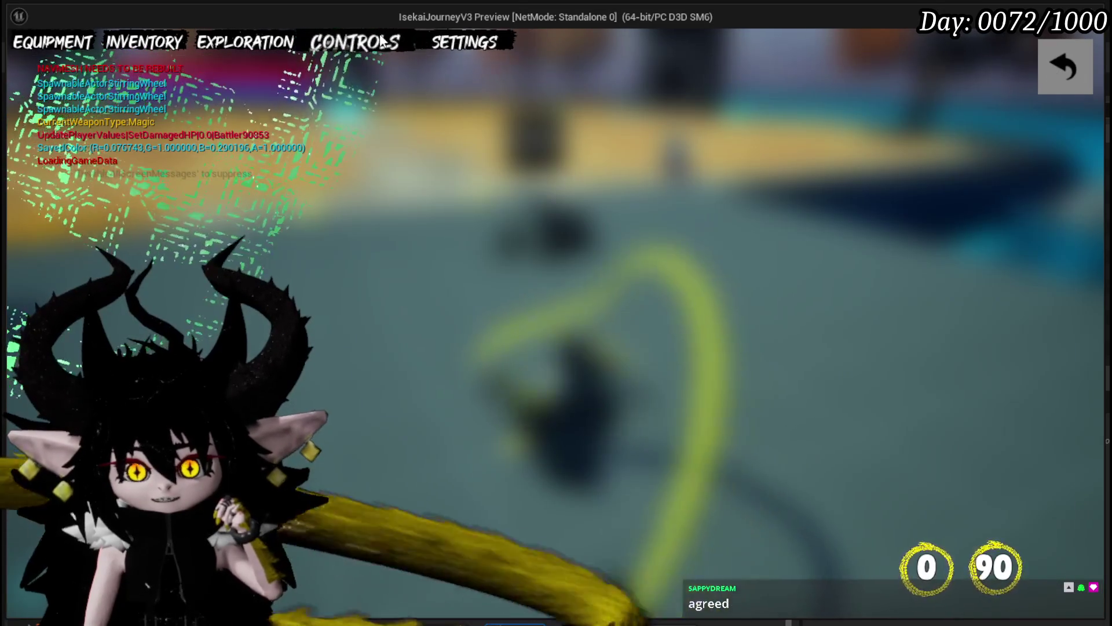
{"action": "left_click", "coordinate": [380, 43]}
{"action": "left_click", "coordinate": [1052, 76]}
{"action": "left_click", "coordinate": [364, 51]}
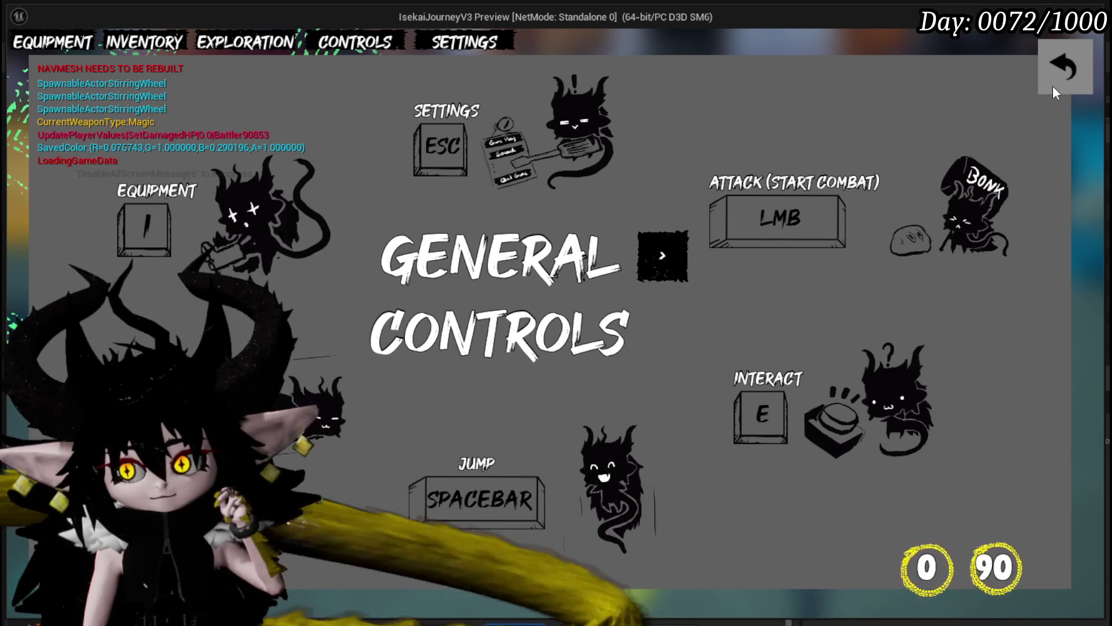
{"action": "left_click", "coordinate": [1053, 86]}
- Open and close the in-game Settings menu, walk toward the portal, then stop the play-test
{"action": "left_click", "coordinate": [463, 42]}
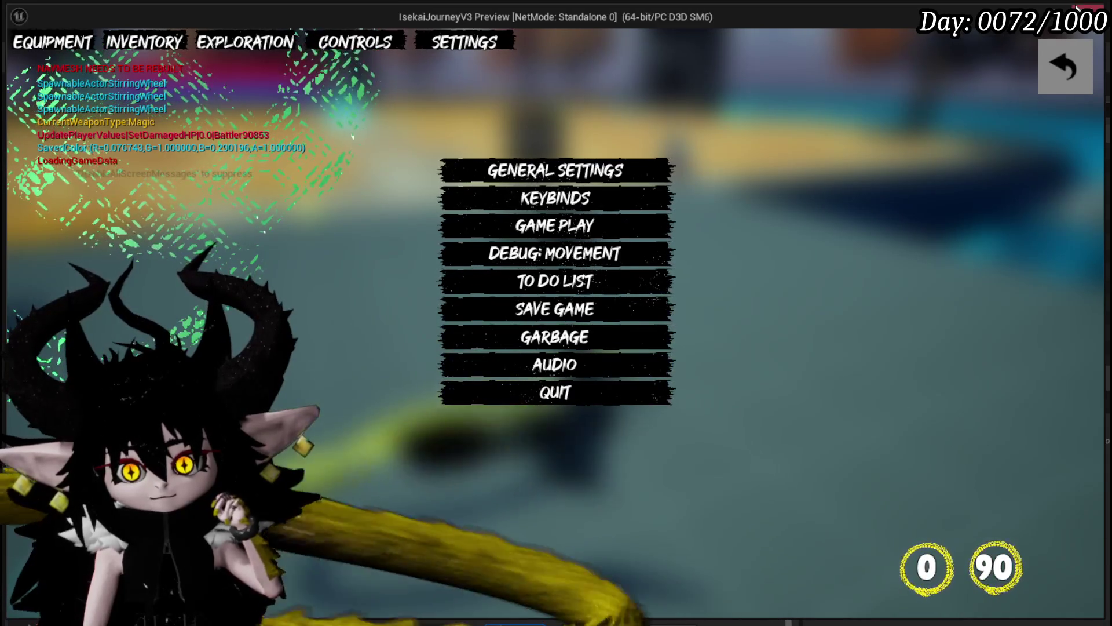
{"action": "left_click", "coordinate": [1054, 55]}
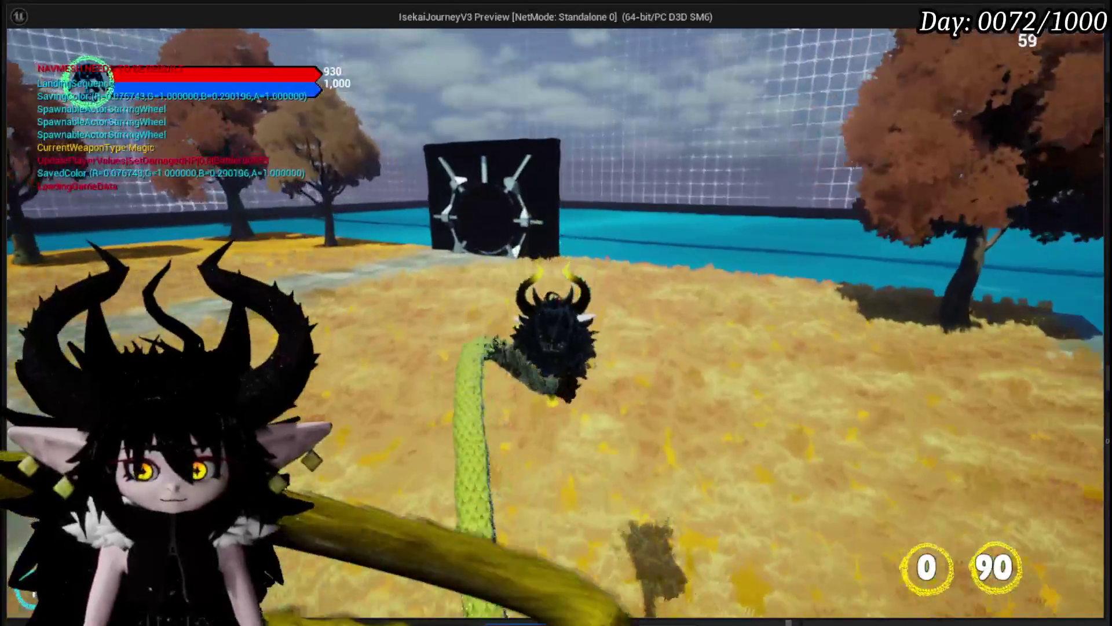
{"action": "key", "text": "w"}
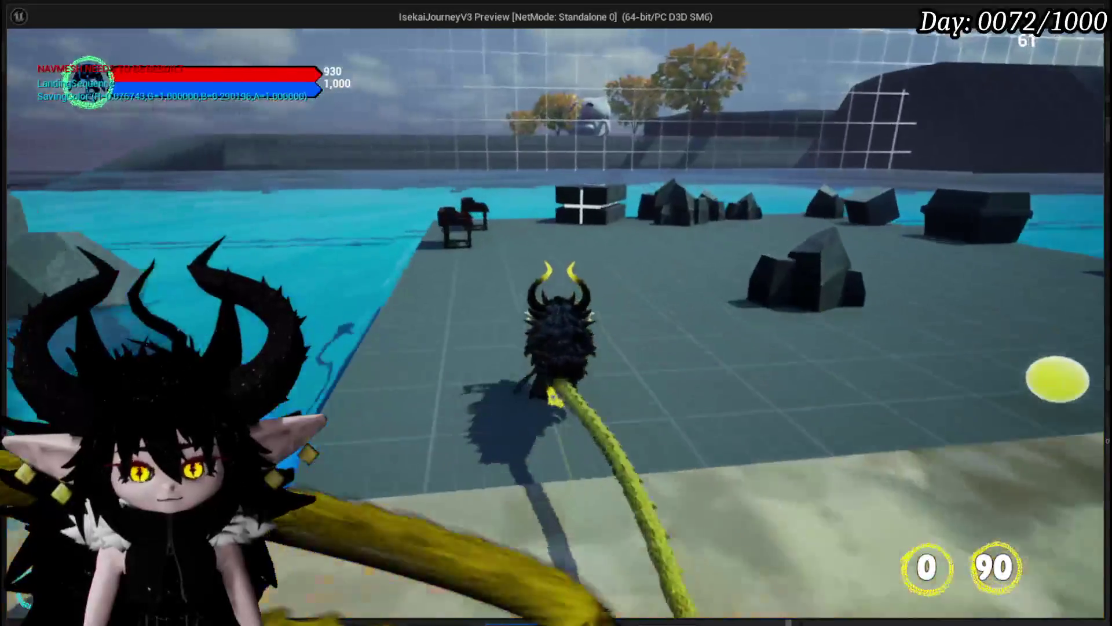
{"action": "key", "text": "Escape"}
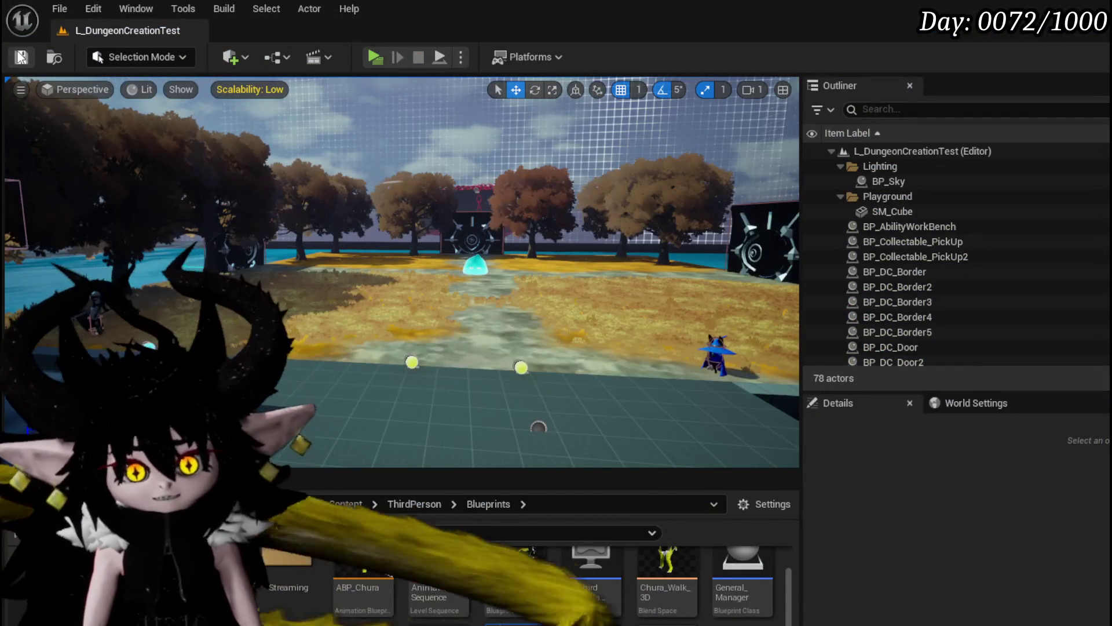
{"action": "key", "text": "ctrl+s"}
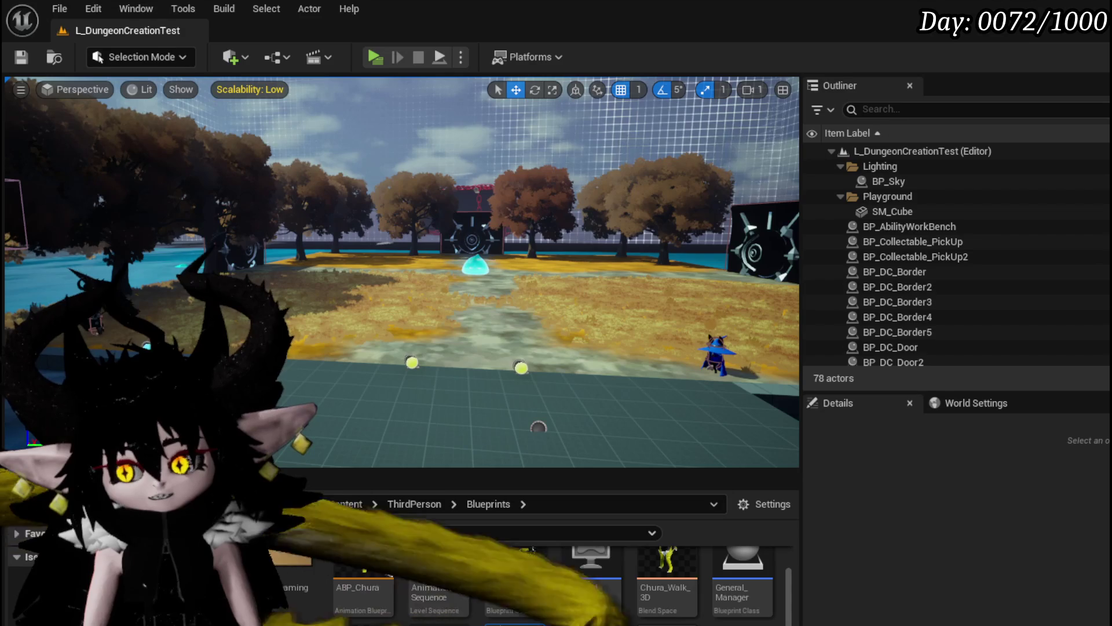
{"action": "left_click_drag", "start_coordinate": [399, 273], "coordinate": [464, 313]}
{"action": "left_click_drag", "start_coordinate": [340, 279], "coordinate": [340, 270]}
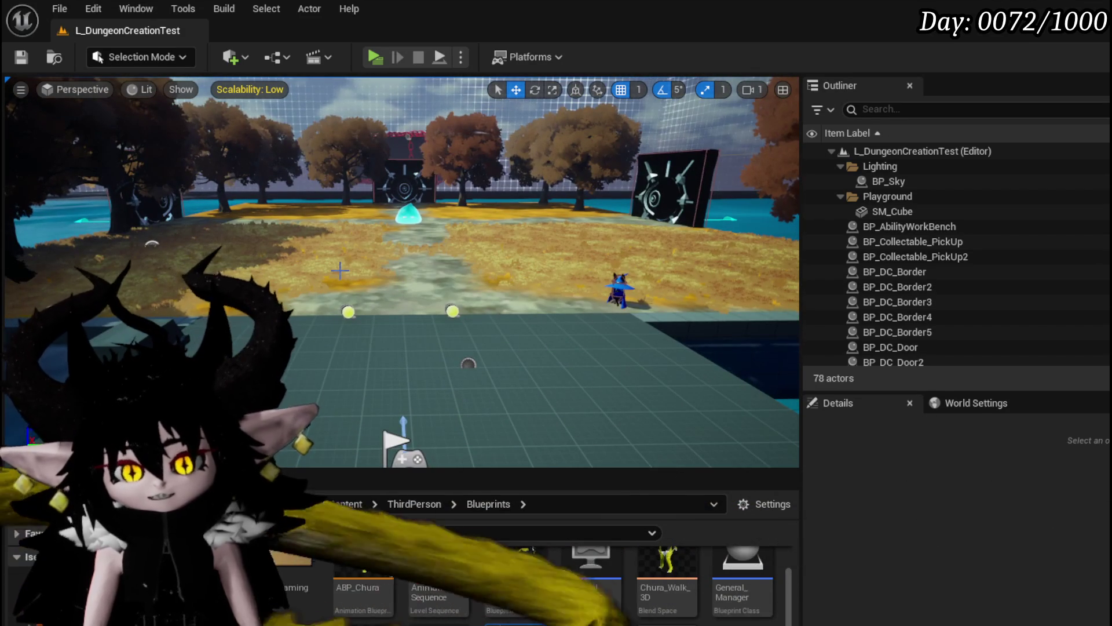